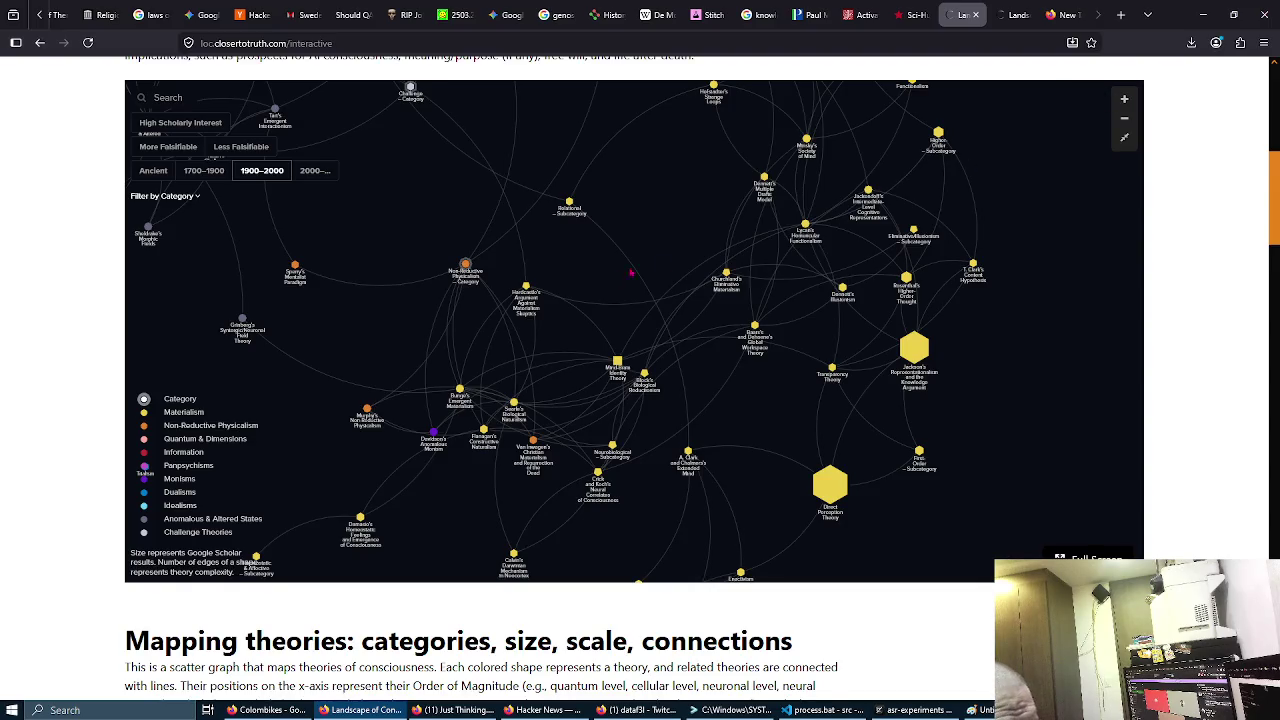
Step: Zoom the theory map out two levels and recentre the graph so the full network fits
{"action": "scroll", "coordinate": [1185, 325], "scroll_direction": "up", "scroll_amount": 3}
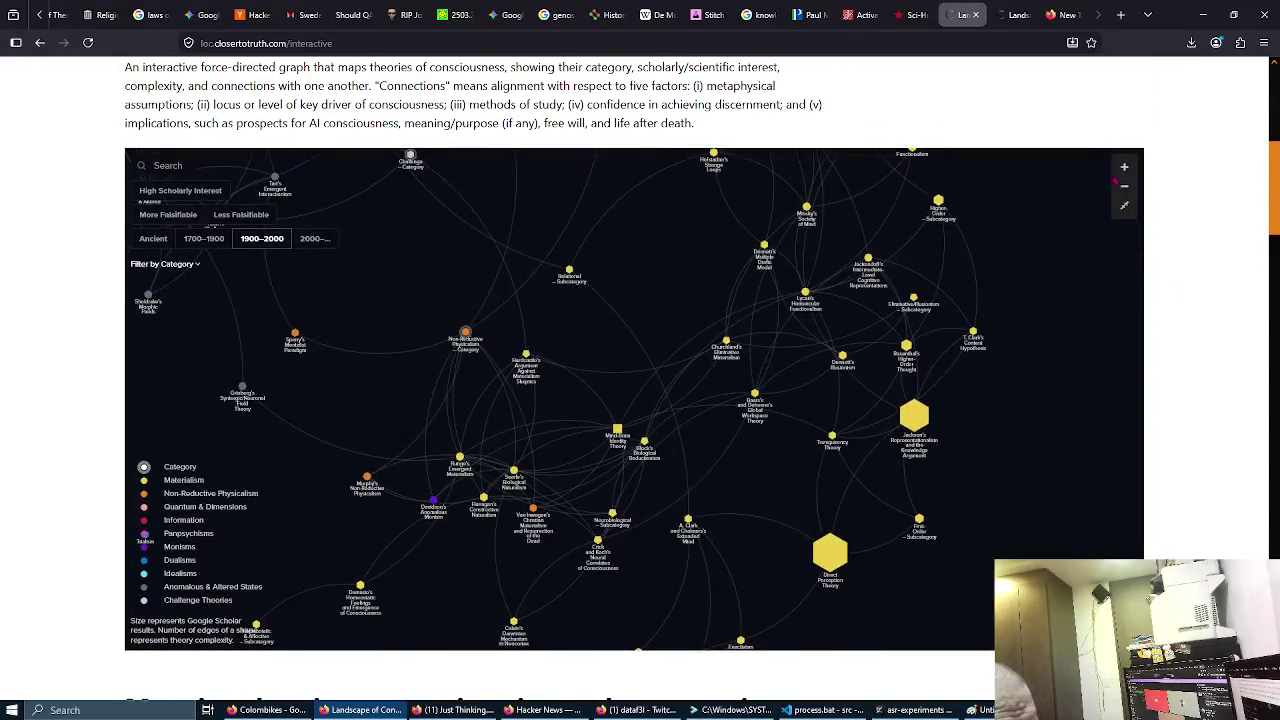
{"action": "left_click", "coordinate": [1126, 188]}
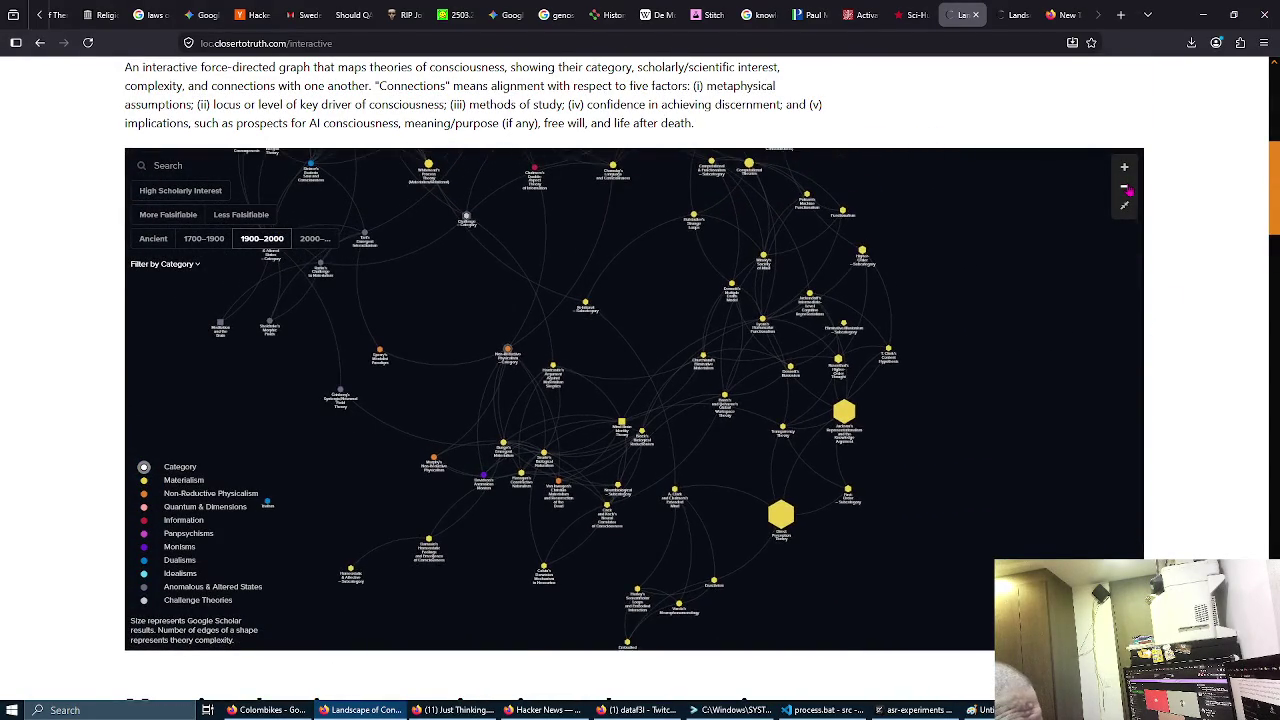
{"action": "left_click", "coordinate": [1126, 188]}
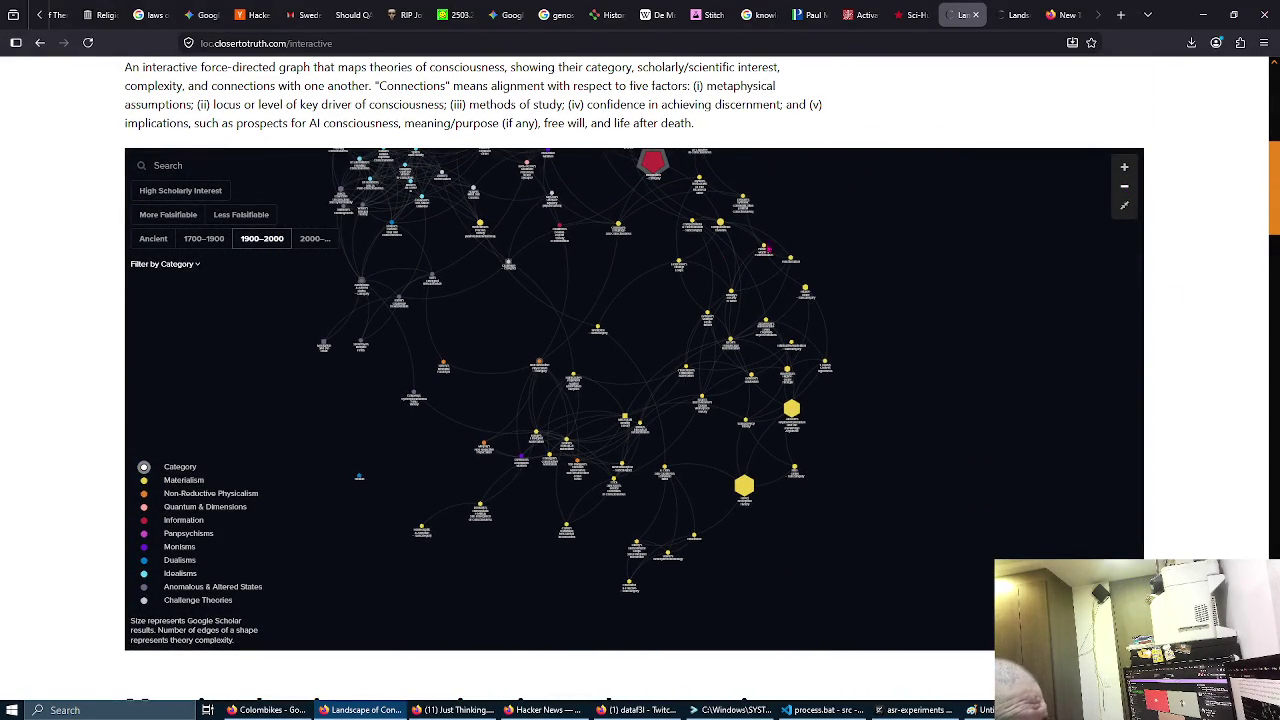
{"action": "left_click_drag", "start_coordinate": [237, 232], "coordinate": [288, 298]}
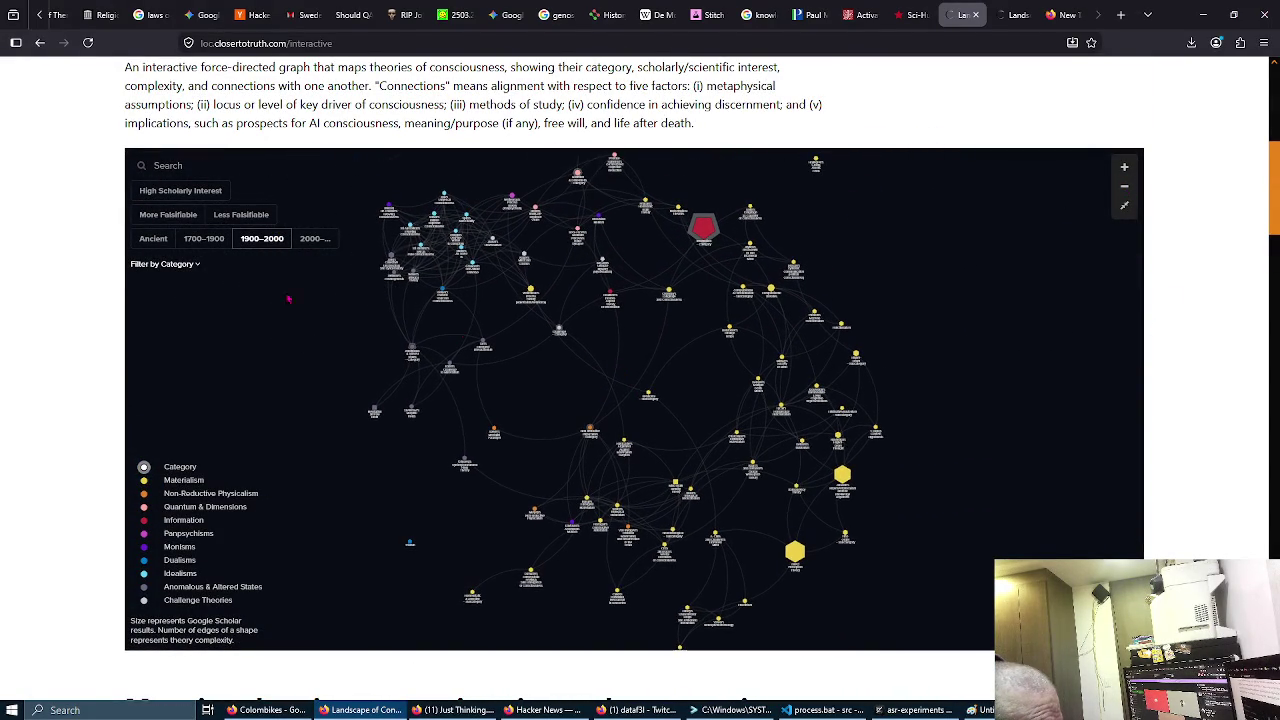
{"action": "left_click", "coordinate": [197, 266]}
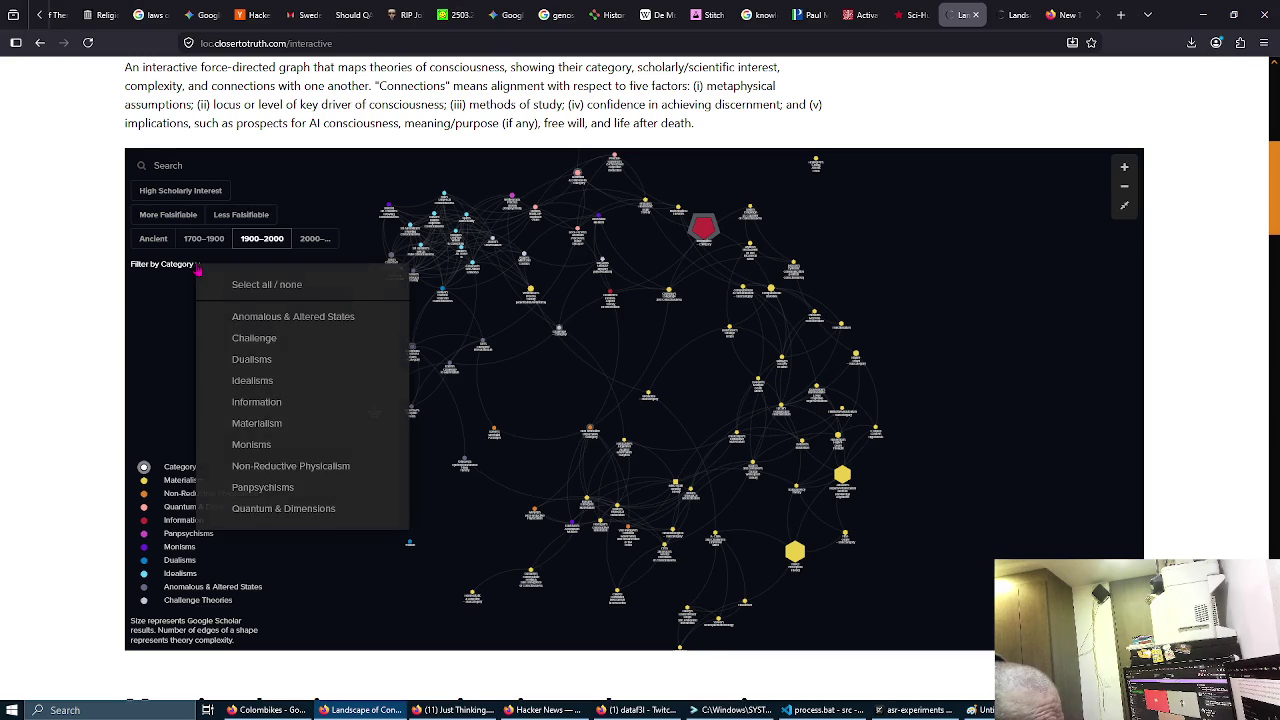
Step: Try the category filter with Dualisms, Idealisms and Materialism, then swap Dualisms for Monisms
{"action": "left_click", "coordinate": [268, 360]}
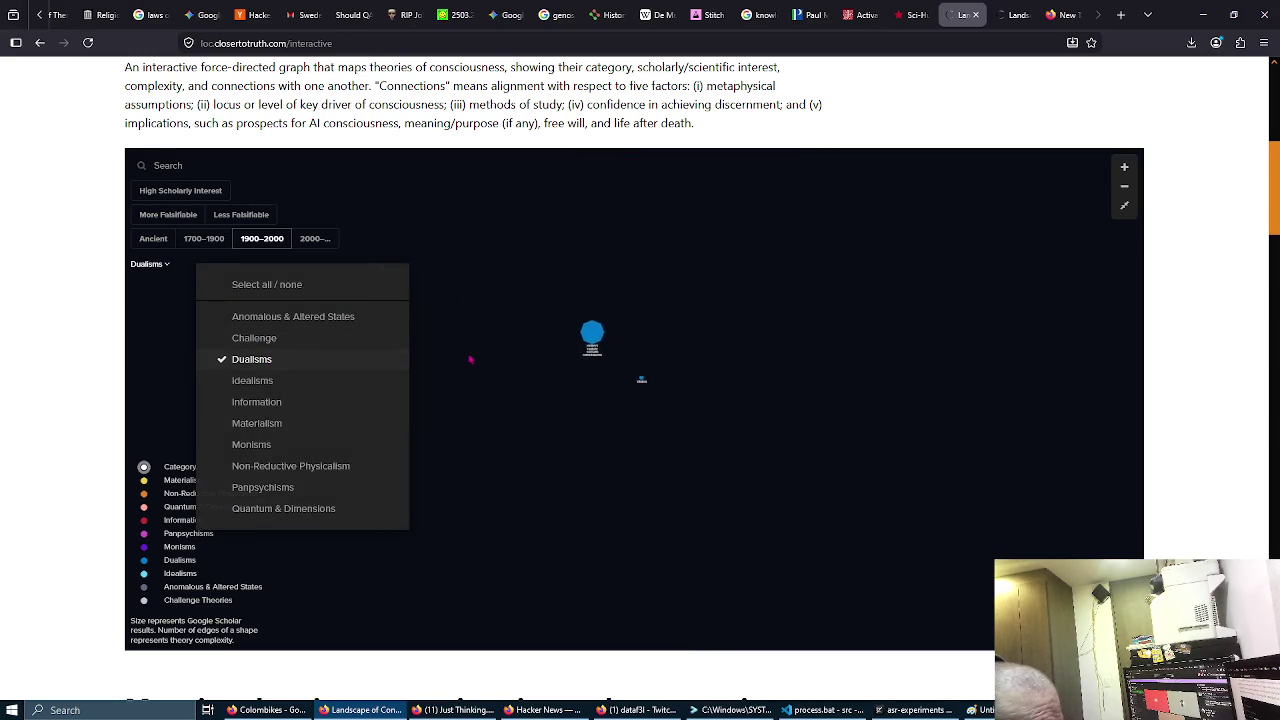
{"action": "left_click", "coordinate": [278, 391]}
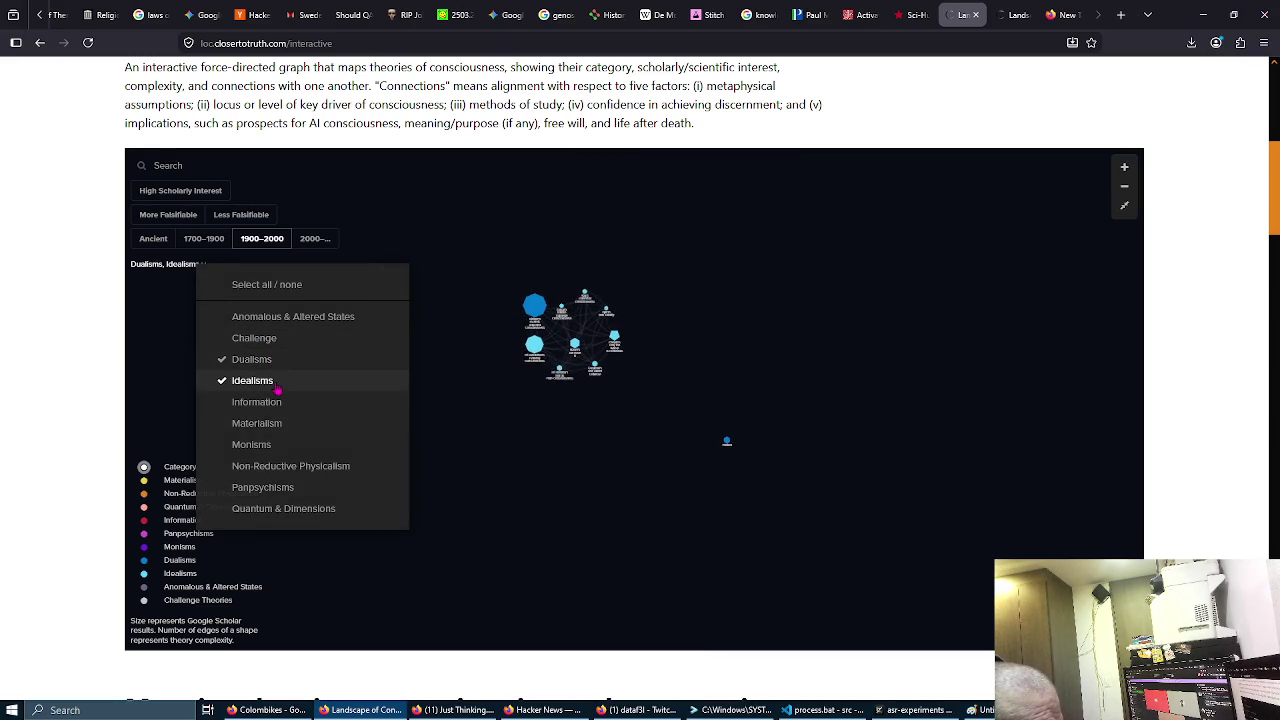
{"action": "left_click", "coordinate": [293, 424]}
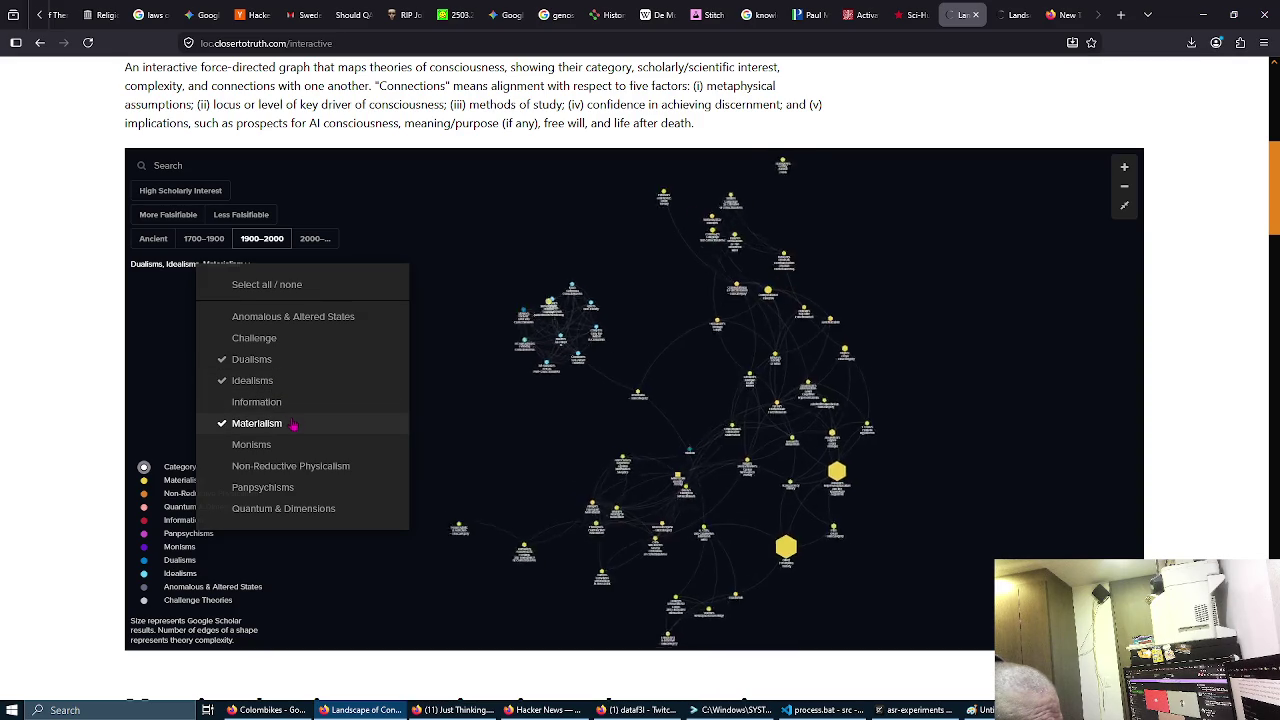
{"action": "left_click", "coordinate": [308, 378]}
{"action": "left_click", "coordinate": [312, 360]}
{"action": "left_click", "coordinate": [314, 446]}
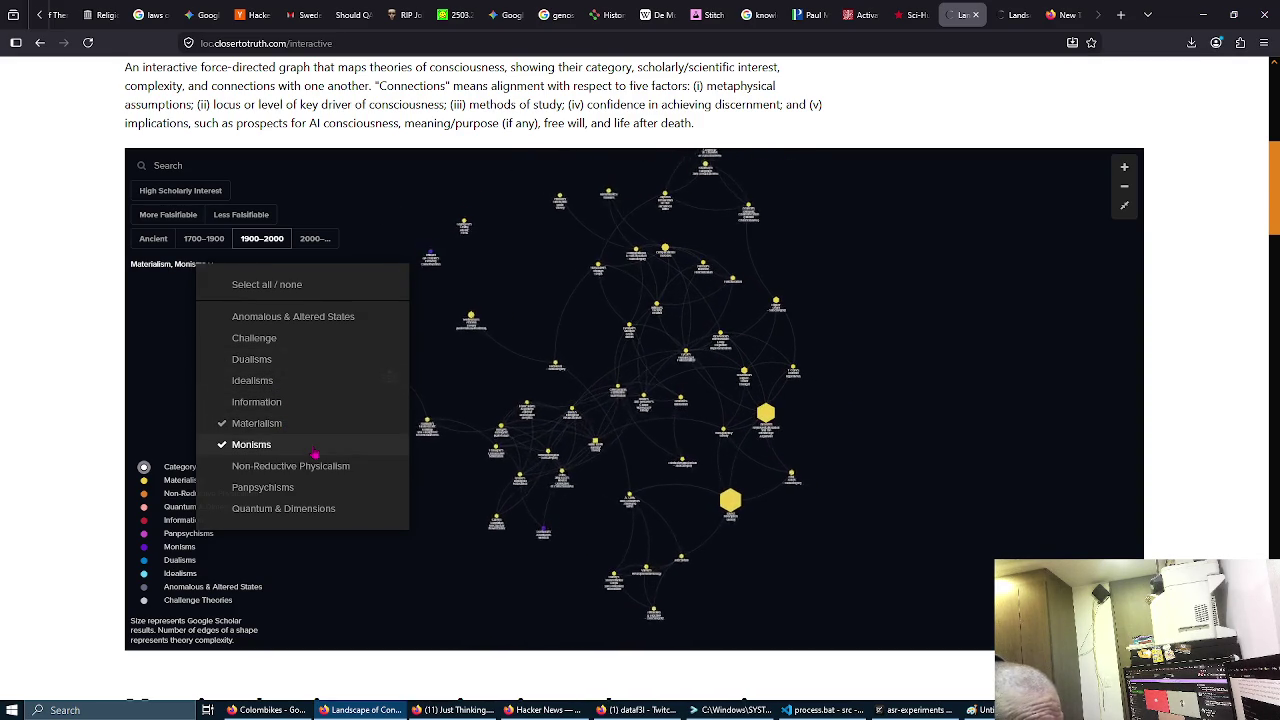
Step: Use Select all / none to include all ten theory categories, then close the list
{"action": "left_click", "coordinate": [322, 452]}
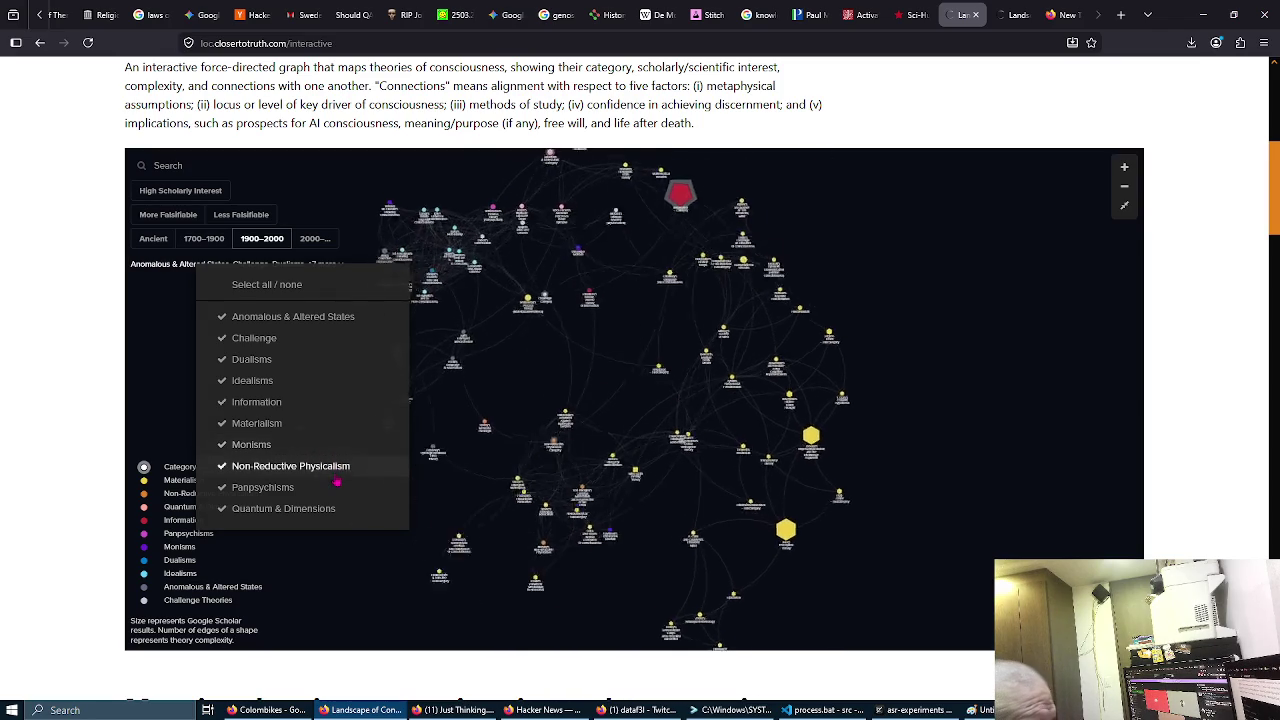
{"action": "left_click", "coordinate": [339, 468]}
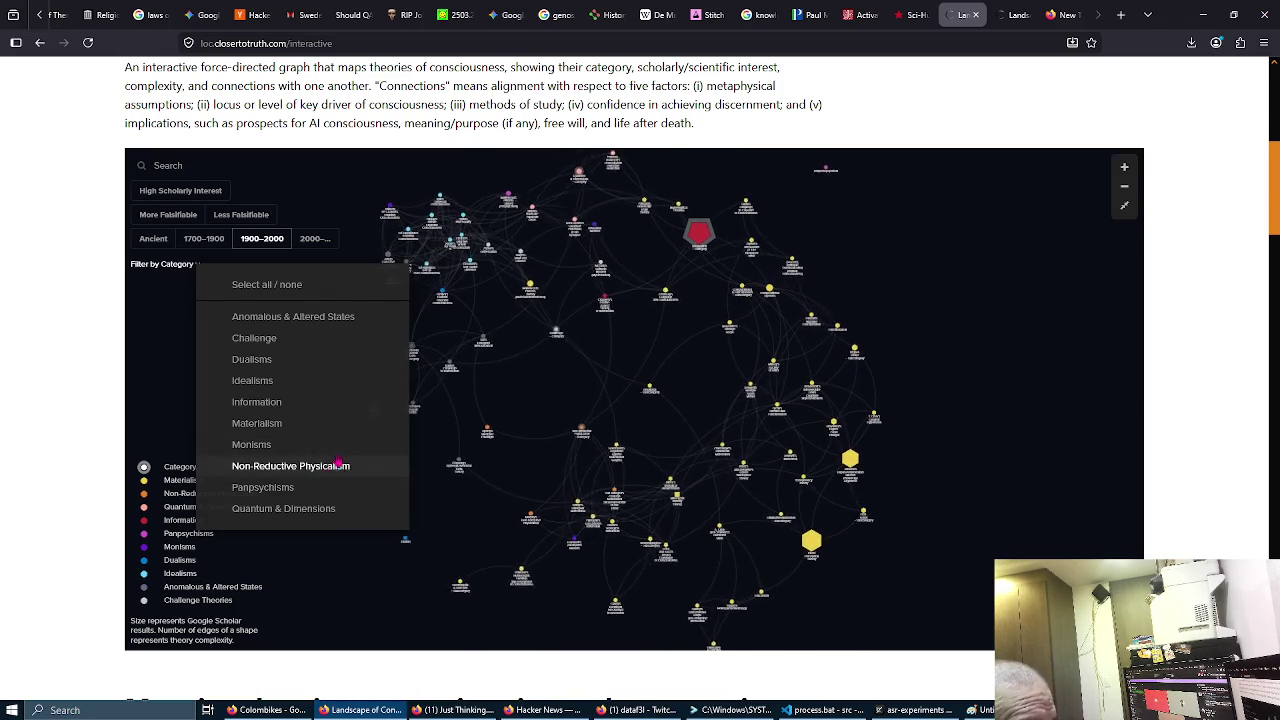
{"action": "left_click", "coordinate": [334, 446]}
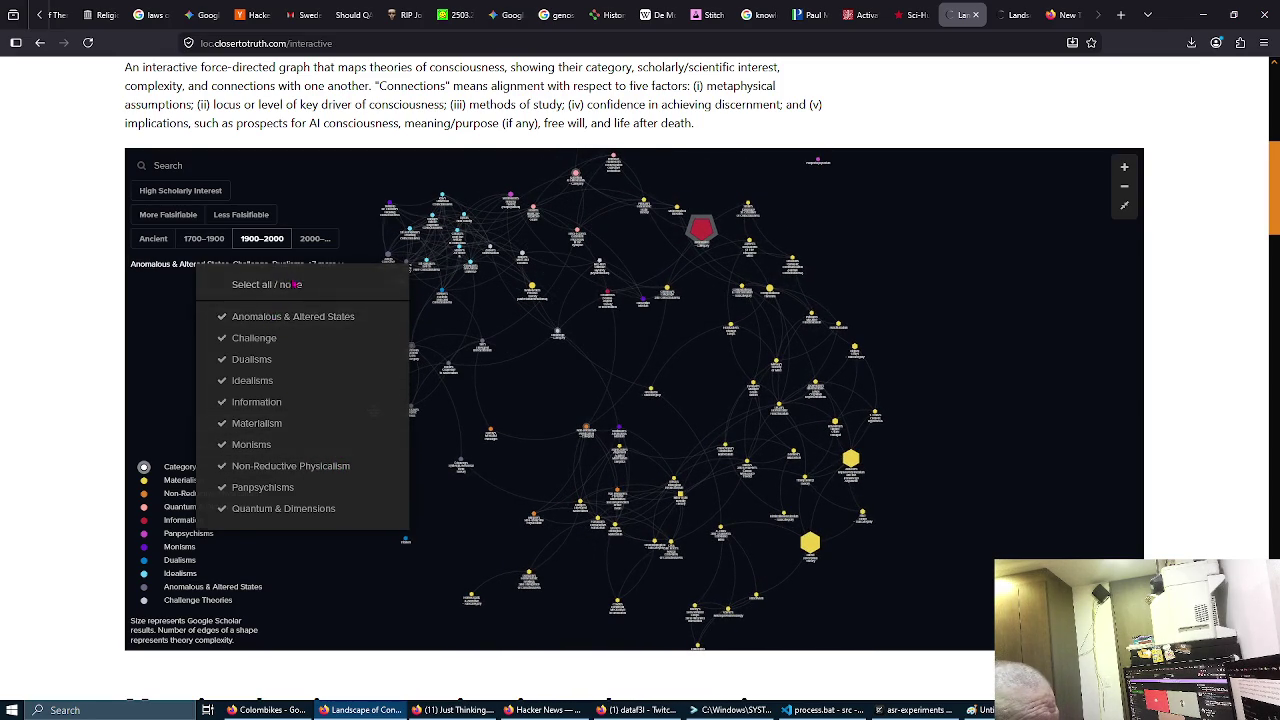
{"action": "key", "text": "Escape"}
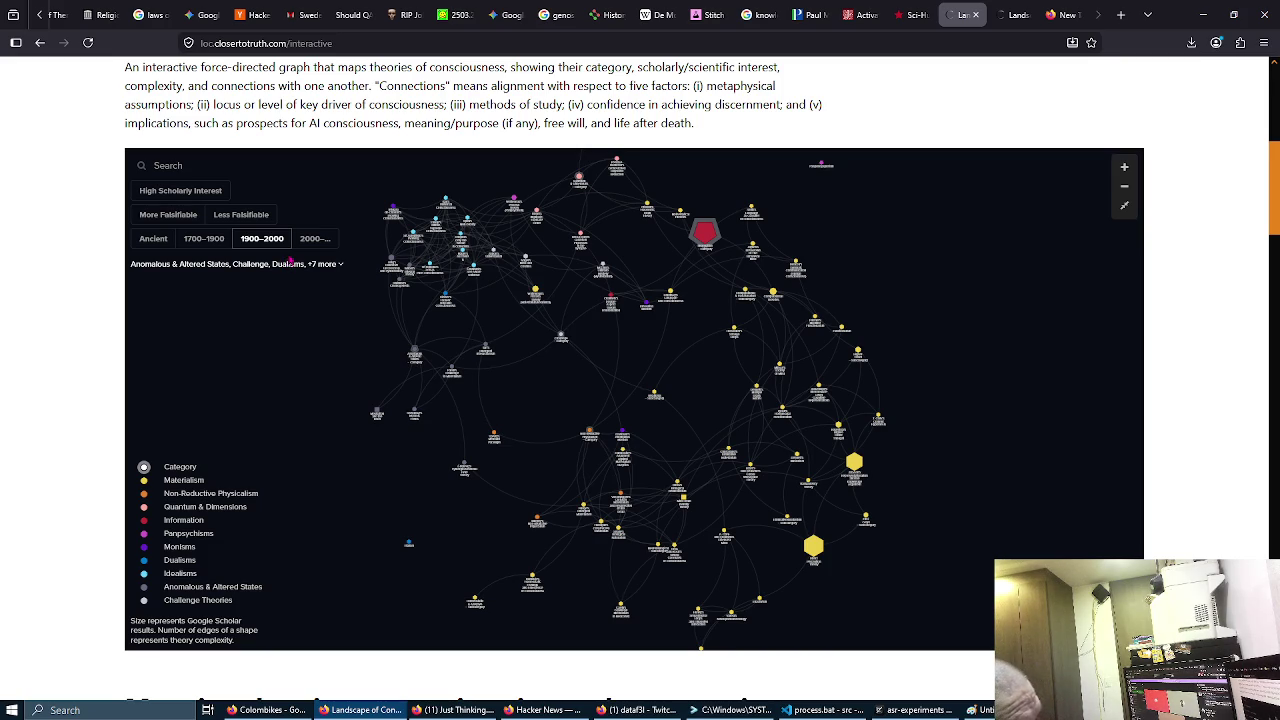
Step: Shift the graph slightly left and zoom in four levels
{"action": "left_click_drag", "start_coordinate": [668, 359], "coordinate": [557, 342]}
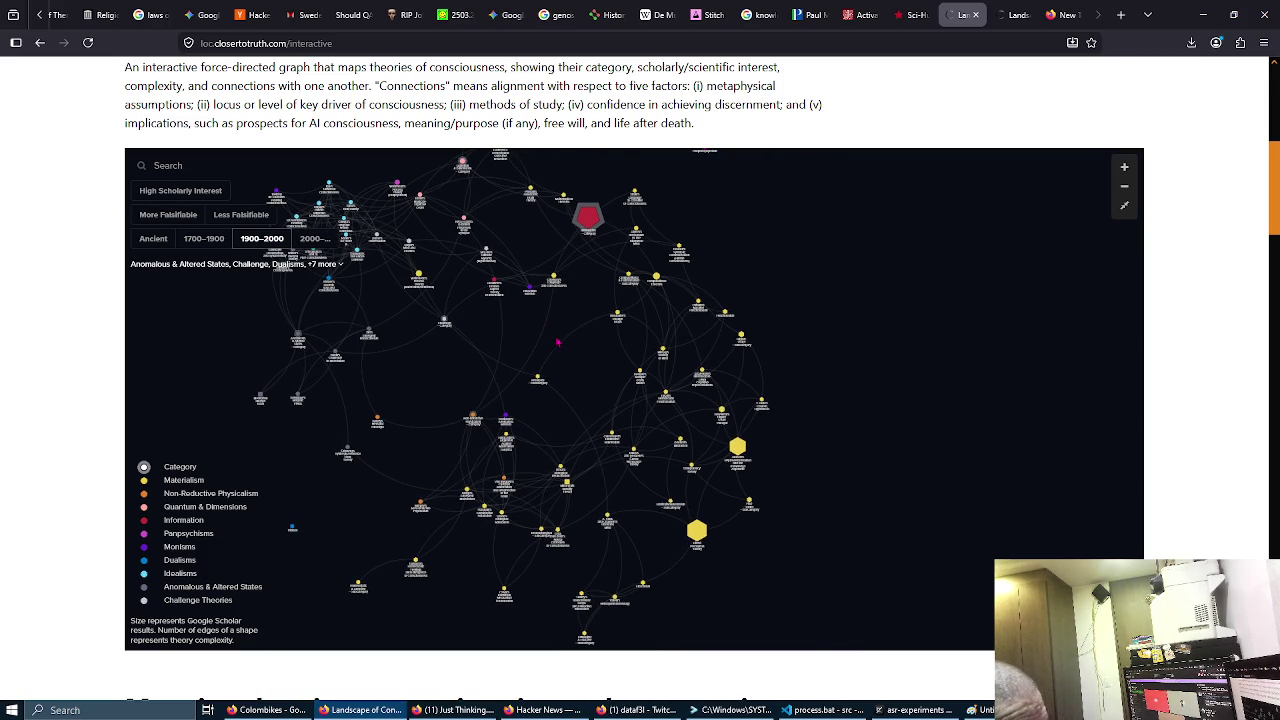
{"action": "left_click", "coordinate": [1124, 167]}
{"action": "left_click", "coordinate": [1124, 167]}
{"action": "left_click", "coordinate": [1124, 167]}
{"action": "left_click", "coordinate": [1124, 167]}
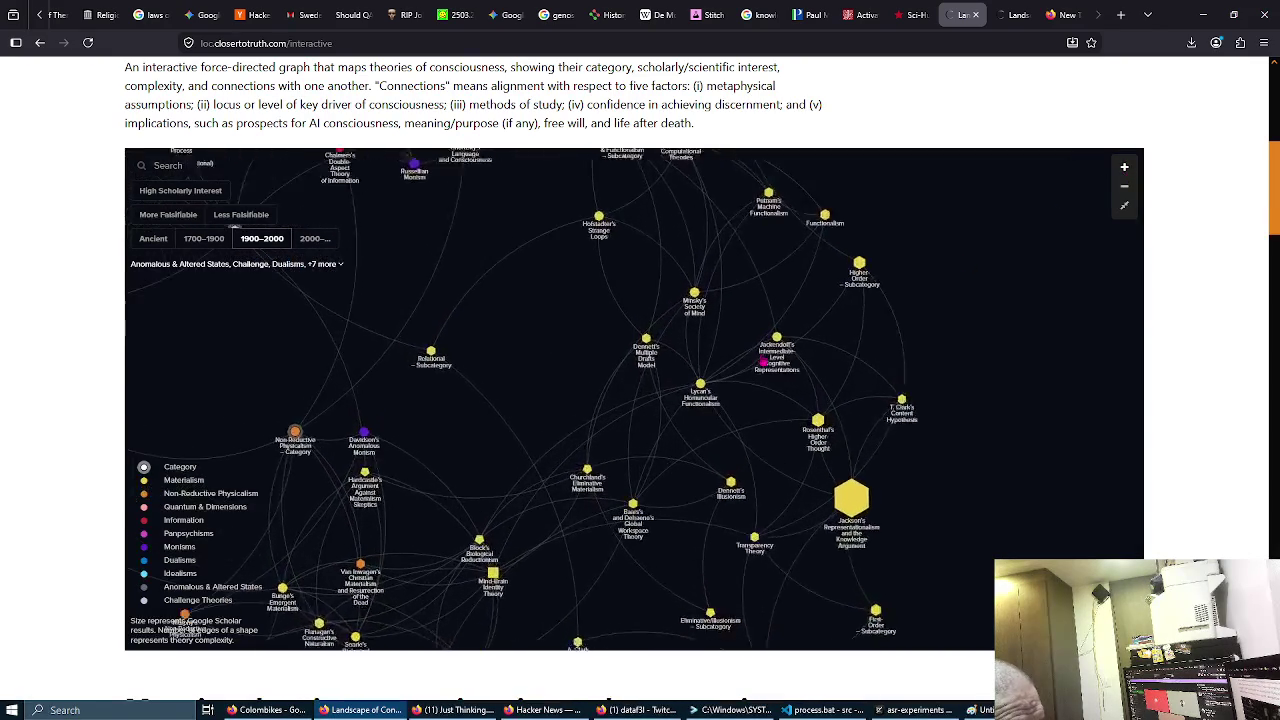
Step: Pan to the Materialism cluster, highlight Transparency Theory's link, then clear the highlight
{"action": "mouse_move", "coordinate": [776, 323]}
{"action": "left_mouse_down"}
{"action": "mouse_move", "coordinate": [629, 251]}
{"action": "mouse_move", "coordinate": [595, 210]}
{"action": "left_mouse_up"}
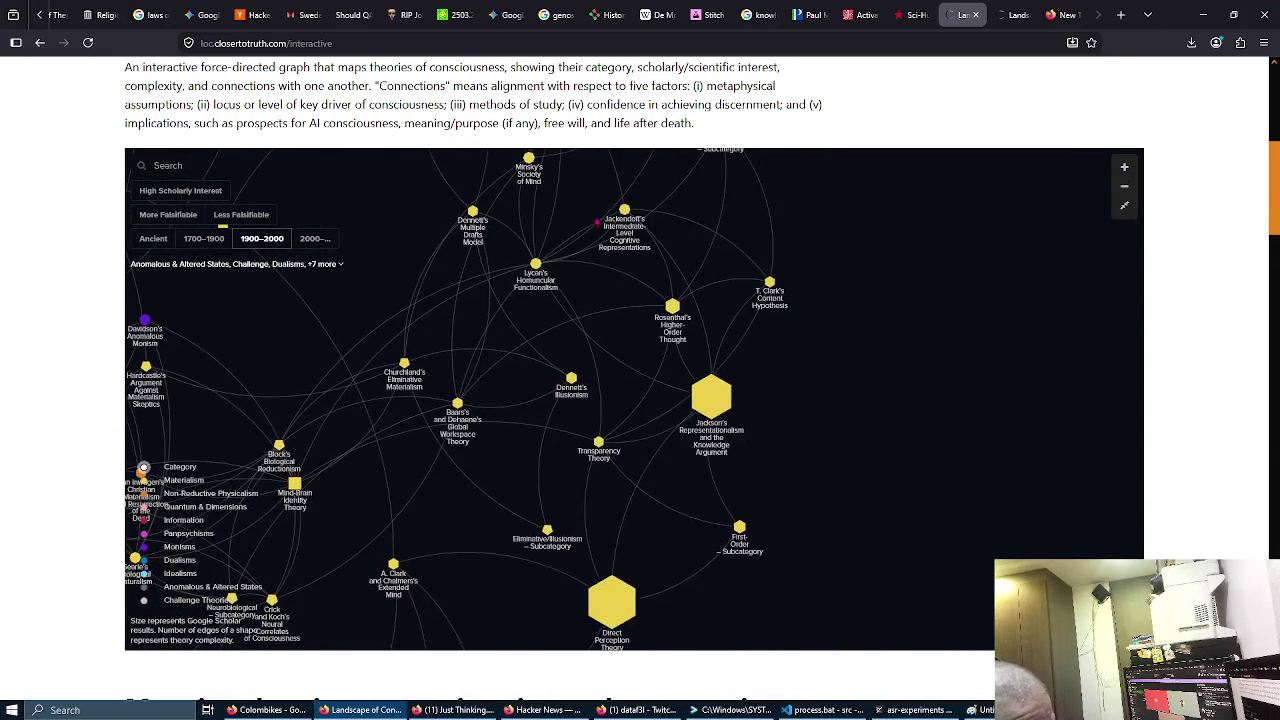
{"action": "left_click", "coordinate": [599, 442]}
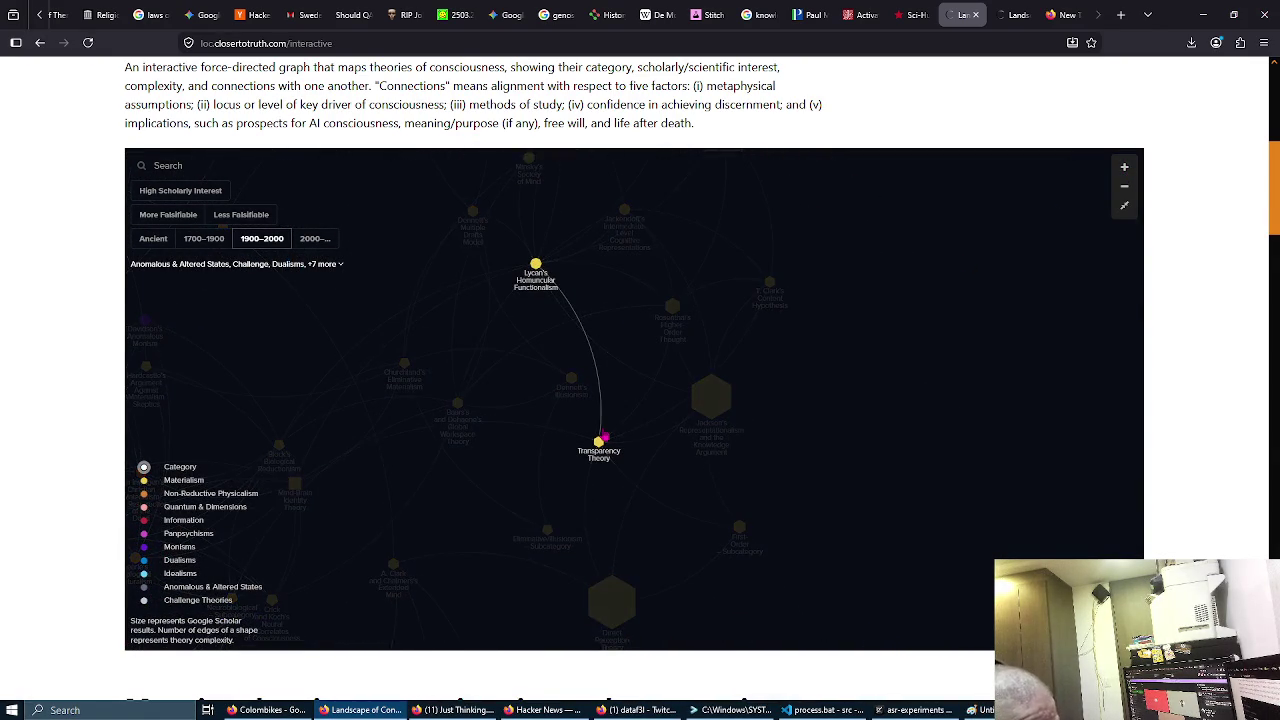
{"action": "left_click", "coordinate": [465, 457]}
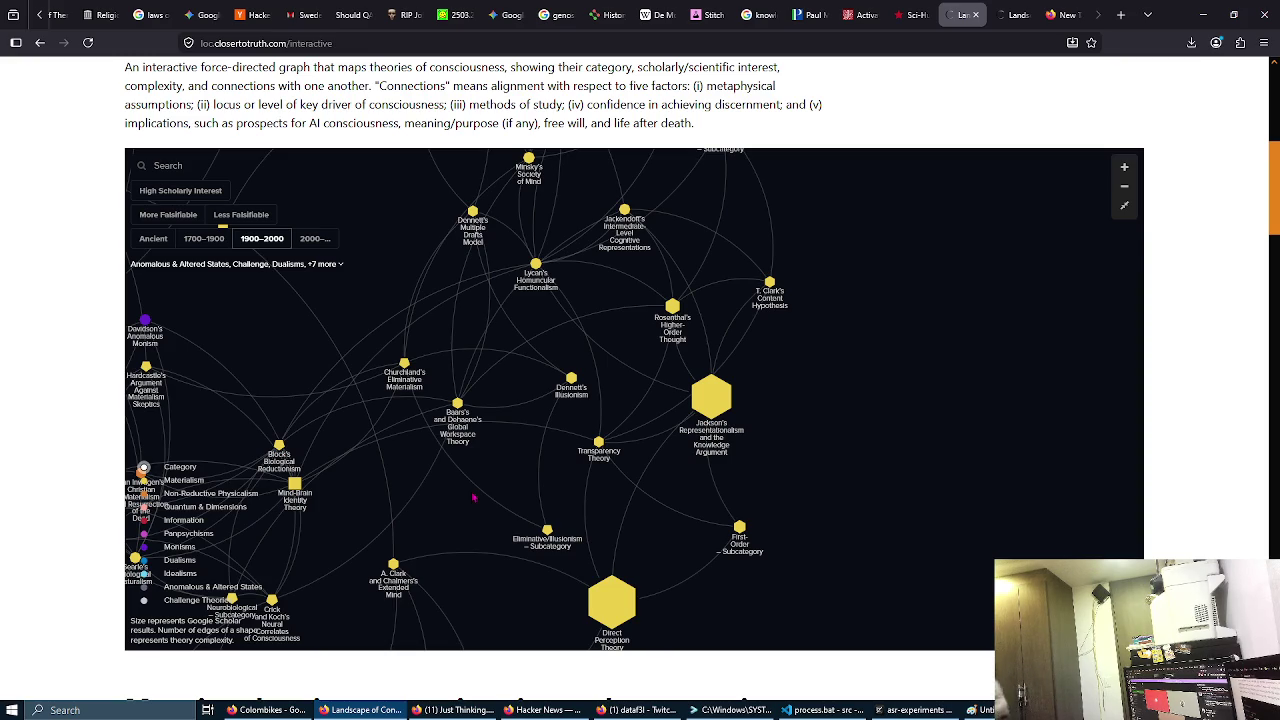
Step: Pan to the idealist and quantum theory clusters and zoom in on the Idealisms theories
{"action": "mouse_move", "coordinate": [348, 326]}
{"action": "left_mouse_down"}
{"action": "mouse_move", "coordinate": [403, 209]}
{"action": "mouse_move", "coordinate": [436, 198]}
{"action": "left_mouse_up"}
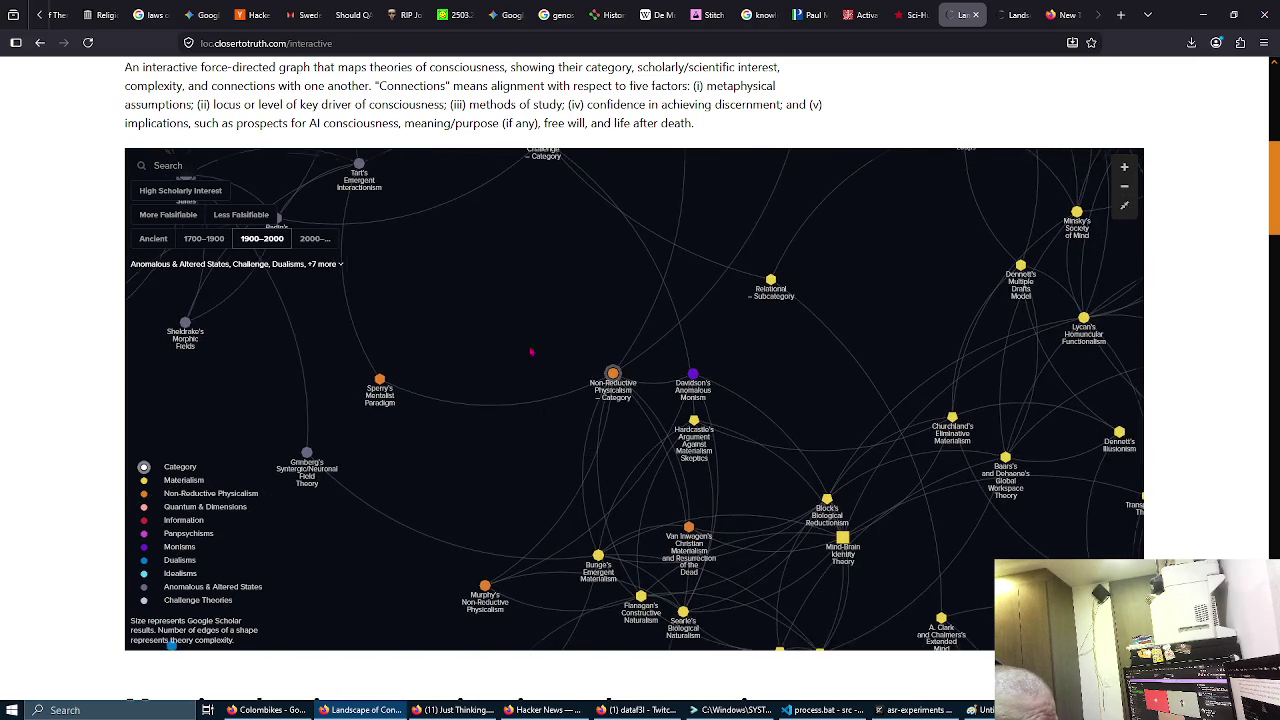
{"action": "left_click_drag", "start_coordinate": [520, 340], "coordinate": [765, 523]}
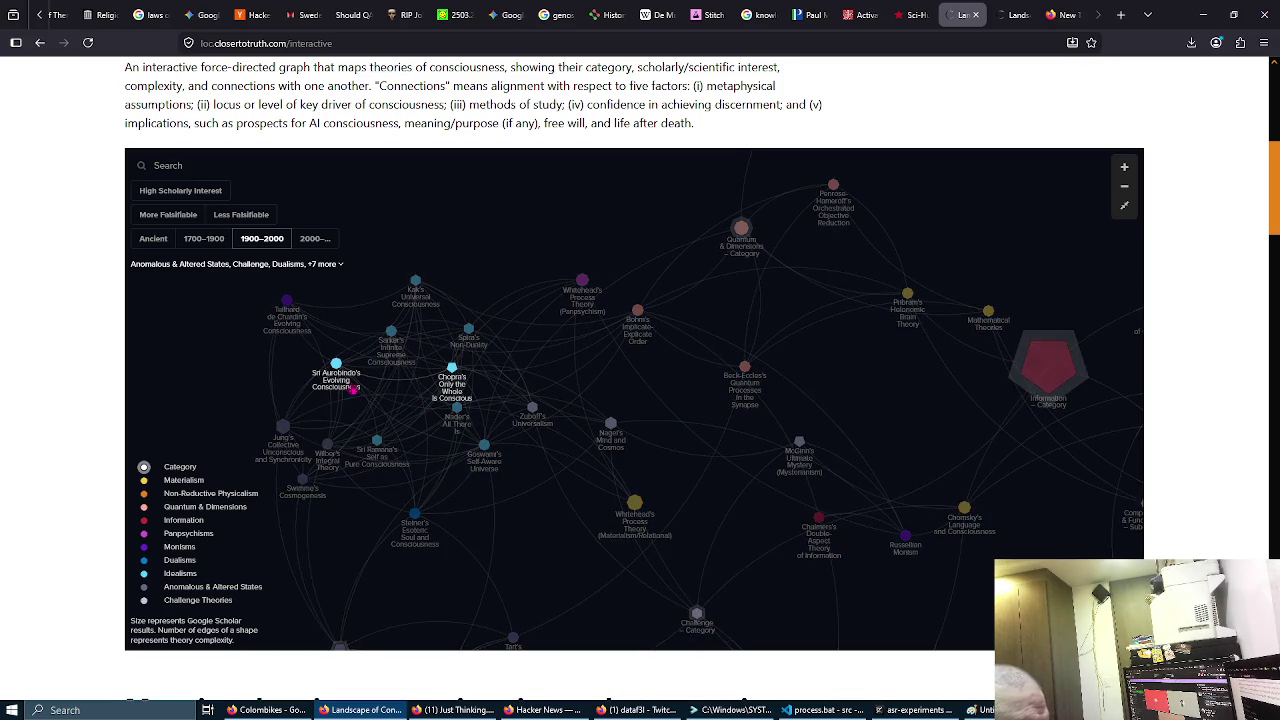
{"action": "left_click", "coordinate": [1124, 167]}
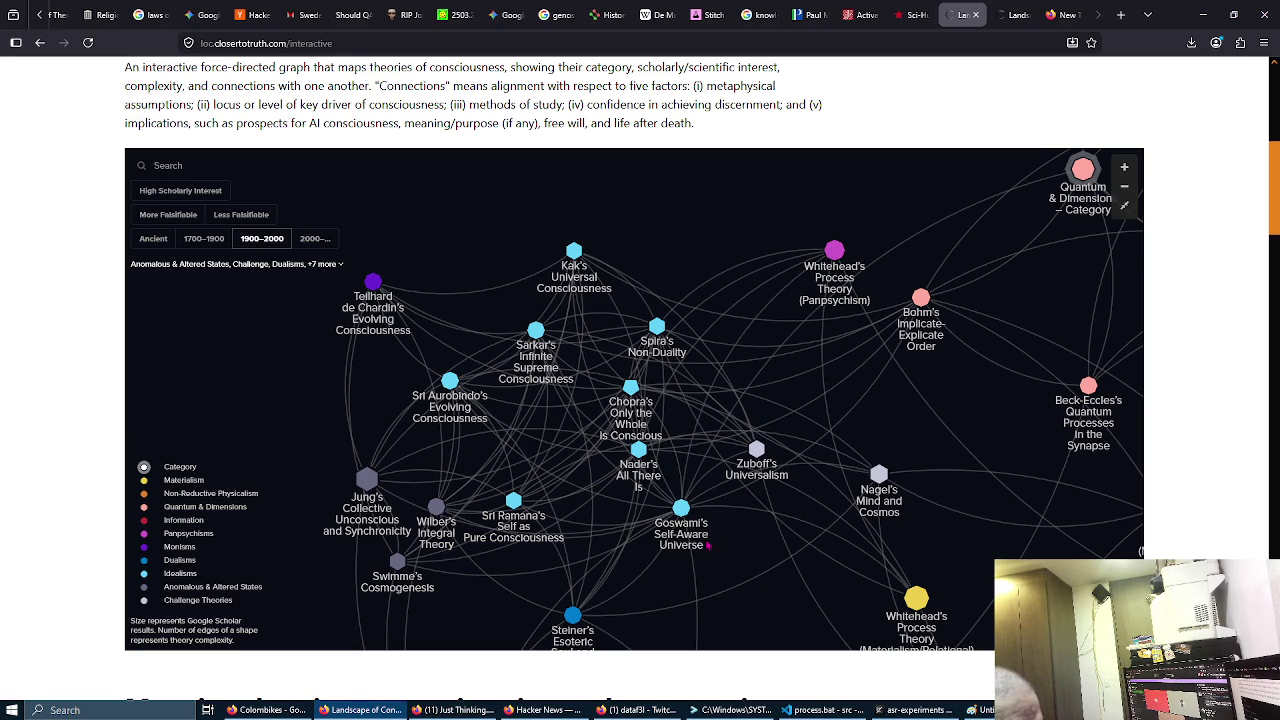
Step: Reveal the McGinn and Chalmers theories, zoom out, pan to the Challenge area, and show 1700–1900
{"action": "left_click_drag", "start_coordinate": [745, 580], "coordinate": [578, 420]}
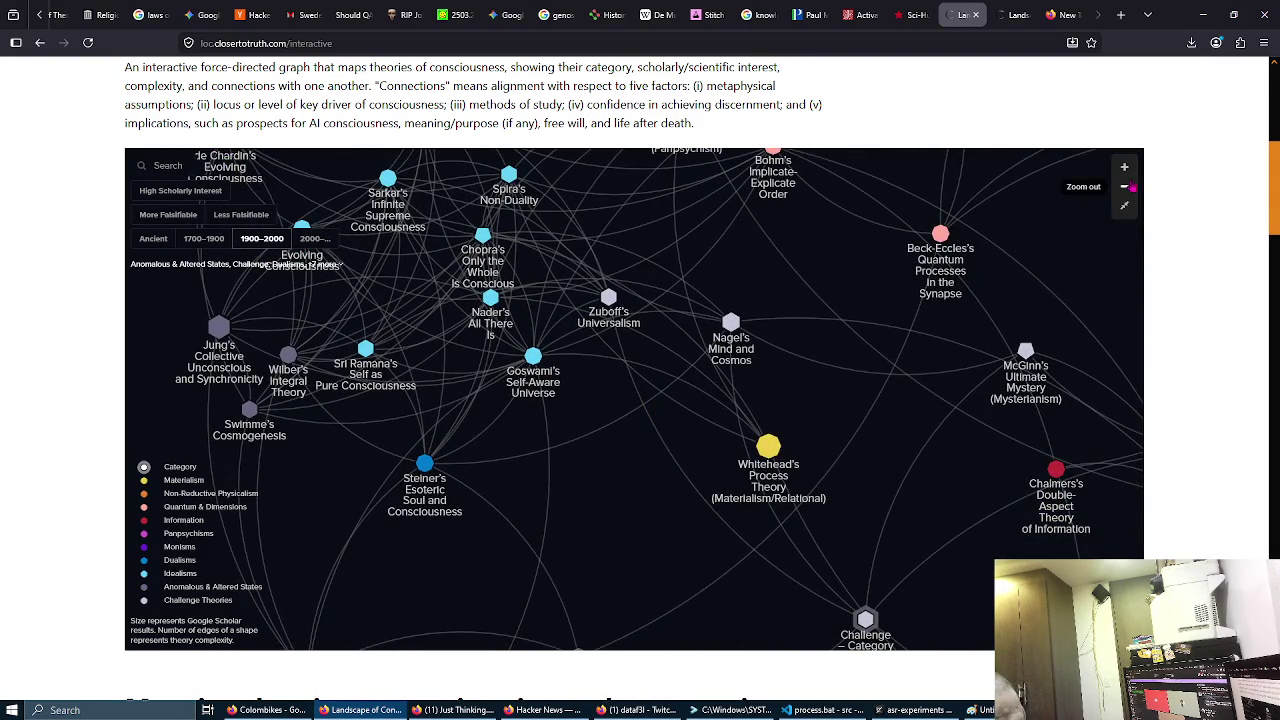
{"action": "left_click", "coordinate": [1124, 189]}
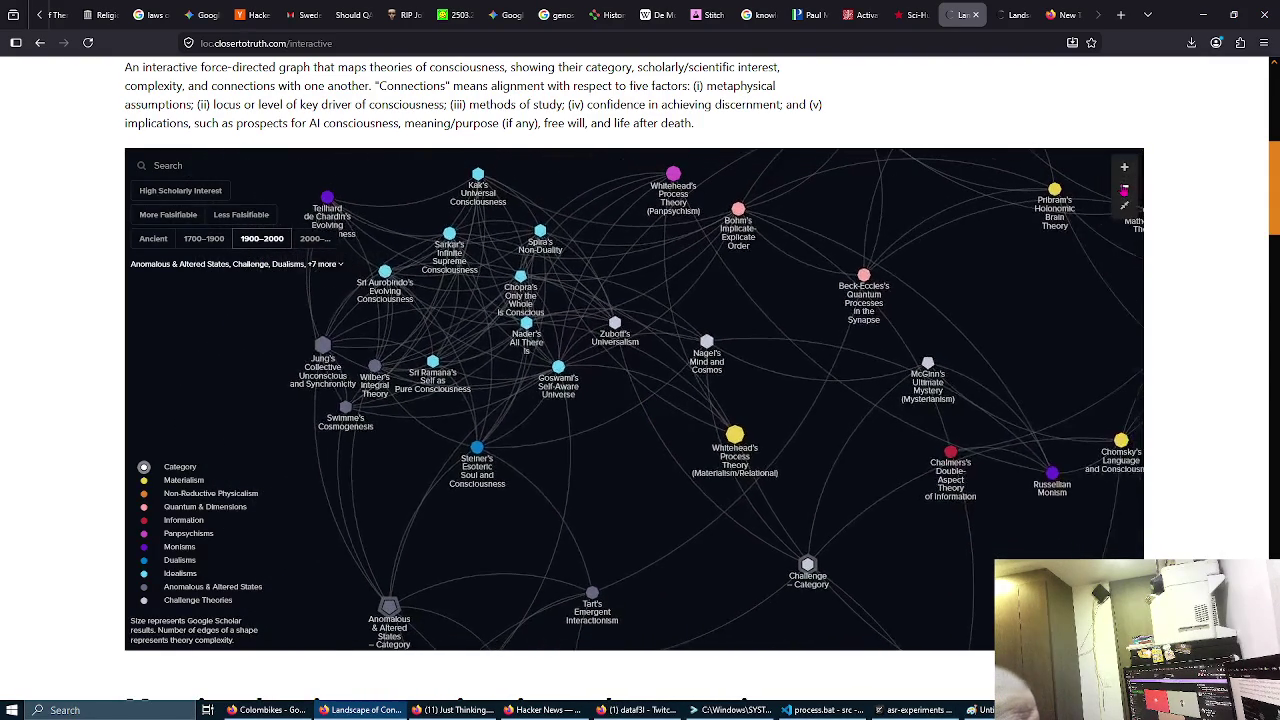
{"action": "mouse_move", "coordinate": [838, 503]}
{"action": "left_mouse_down"}
{"action": "mouse_move", "coordinate": [785, 483]}
{"action": "mouse_move", "coordinate": [753, 411]}
{"action": "mouse_move", "coordinate": [707, 371]}
{"action": "mouse_move", "coordinate": [658, 295]}
{"action": "mouse_move", "coordinate": [655, 207]}
{"action": "left_mouse_up"}
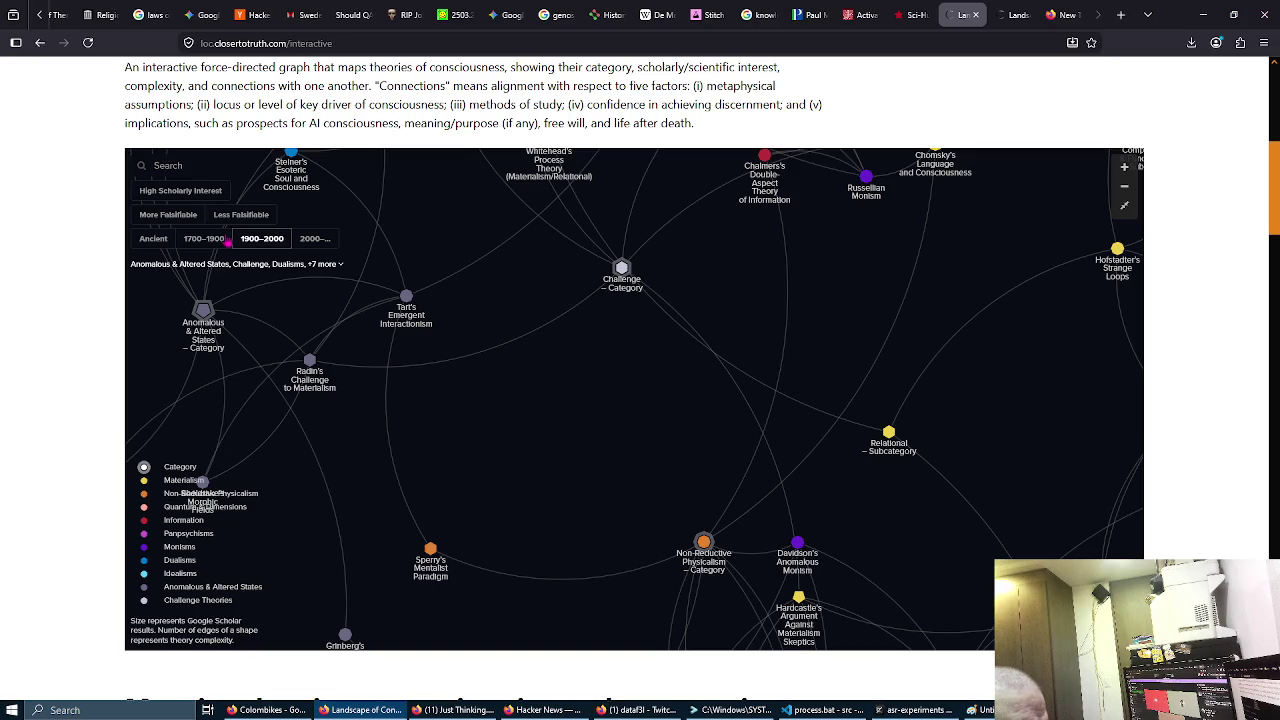
{"action": "left_click", "coordinate": [205, 241]}
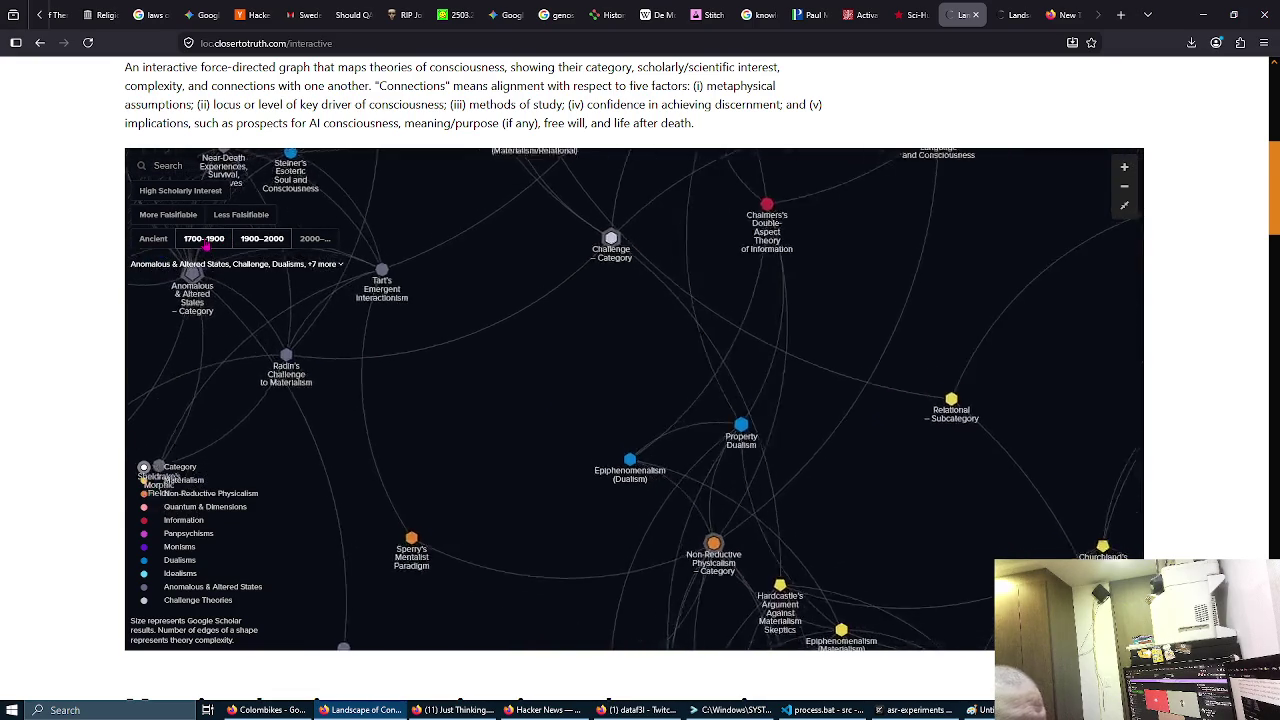
Step: Switch the period from 1900–2000 to Ancient and try the falsifiability filters, leaving them off
{"action": "left_click", "coordinate": [258, 240]}
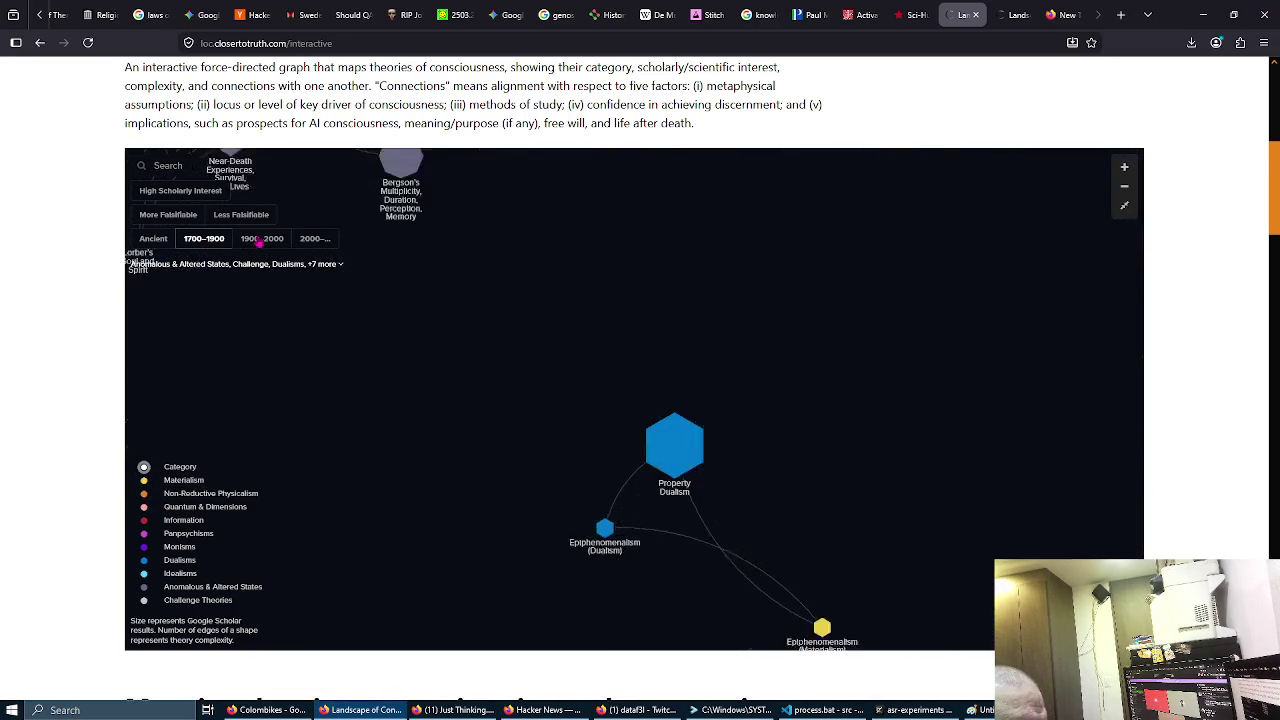
{"action": "left_click", "coordinate": [153, 238]}
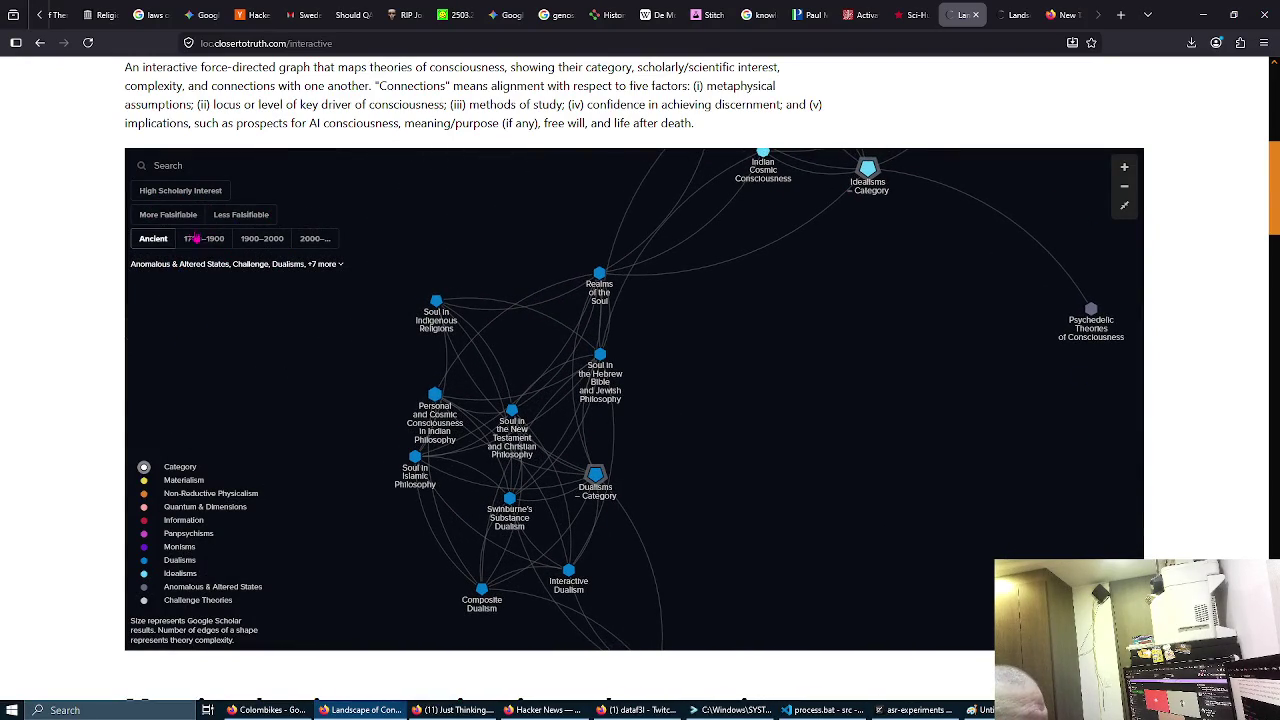
{"action": "left_click", "coordinate": [224, 222]}
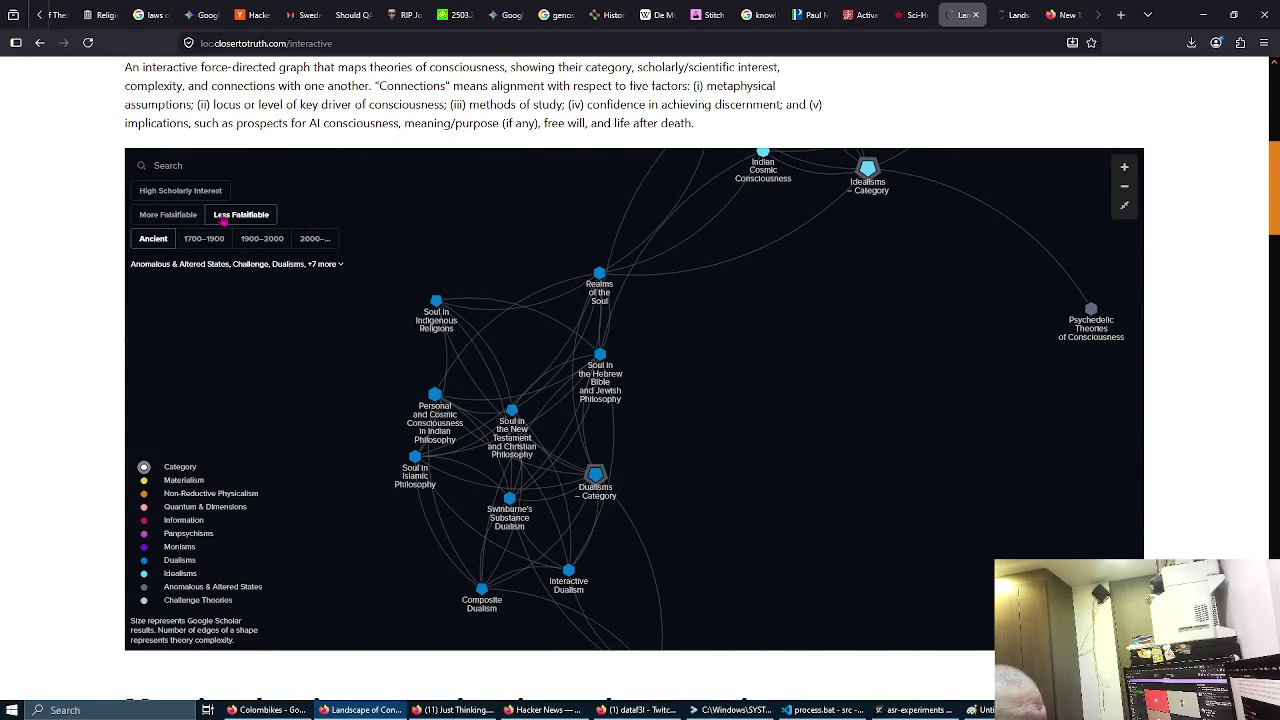
{"action": "left_click", "coordinate": [186, 224]}
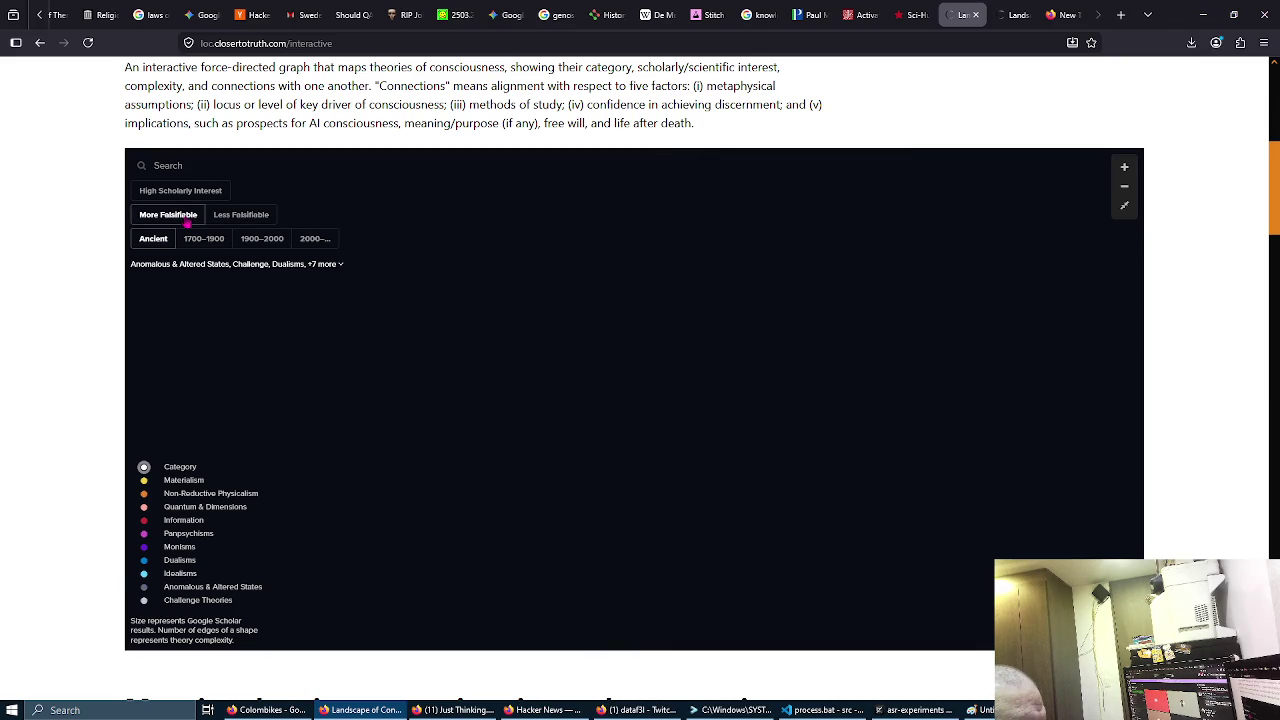
{"action": "left_click", "coordinate": [229, 219]}
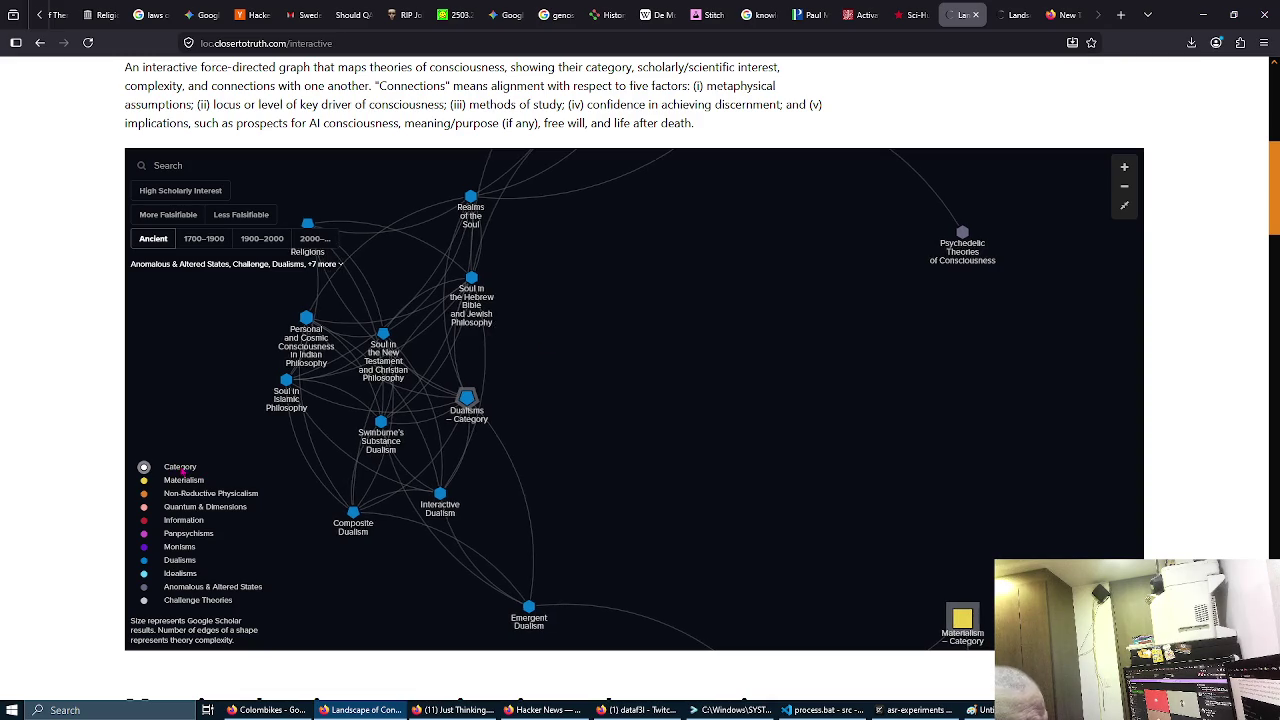
Step: Limit the map to High Scholarly Interest and test Select all / none in the category list
{"action": "scroll", "coordinate": [647, 424], "scroll_direction": "down", "scroll_amount": 5}
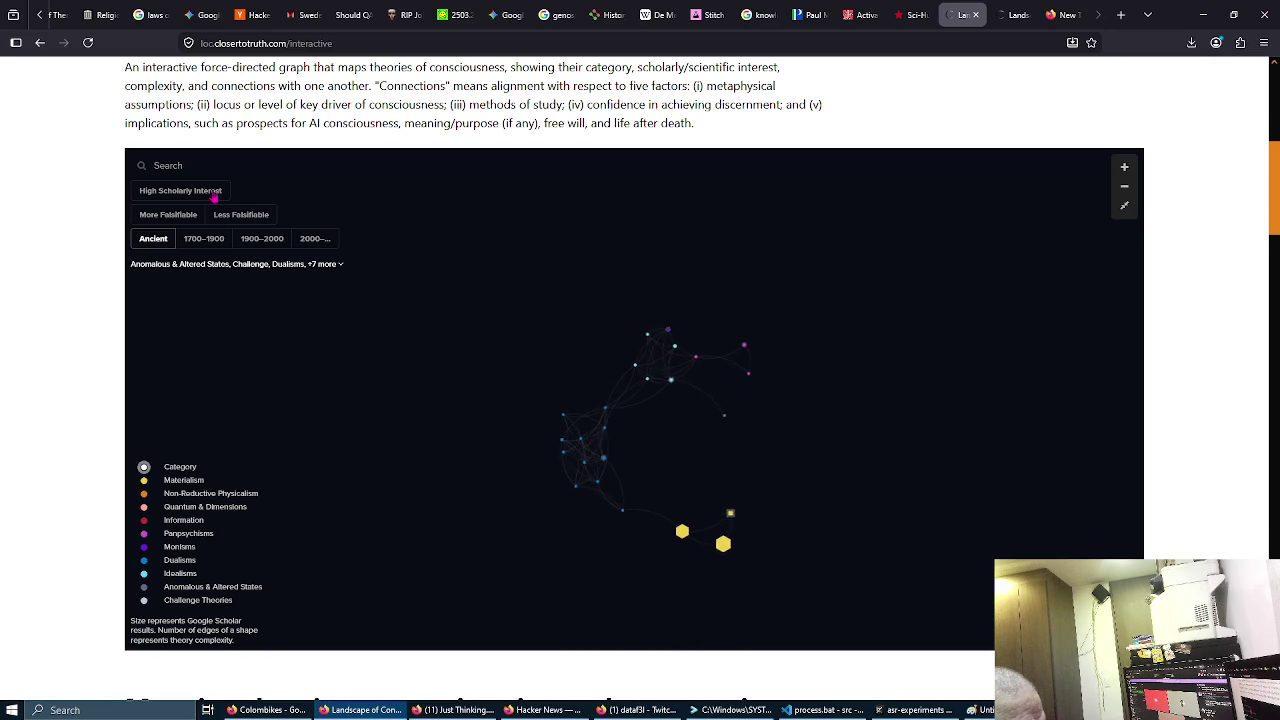
{"action": "left_click", "coordinate": [214, 196]}
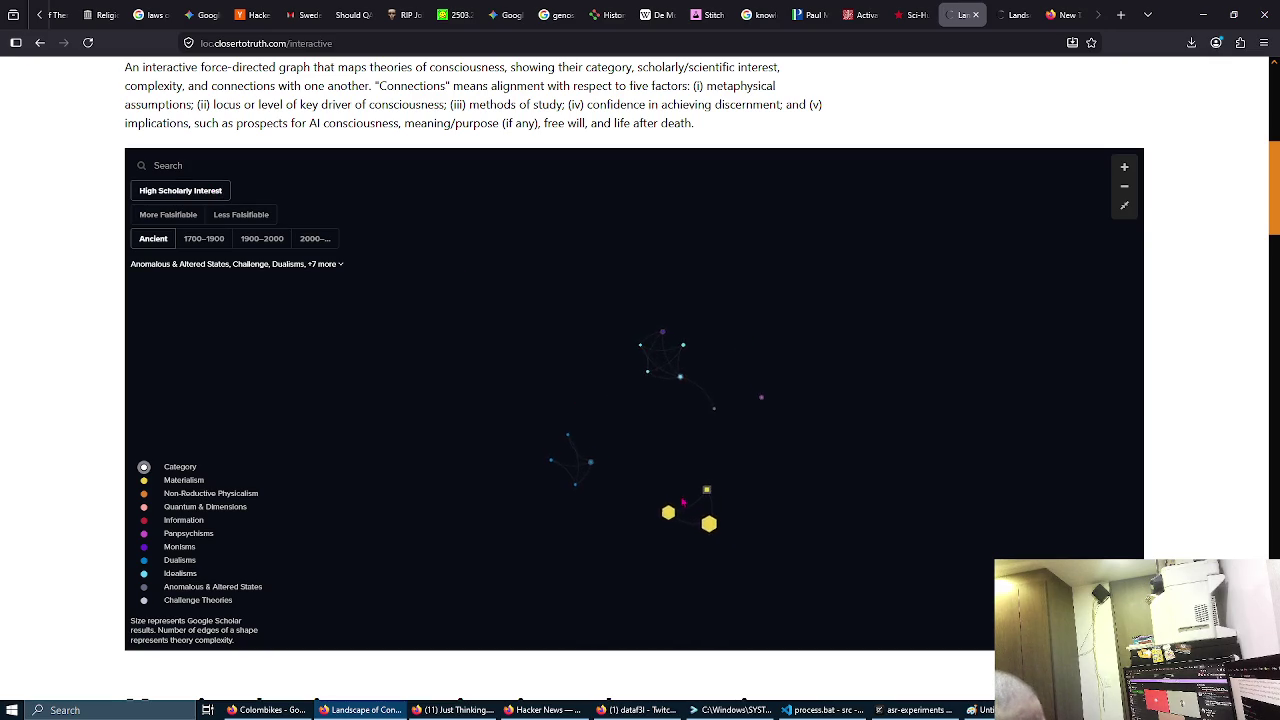
{"action": "scroll", "coordinate": [562, 373], "scroll_direction": "up", "scroll_amount": 3}
{"action": "scroll", "coordinate": [361, 307], "scroll_direction": "down", "scroll_amount": 3}
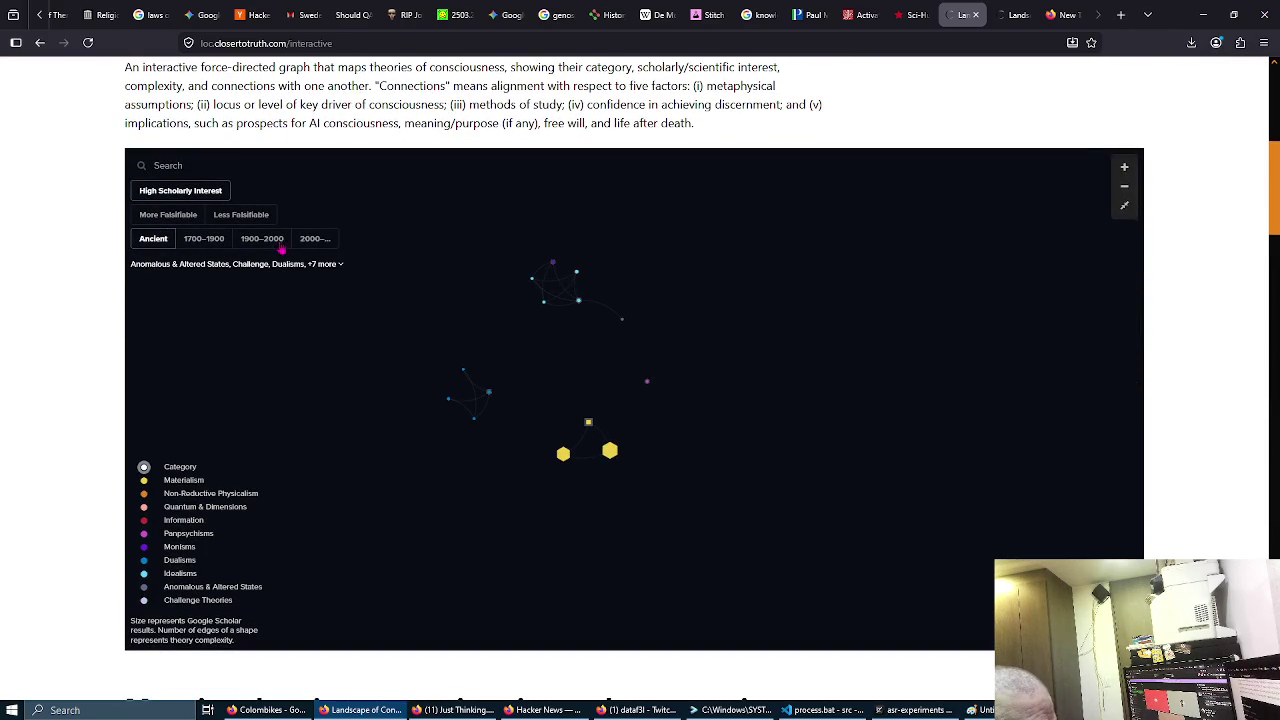
{"action": "left_click", "coordinate": [340, 266]}
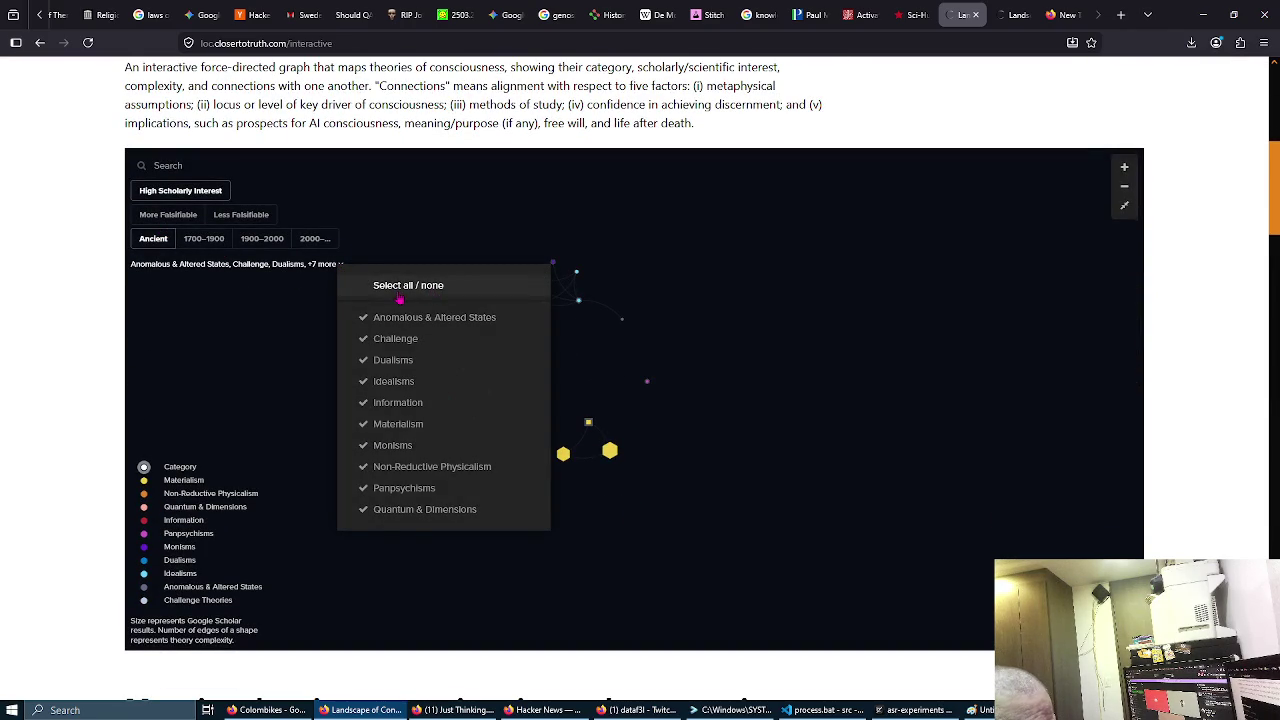
{"action": "left_click", "coordinate": [398, 290]}
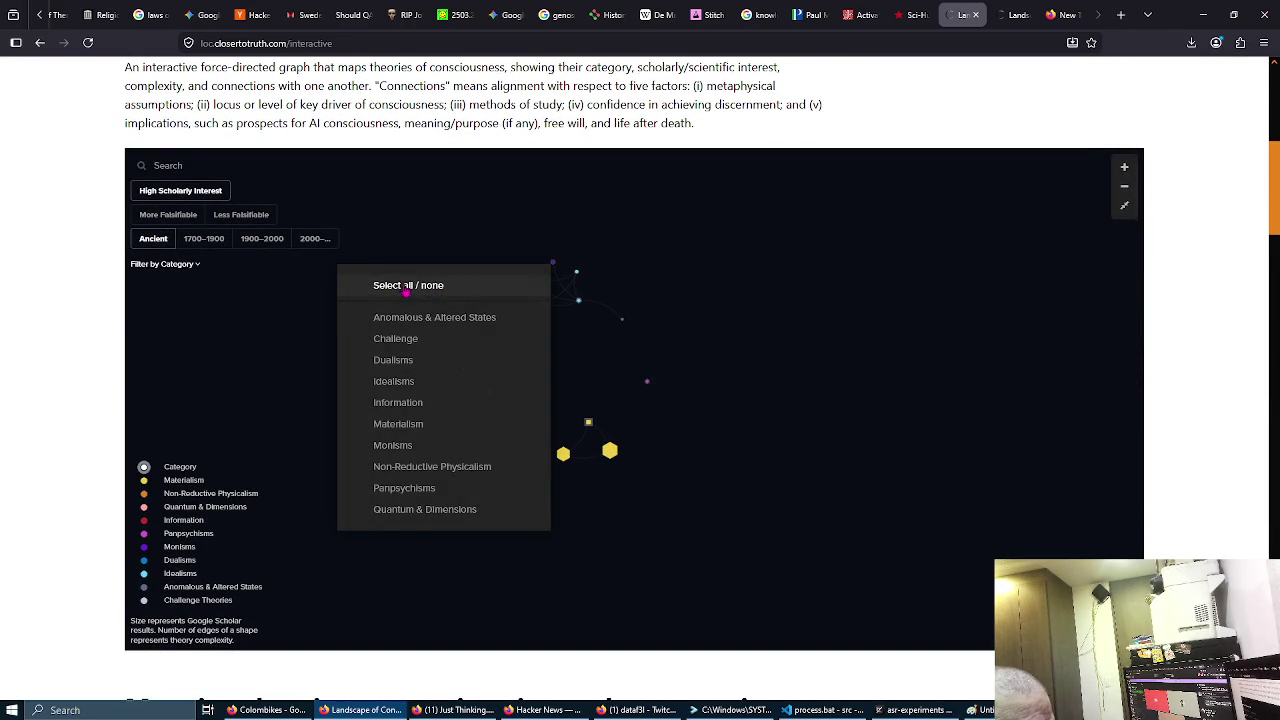
{"action": "left_click", "coordinate": [405, 290]}
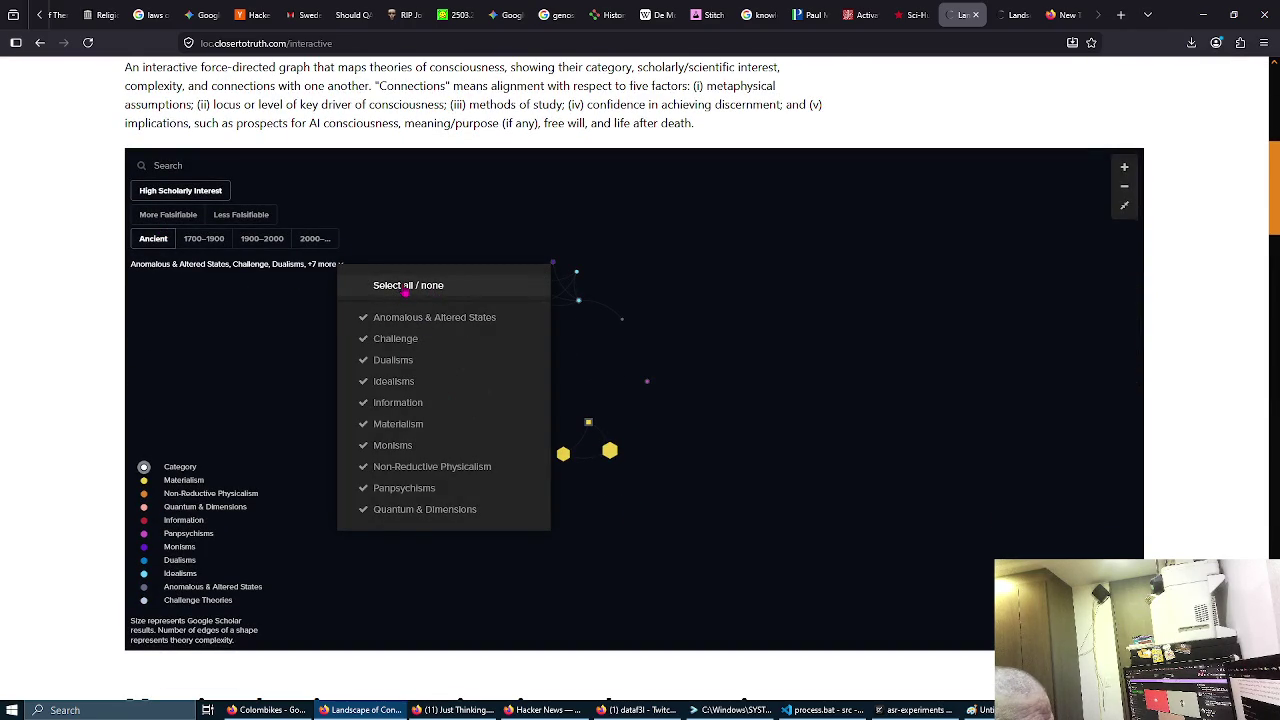
{"action": "left_click", "coordinate": [279, 343]}
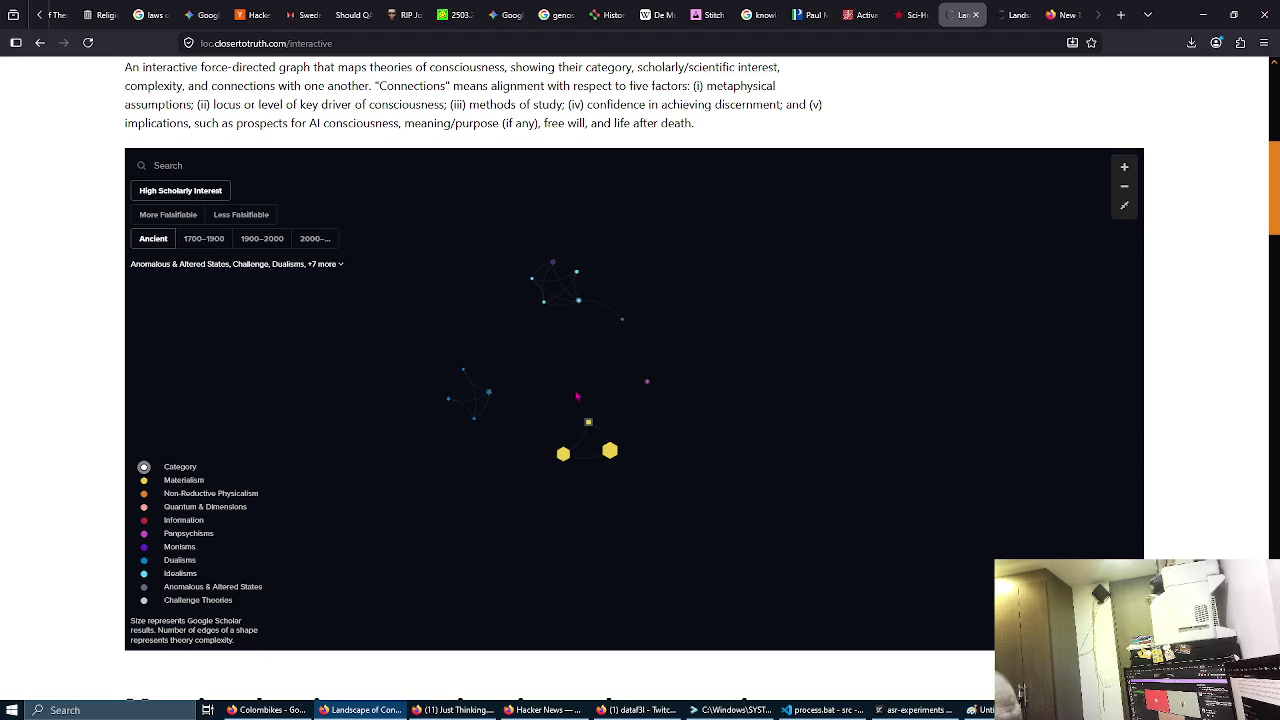
Step: Zoom in, pan across the clusters, and open the Buddhism illusory consciousness theory's details
{"action": "scroll", "coordinate": [586, 391], "scroll_direction": "up", "scroll_amount": 2}
{"action": "scroll", "coordinate": [586, 391], "scroll_direction": "down", "scroll_amount": 2}
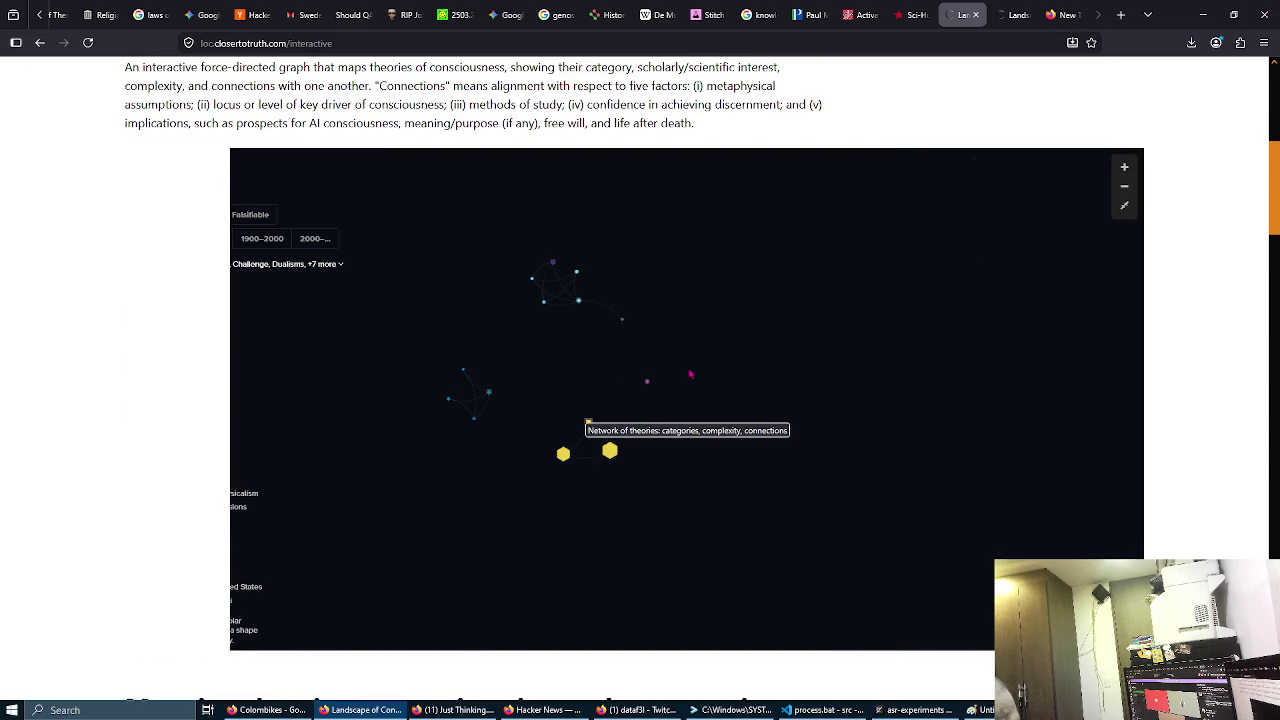
{"action": "left_click", "coordinate": [1124, 167]}
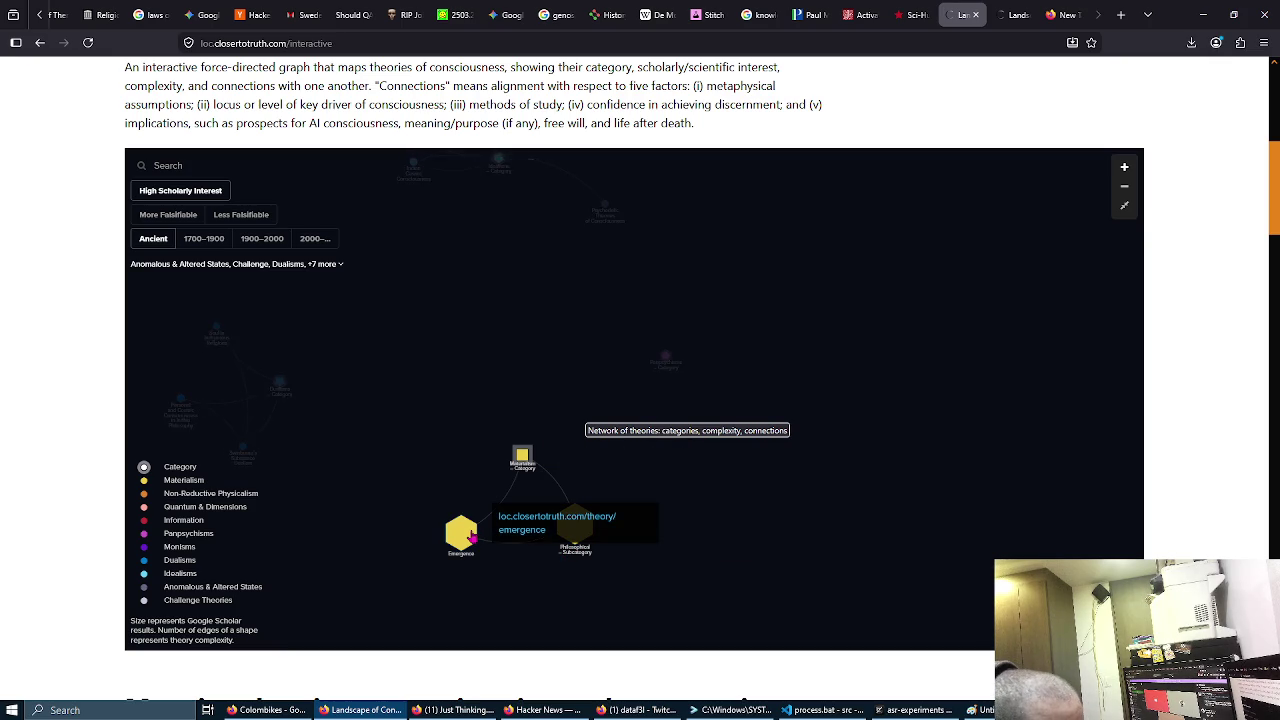
{"action": "left_click_drag", "start_coordinate": [400, 358], "coordinate": [517, 391]}
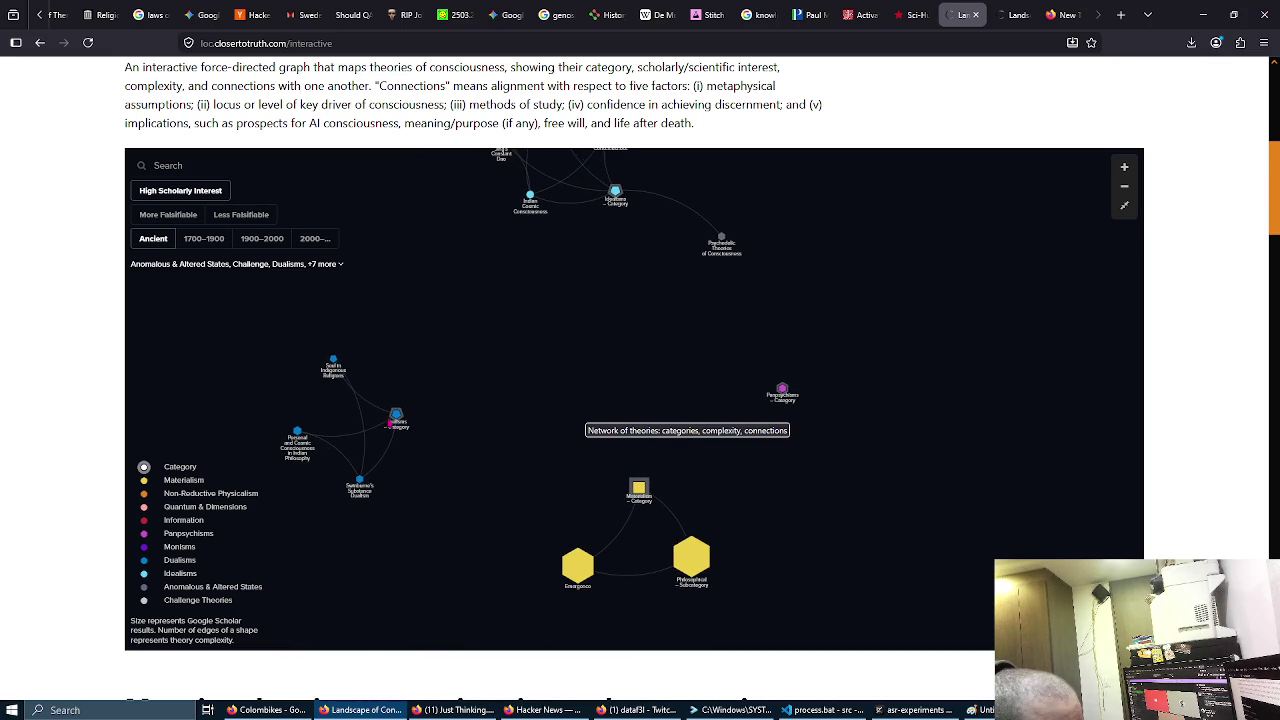
{"action": "left_click_drag", "start_coordinate": [786, 408], "coordinate": [683, 491]}
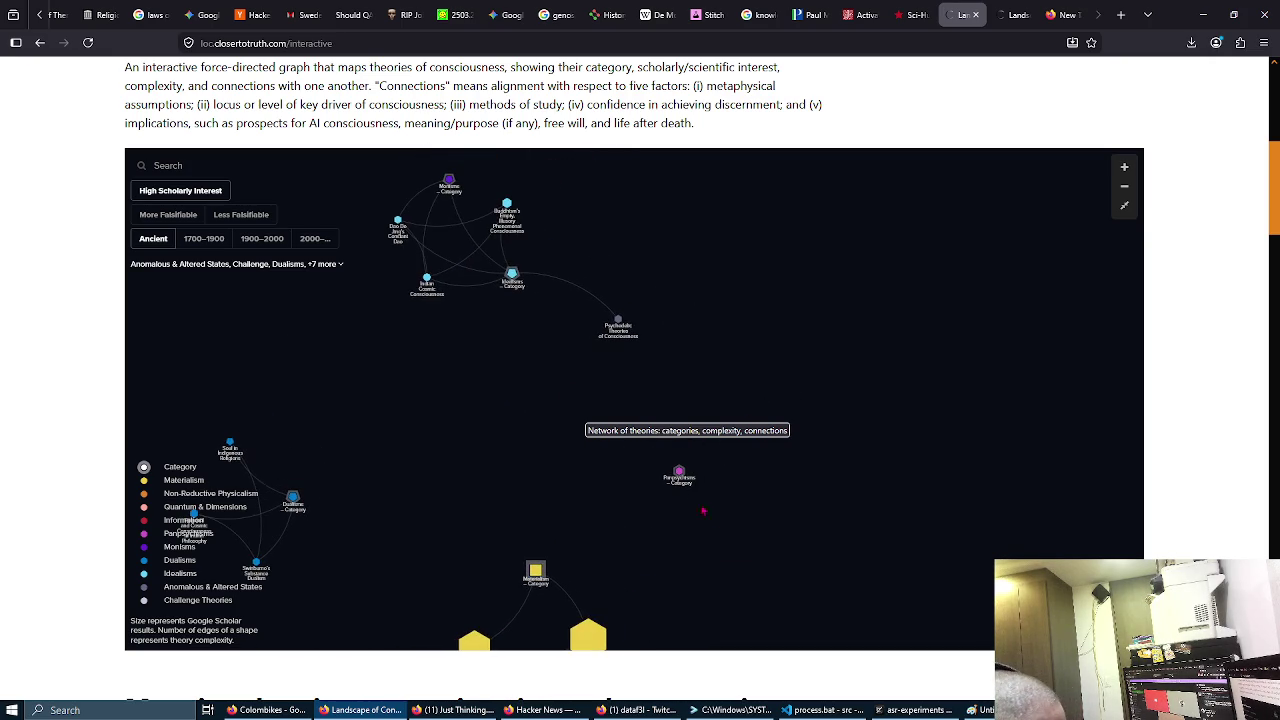
{"action": "left_click_drag", "start_coordinate": [580, 320], "coordinate": [620, 411]}
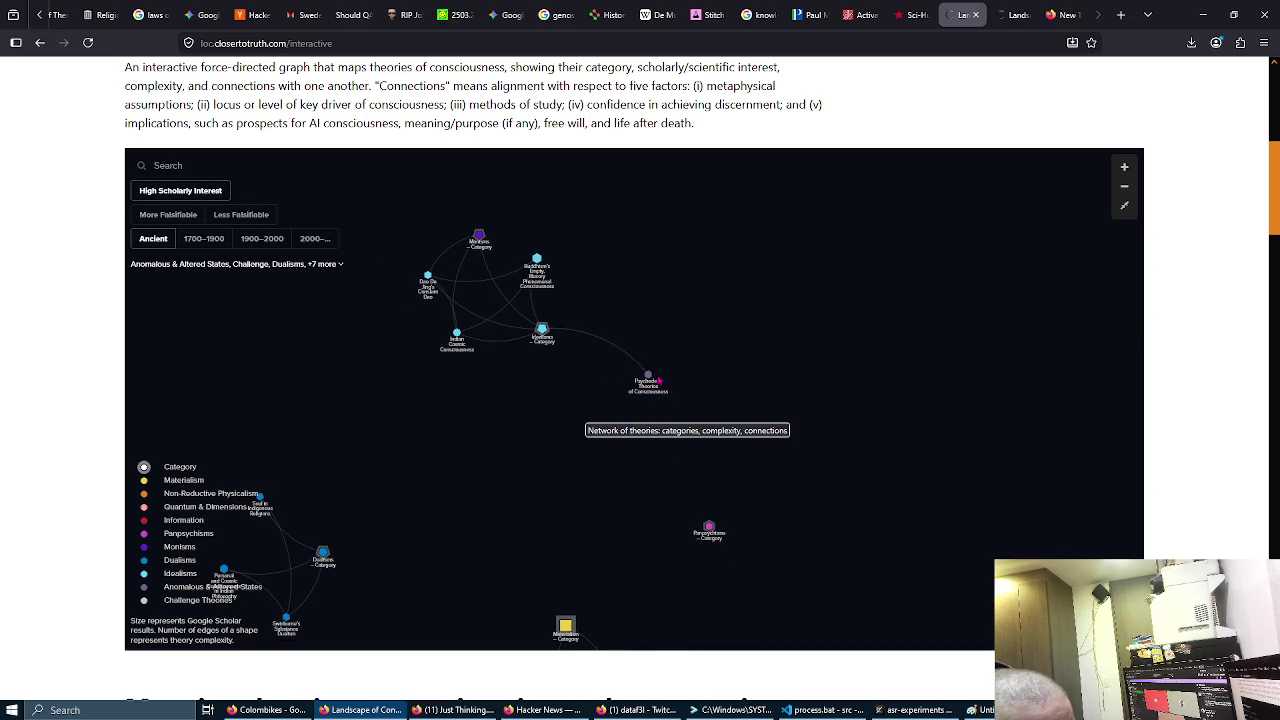
{"action": "mouse_move", "coordinate": [648, 382]}
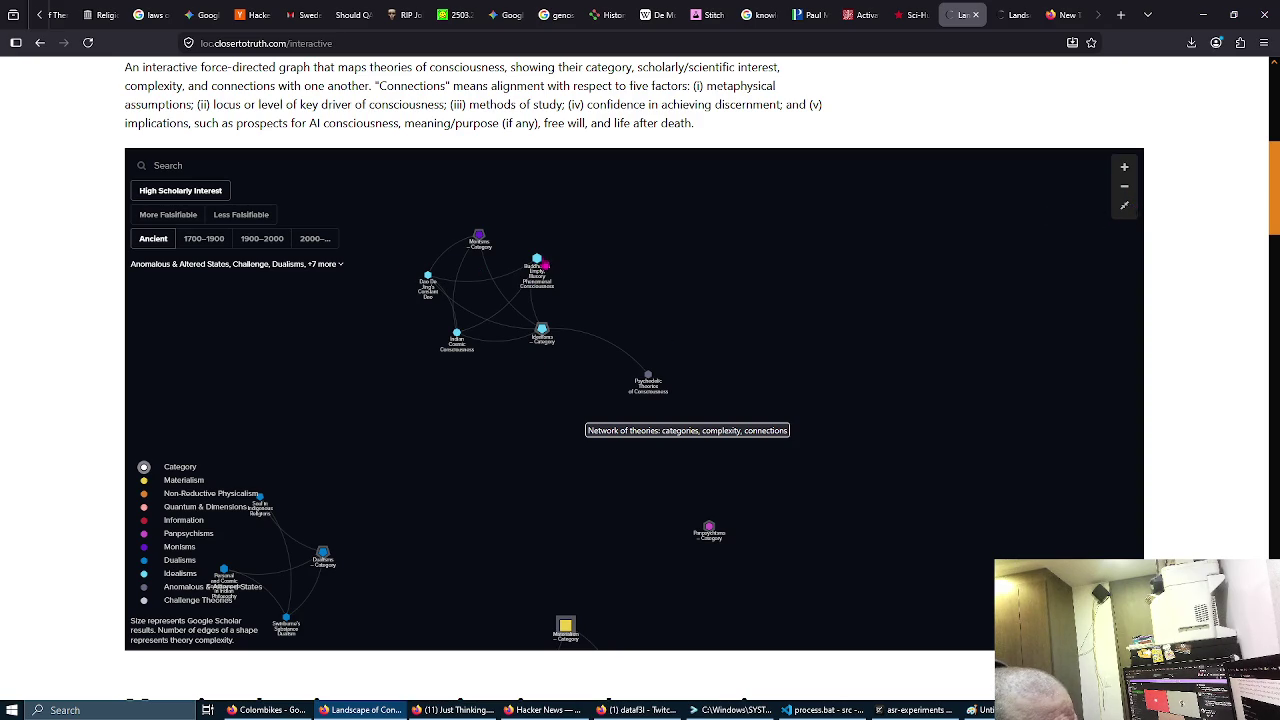
{"action": "left_click", "coordinate": [537, 257]}
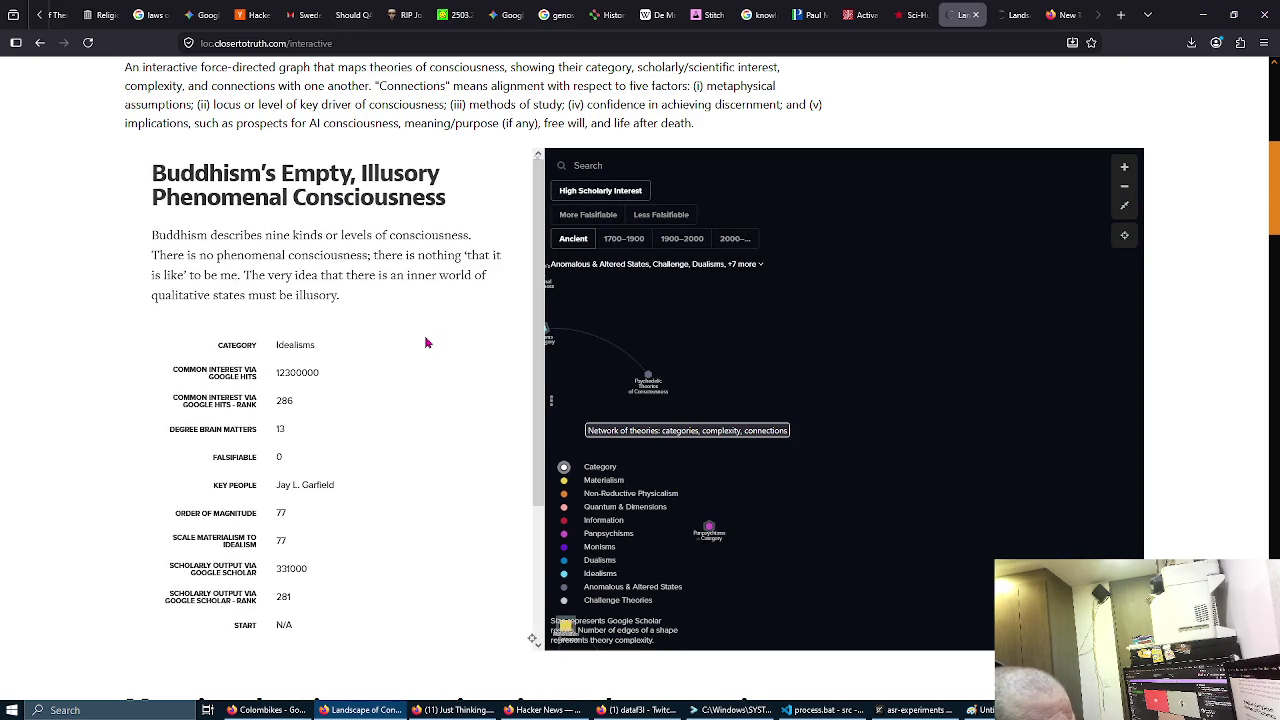
{"action": "scroll", "coordinate": [425, 343], "scroll_direction": "down", "scroll_amount": 3}
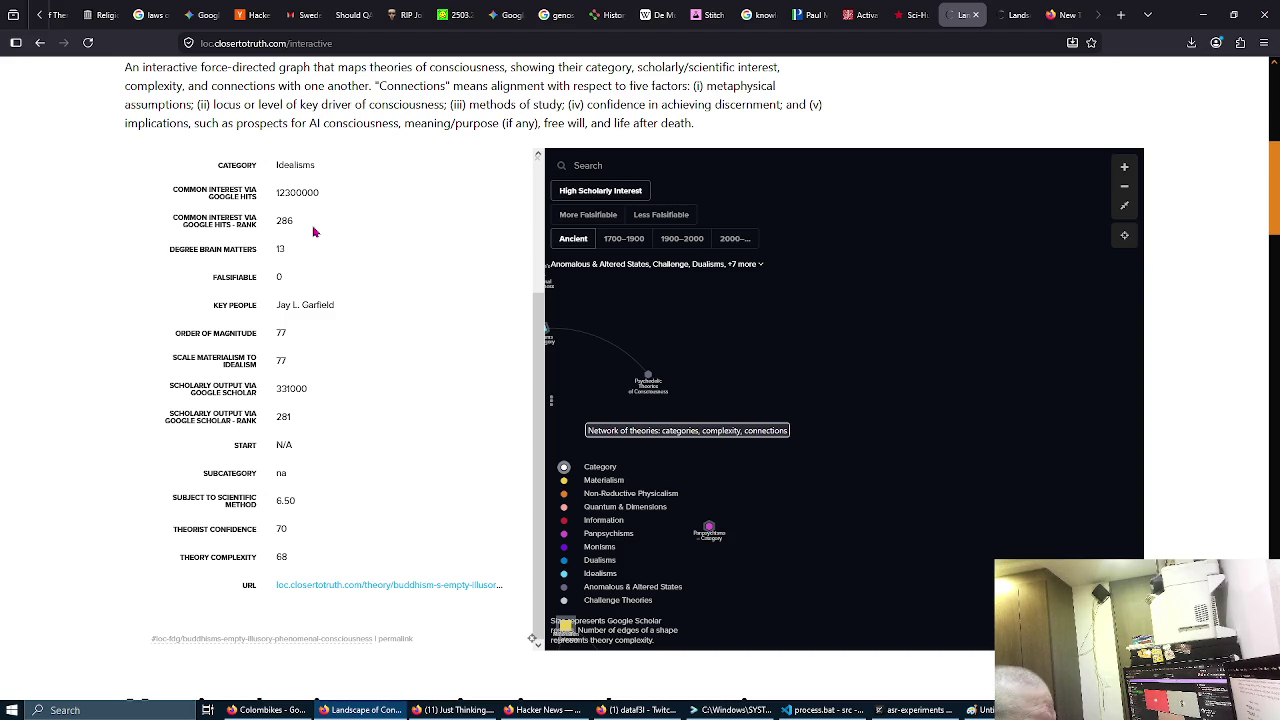
{"action": "double_click", "coordinate": [302, 192]}
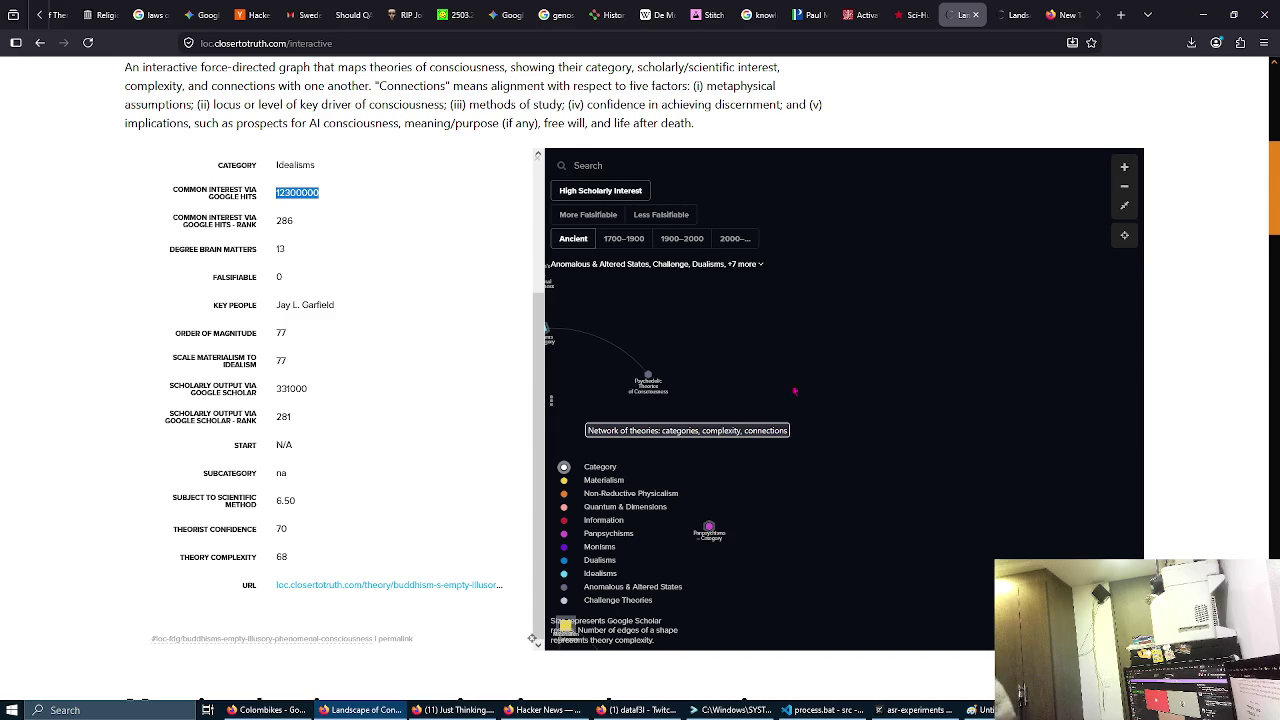
{"action": "left_click", "coordinate": [929, 344]}
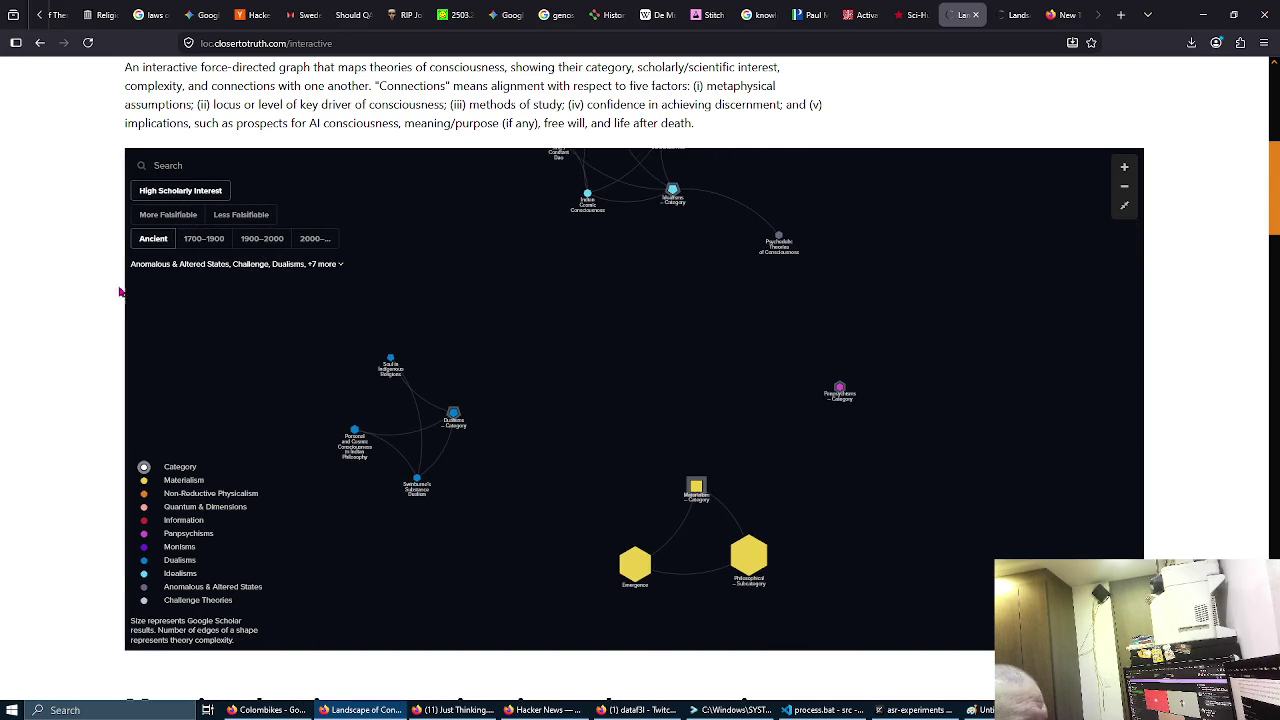
Step: Add the 1900–2000 and 2000– eras, and open a theory and Materialism in new tabs
{"action": "left_click", "coordinate": [188, 240]}
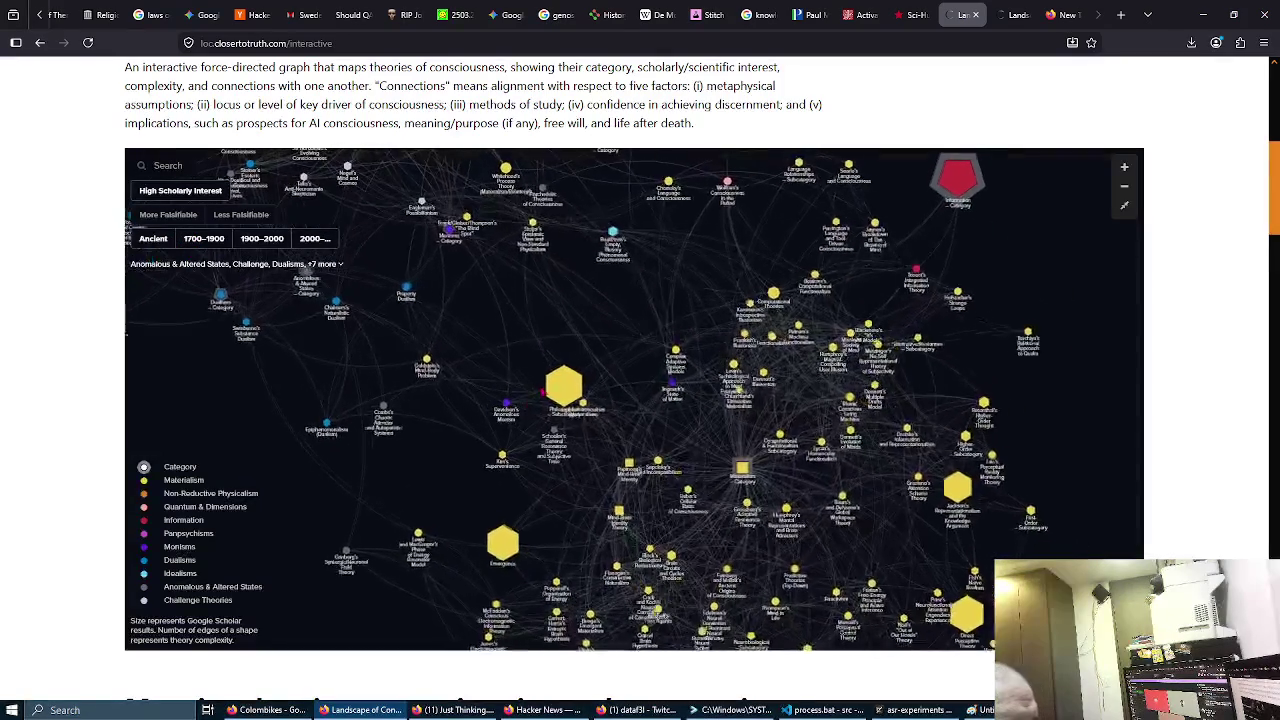
{"action": "left_click", "coordinate": [504, 408]}
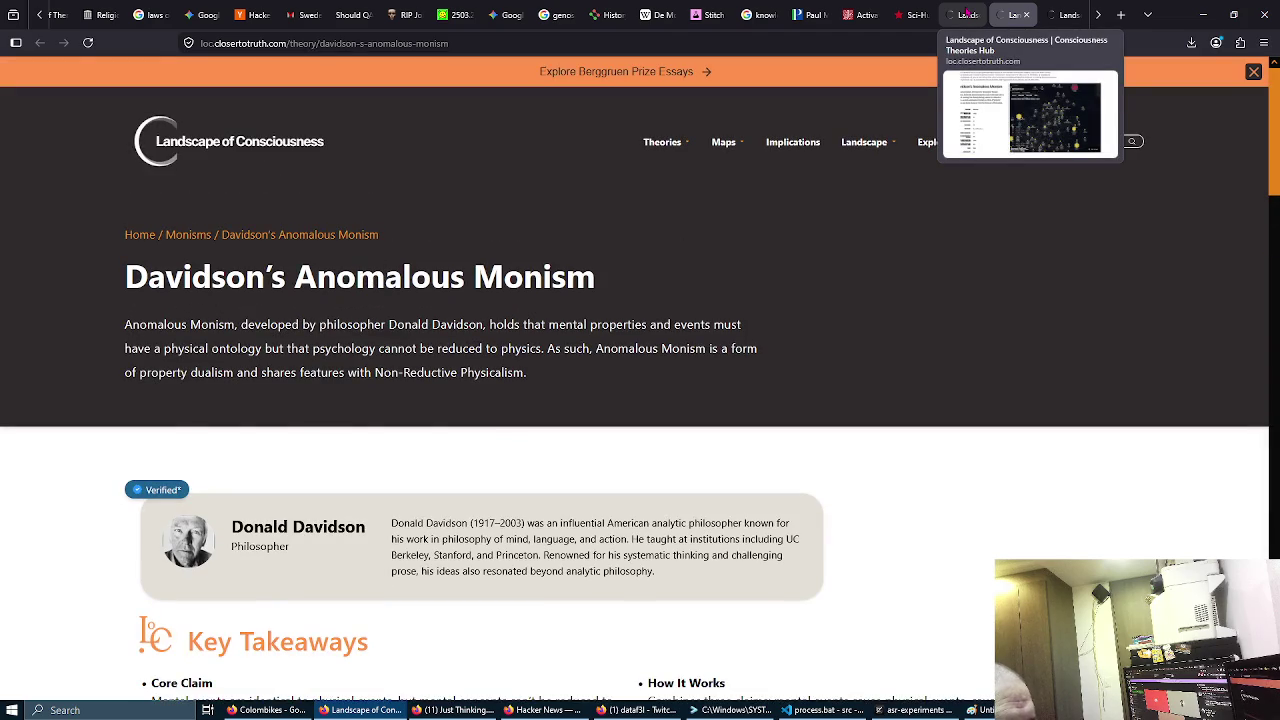
{"action": "left_click", "coordinate": [966, 14]}
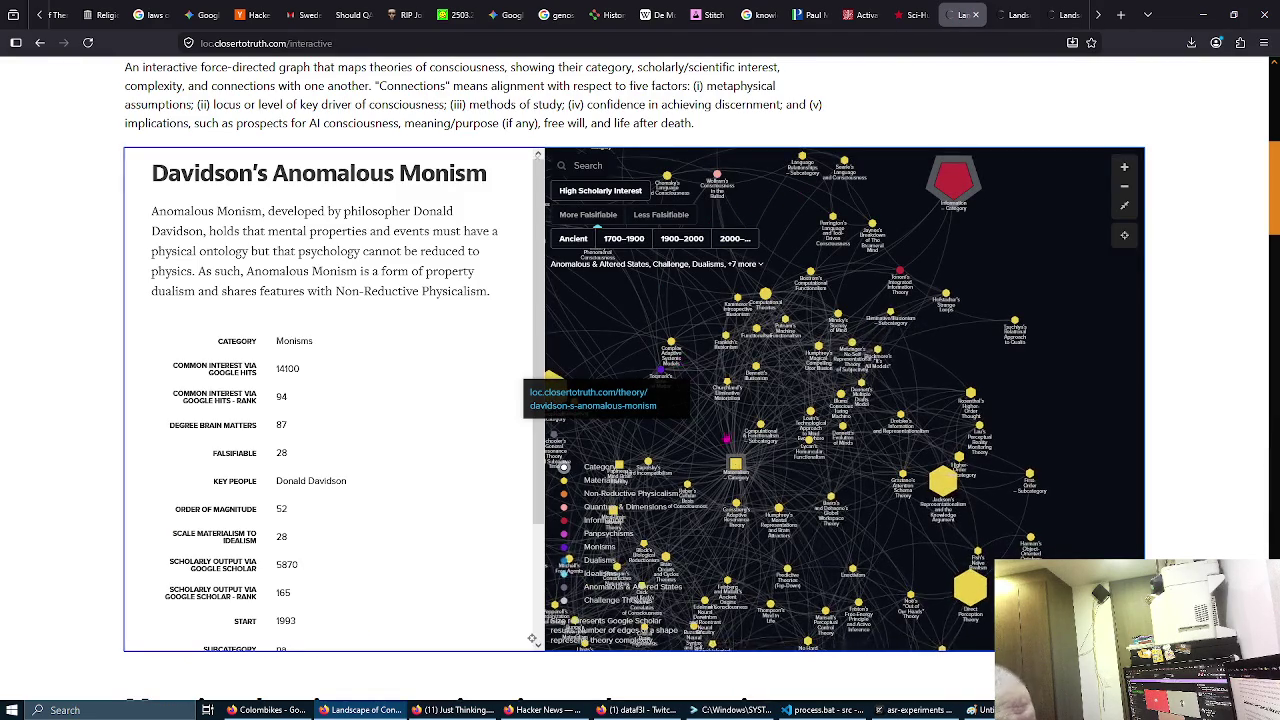
{"action": "left_click", "coordinate": [744, 468]}
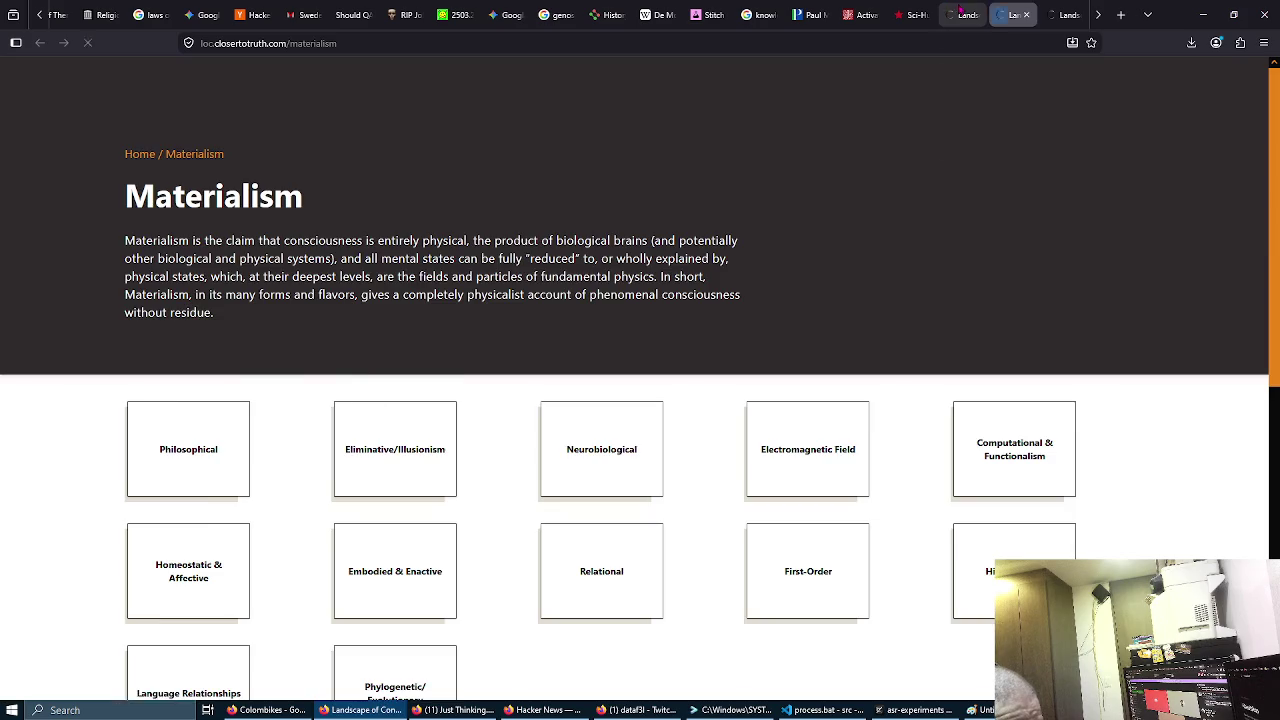
{"action": "left_click", "coordinate": [960, 14]}
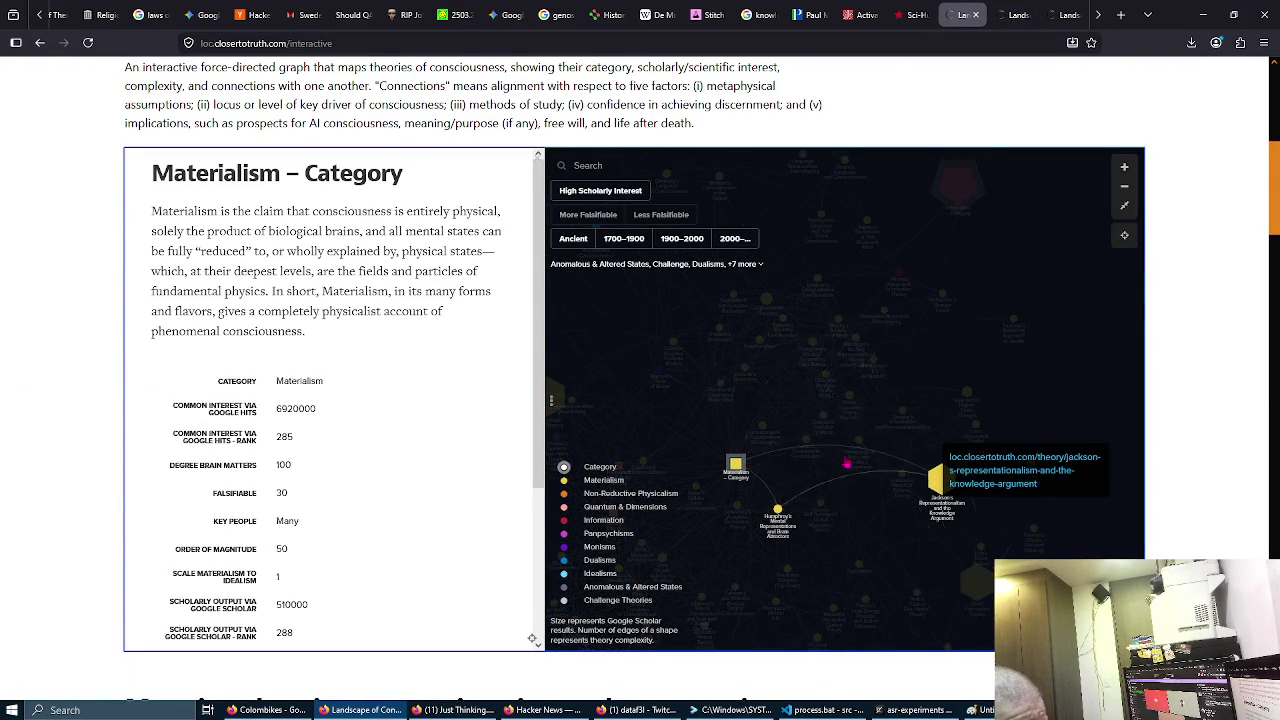
Step: Show the Information category details and open, then close, the philosophical subcategory listing twice
{"action": "left_click", "coordinate": [958, 190]}
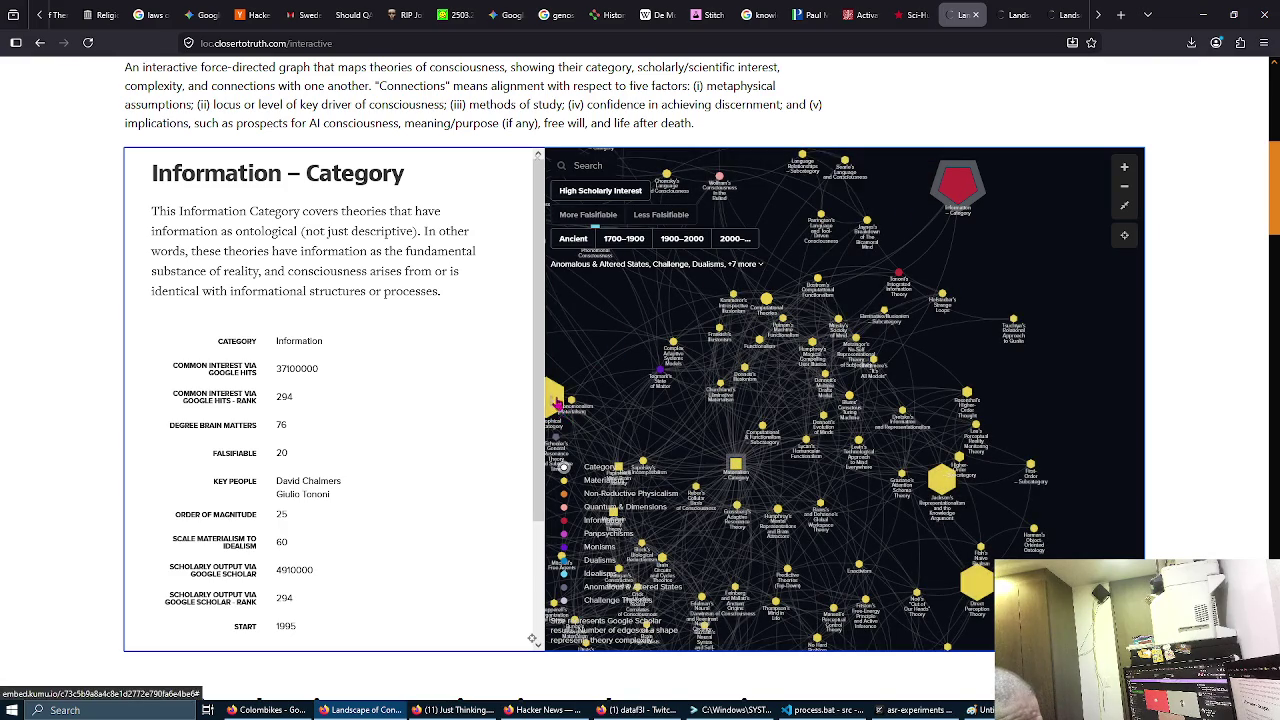
{"action": "left_click", "coordinate": [556, 402]}
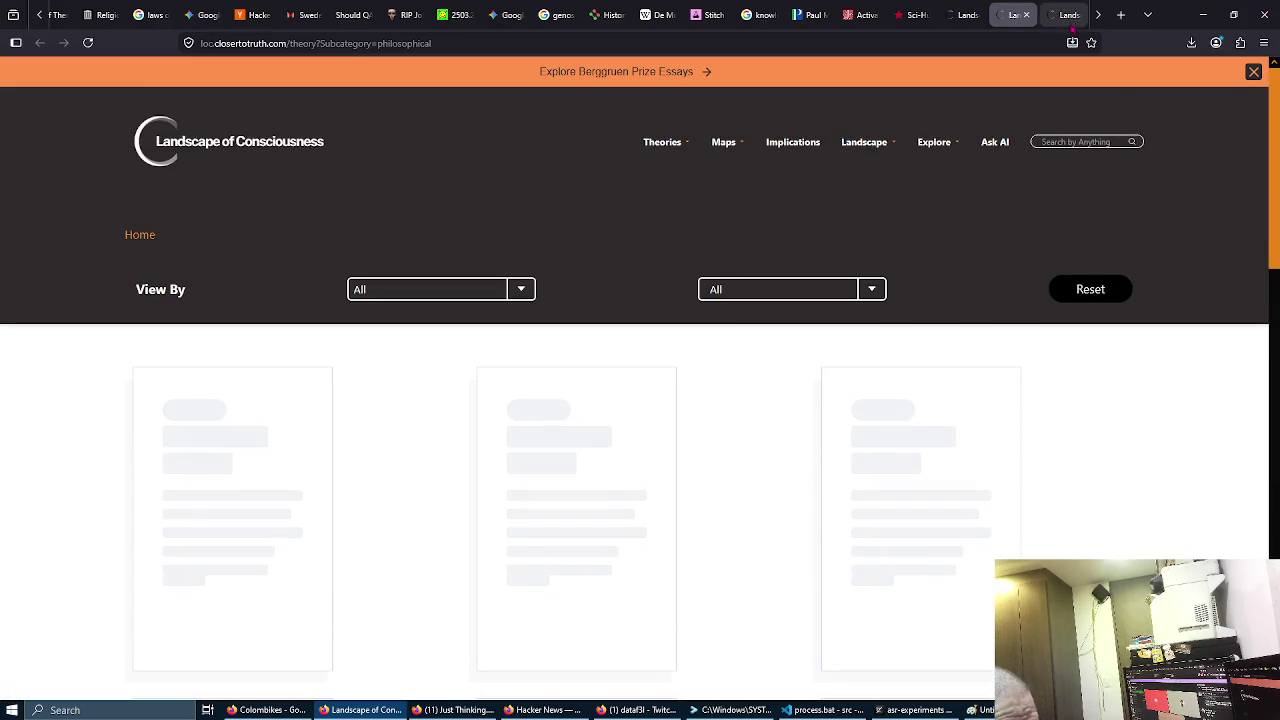
{"action": "key", "text": "ctrl+w"}
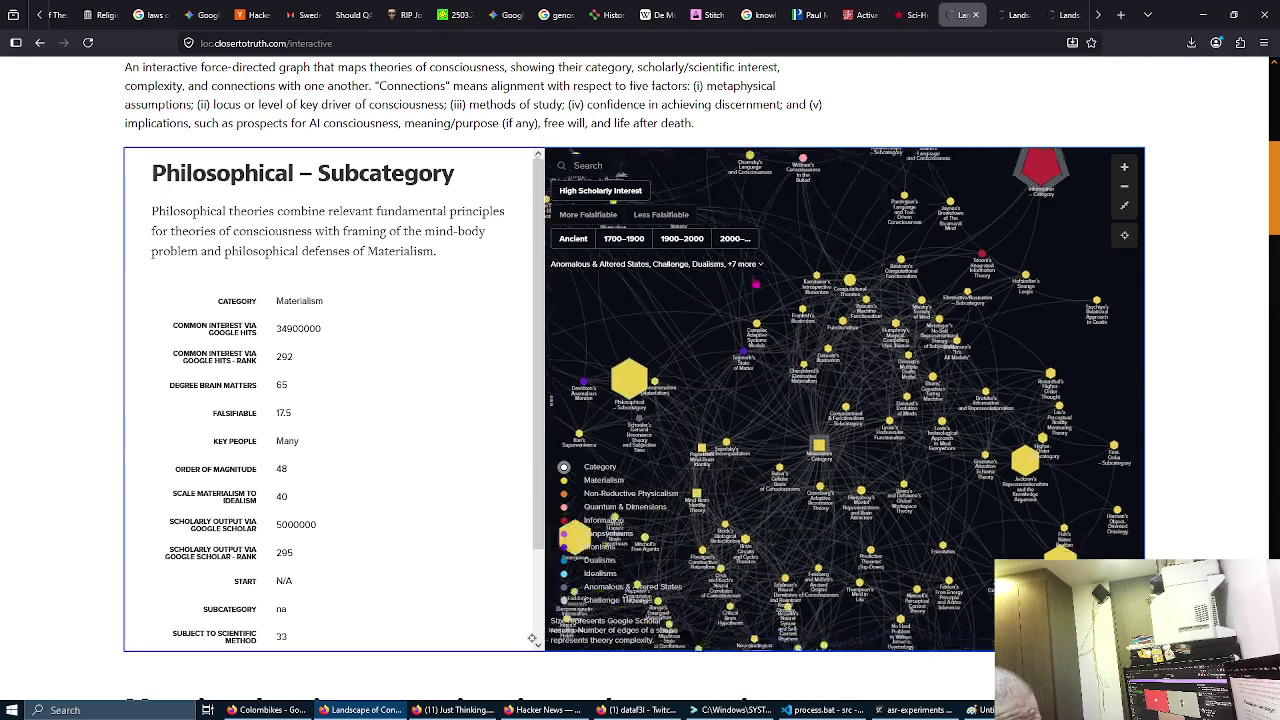
{"action": "left_click", "coordinate": [722, 348]}
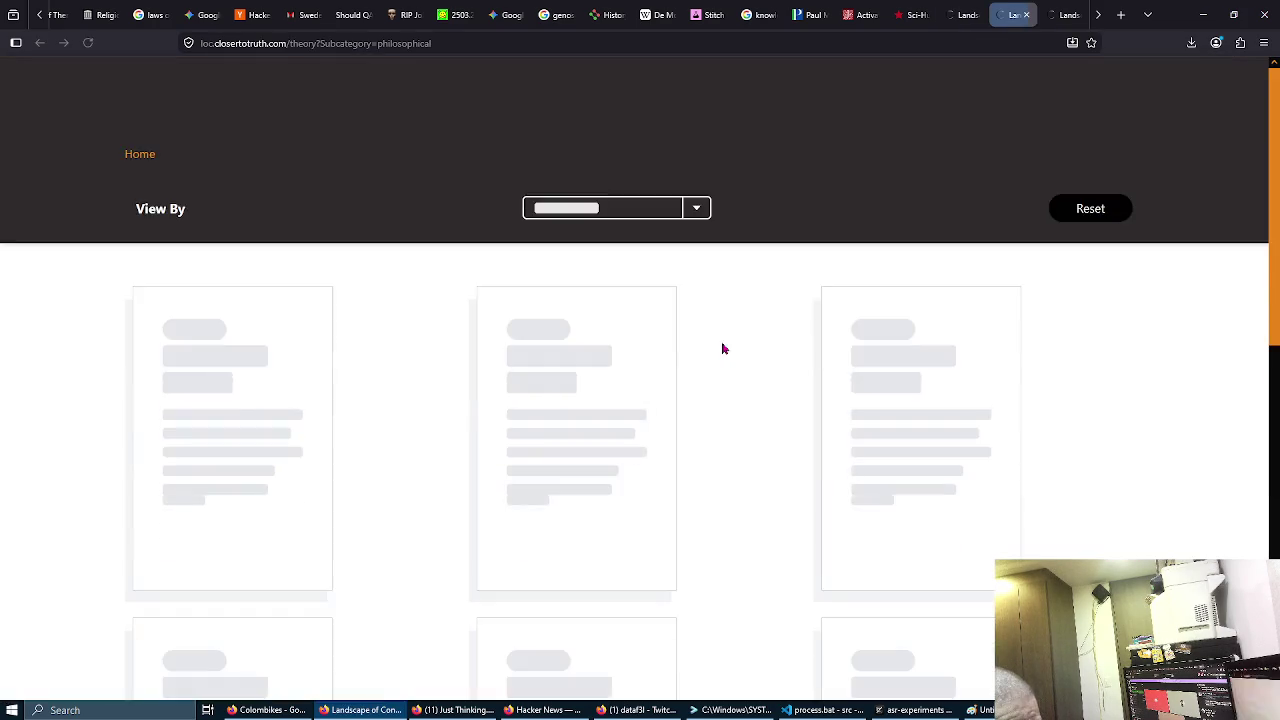
{"action": "key", "text": "ctrl+w"}
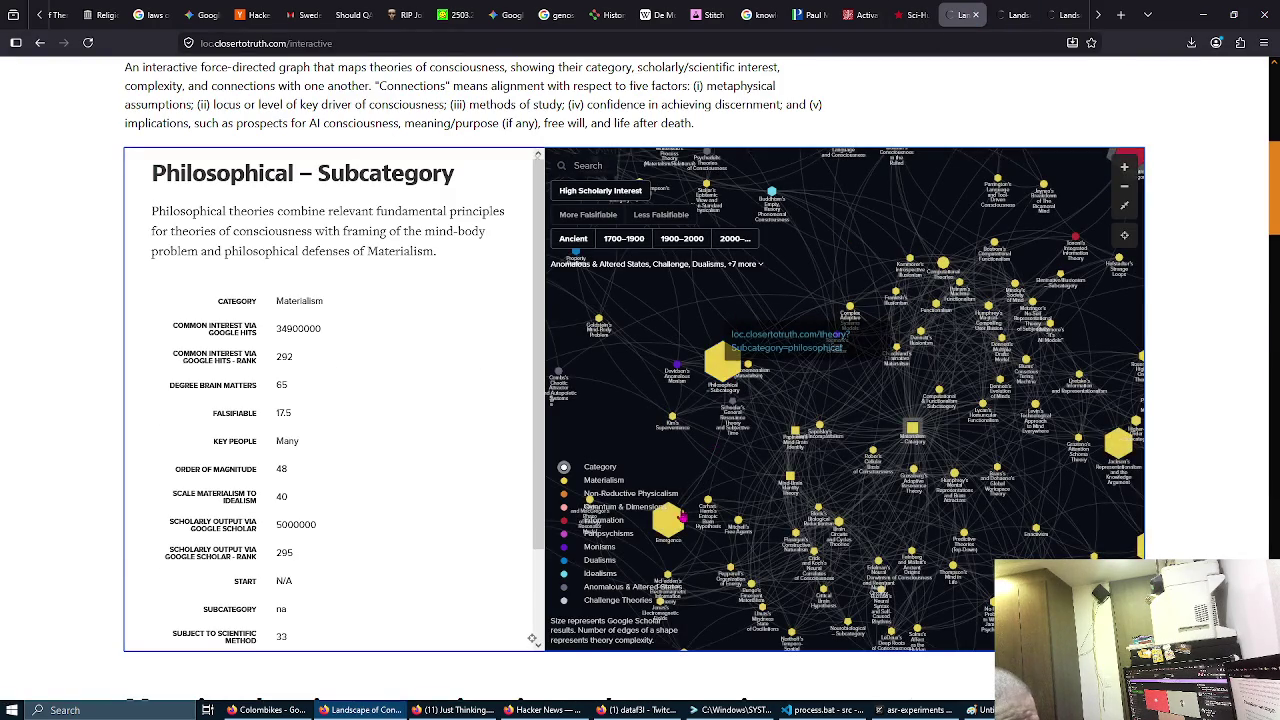
Step: Scroll the details panel down to the URL and permalink rows, then reload the map
{"action": "mouse_move", "coordinate": [668, 518]}
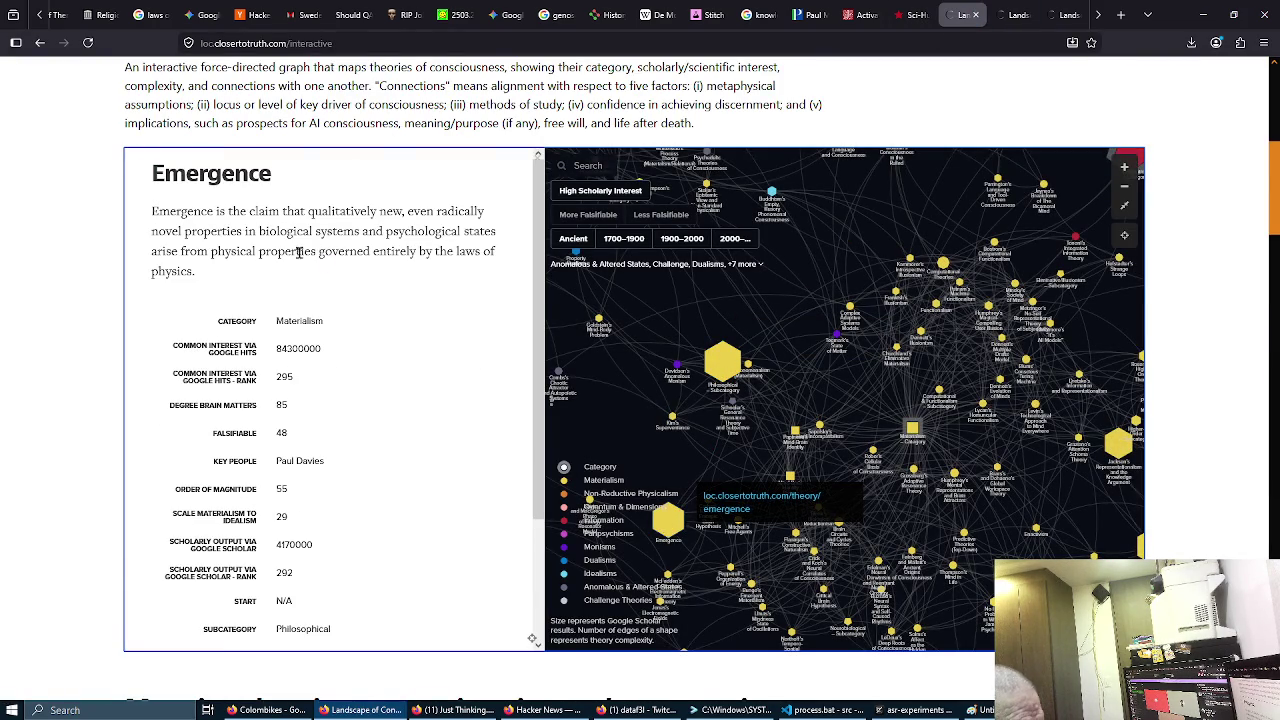
{"action": "scroll", "coordinate": [390, 284], "scroll_direction": "down", "scroll_amount": 2}
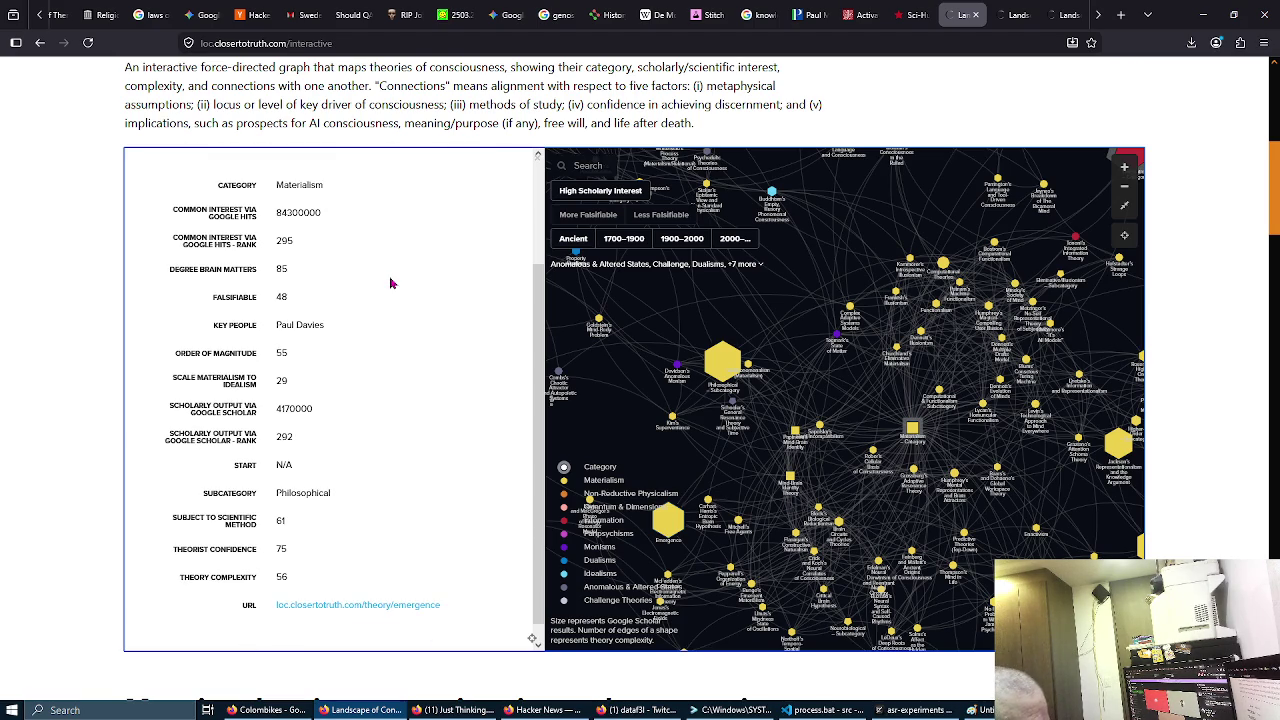
{"action": "scroll", "coordinate": [390, 284], "scroll_direction": "down", "scroll_amount": 1}
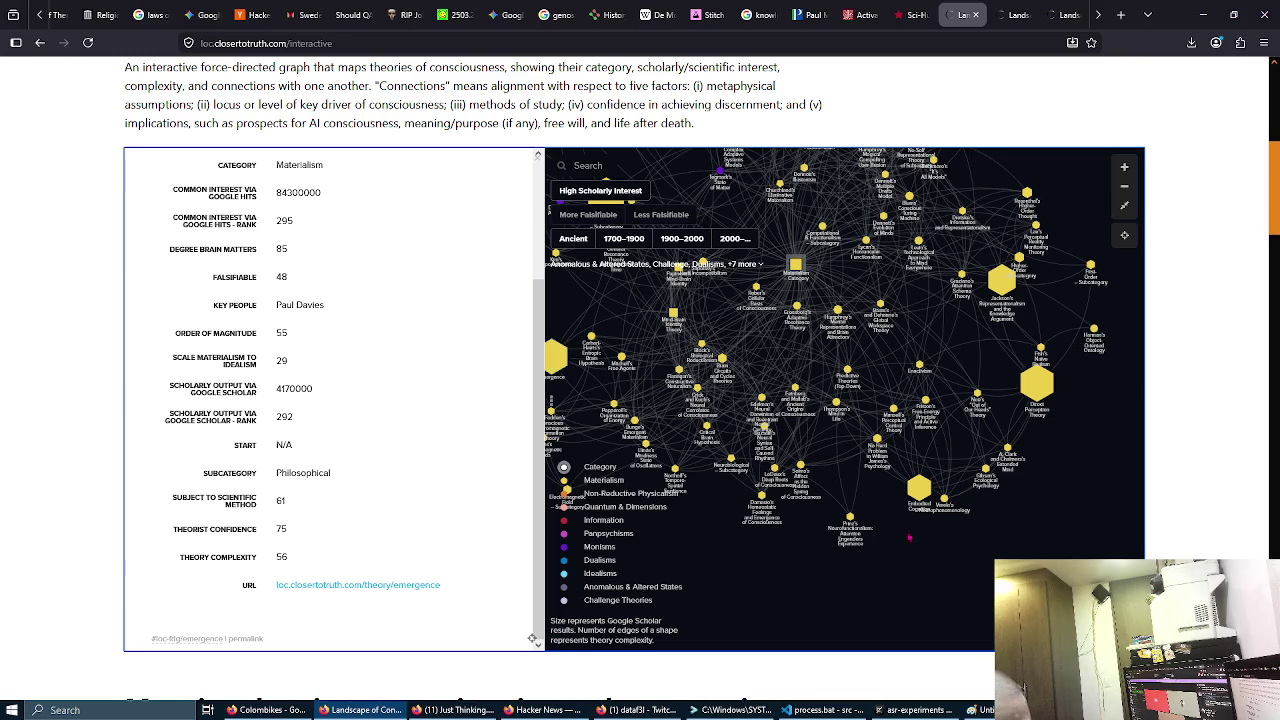
{"action": "key", "text": "F5"}
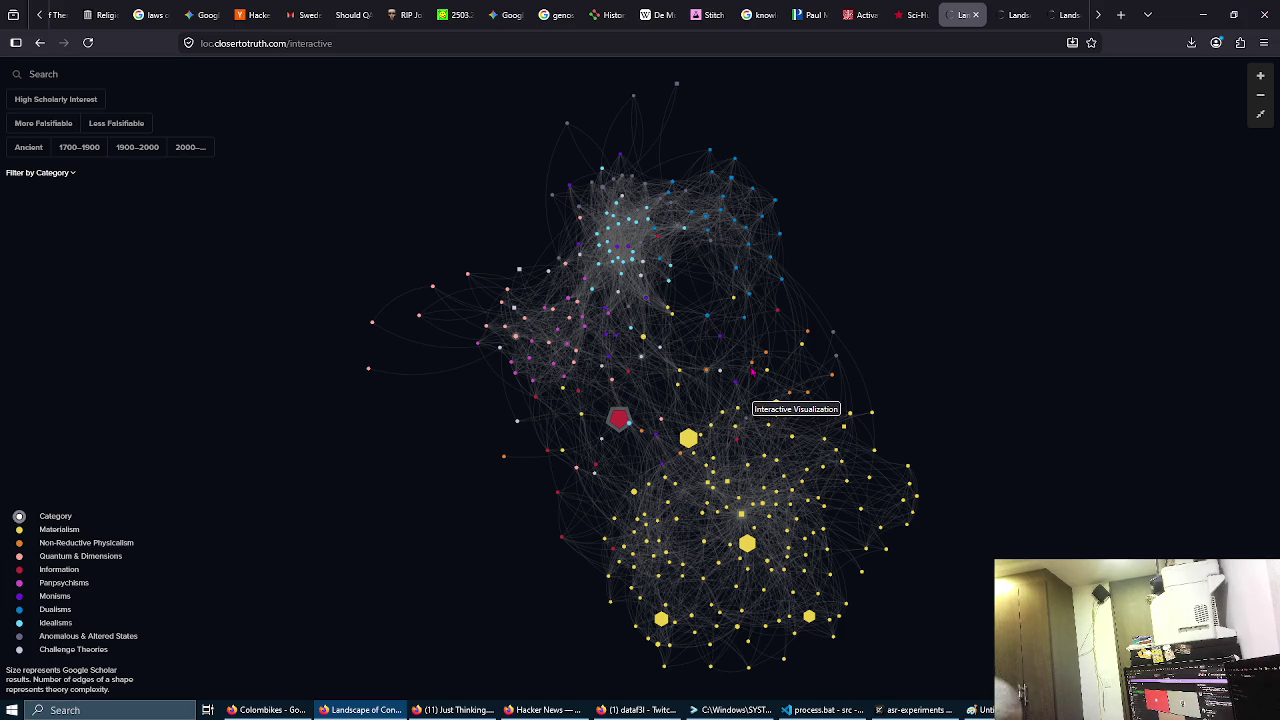
Step: Wait for the reloaded network to appear, then shift it toward the upper left
{"action": "mouse_move", "coordinate": [750, 374]}
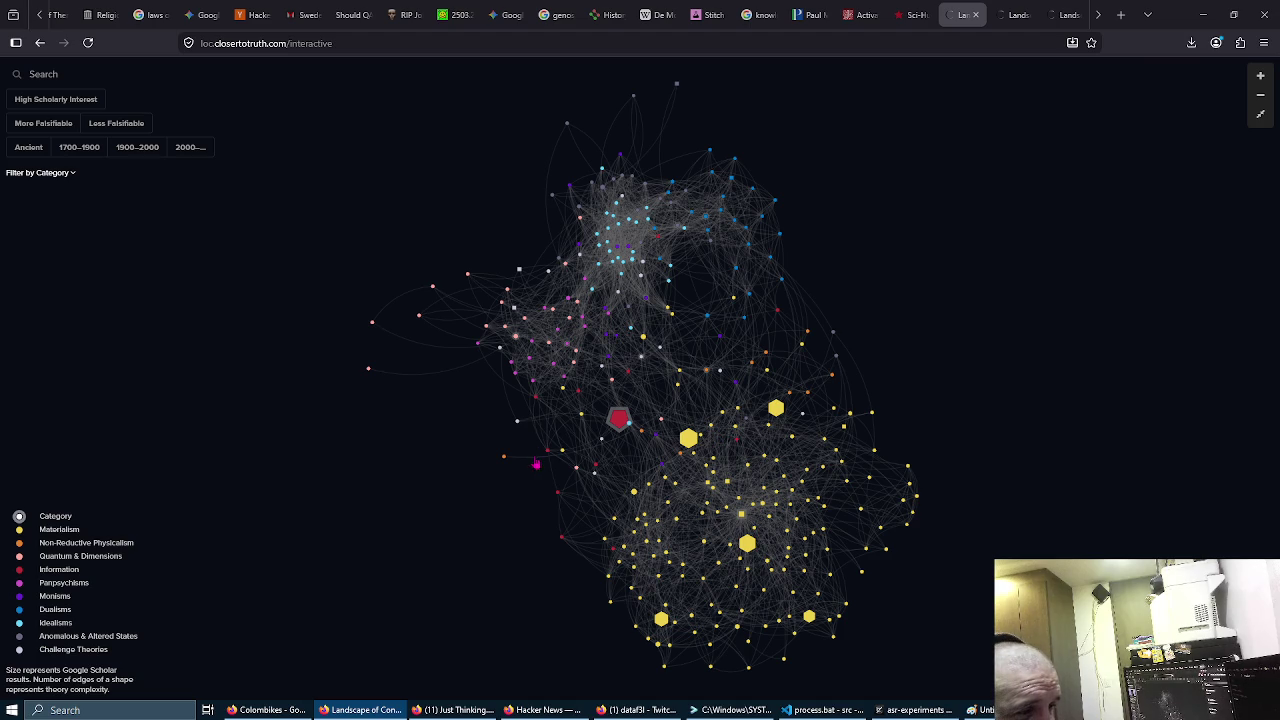
{"action": "left_click_drag", "start_coordinate": [553, 488], "coordinate": [541, 430]}
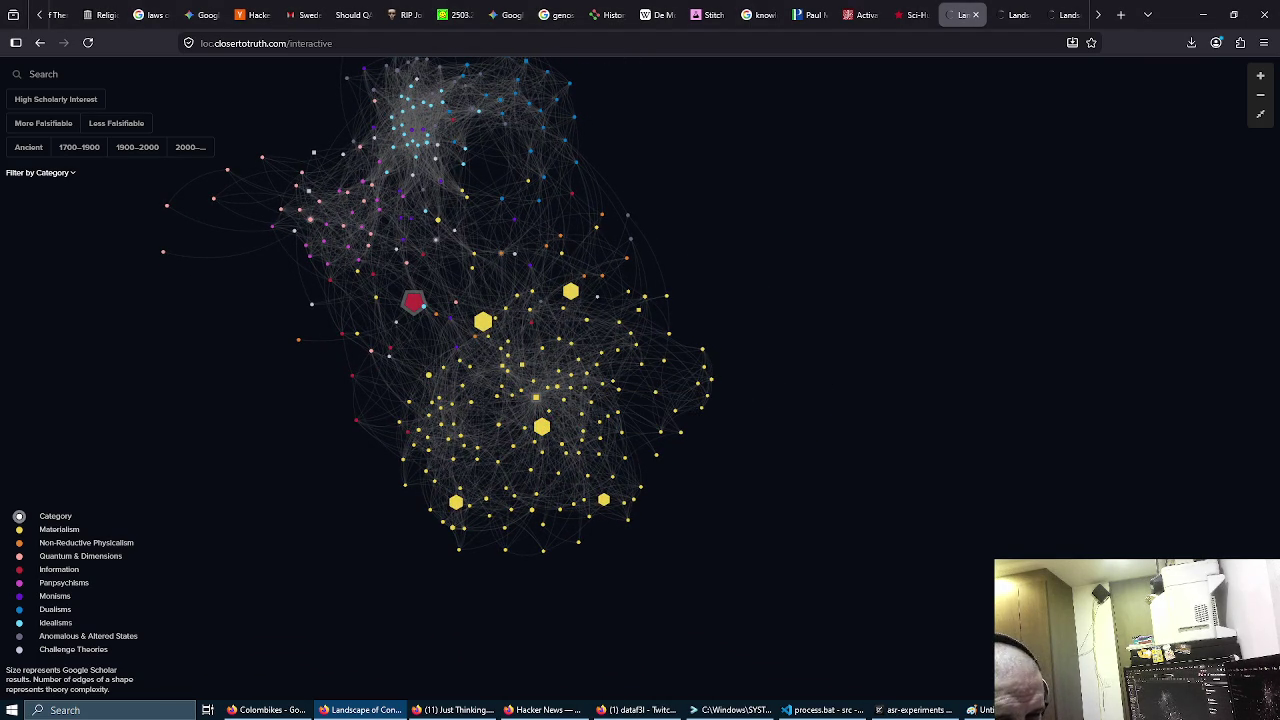
Step: Zoom in two levels and pan the network down to the Embodied & Enactive cluster
{"action": "left_click_drag", "start_coordinate": [437, 374], "coordinate": [487, 420]}
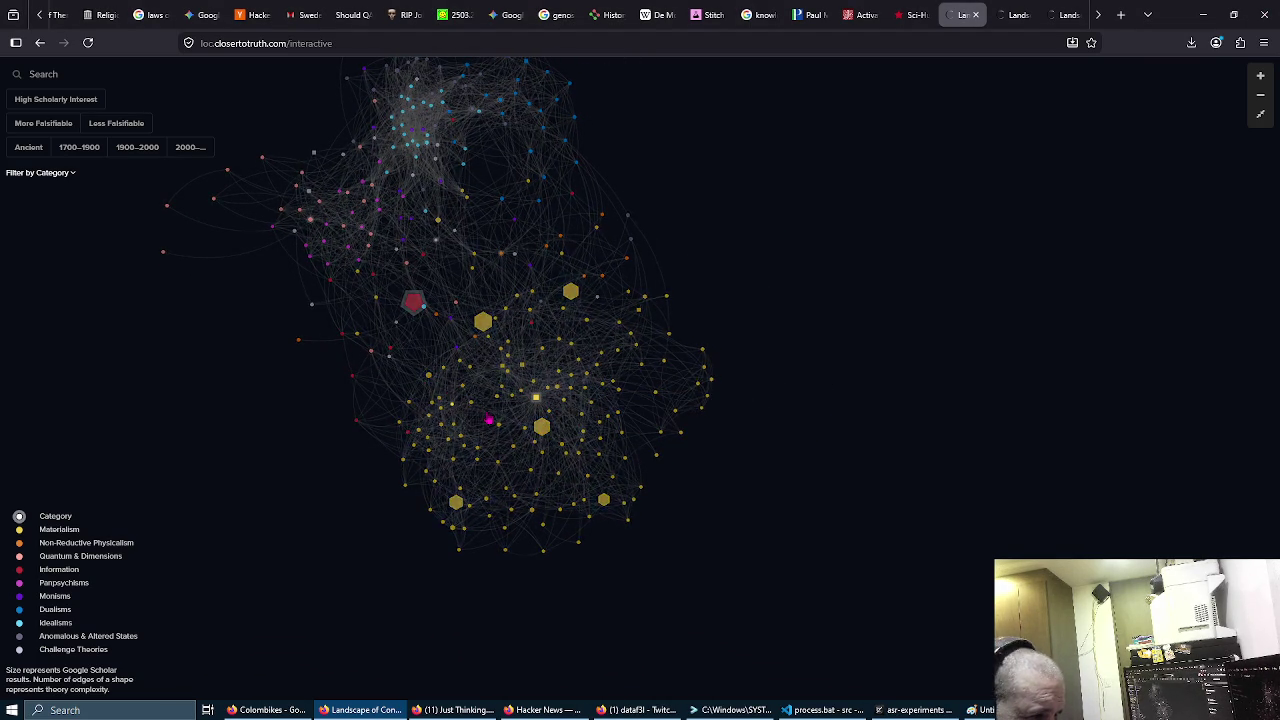
{"action": "left_click_drag", "start_coordinate": [486, 420], "coordinate": [372, 436]}
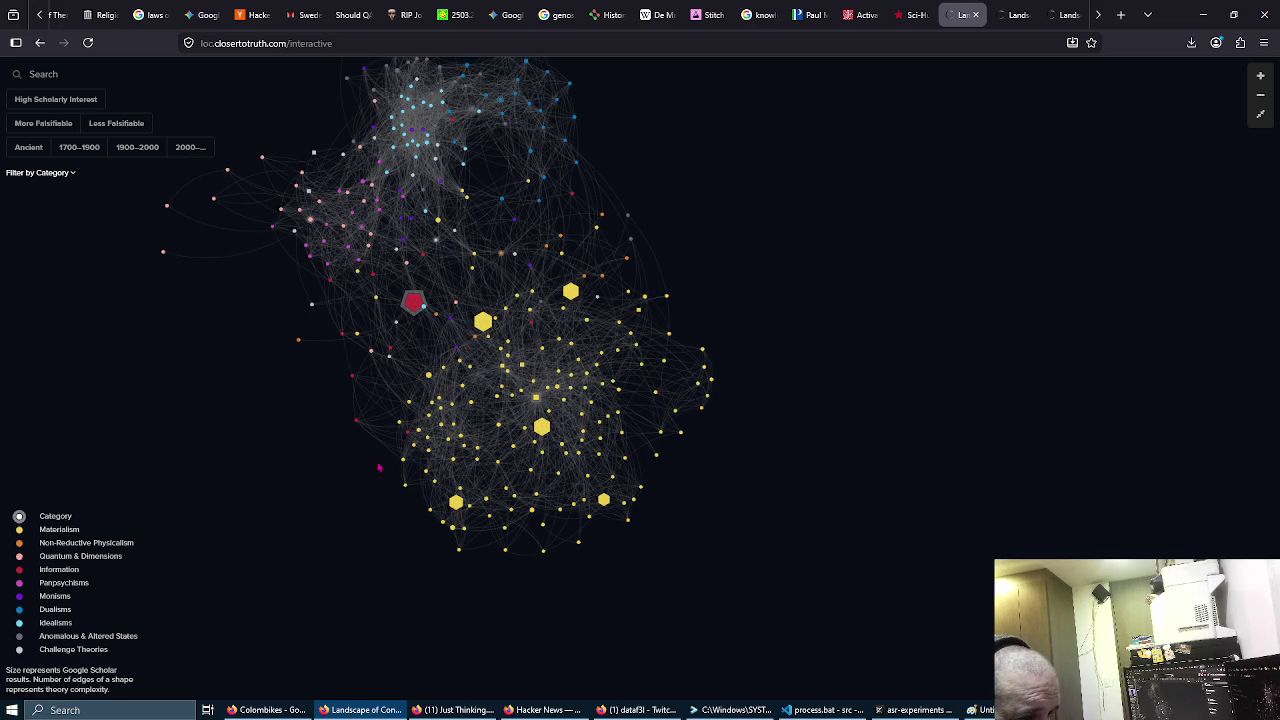
{"action": "scroll", "coordinate": [300, 302], "scroll_direction": "up", "scroll_amount": 5}
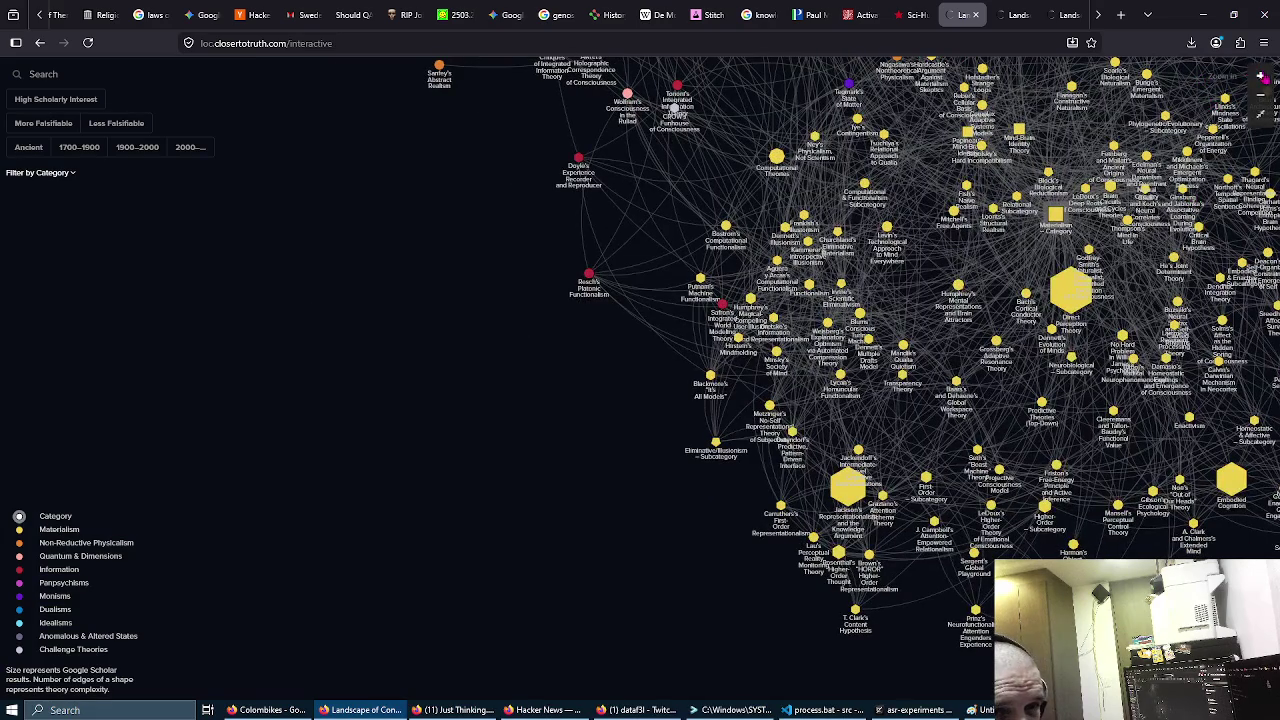
{"action": "left_click", "coordinate": [1260, 76]}
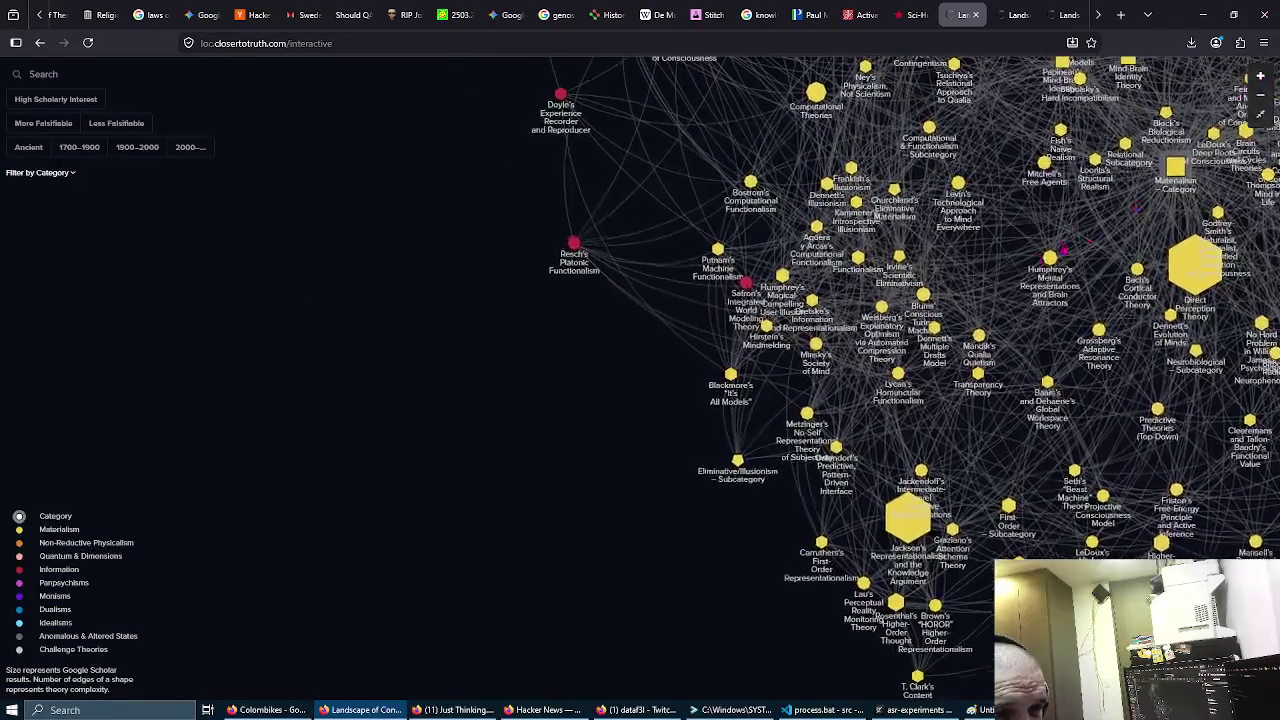
{"action": "left_click", "coordinate": [1260, 76]}
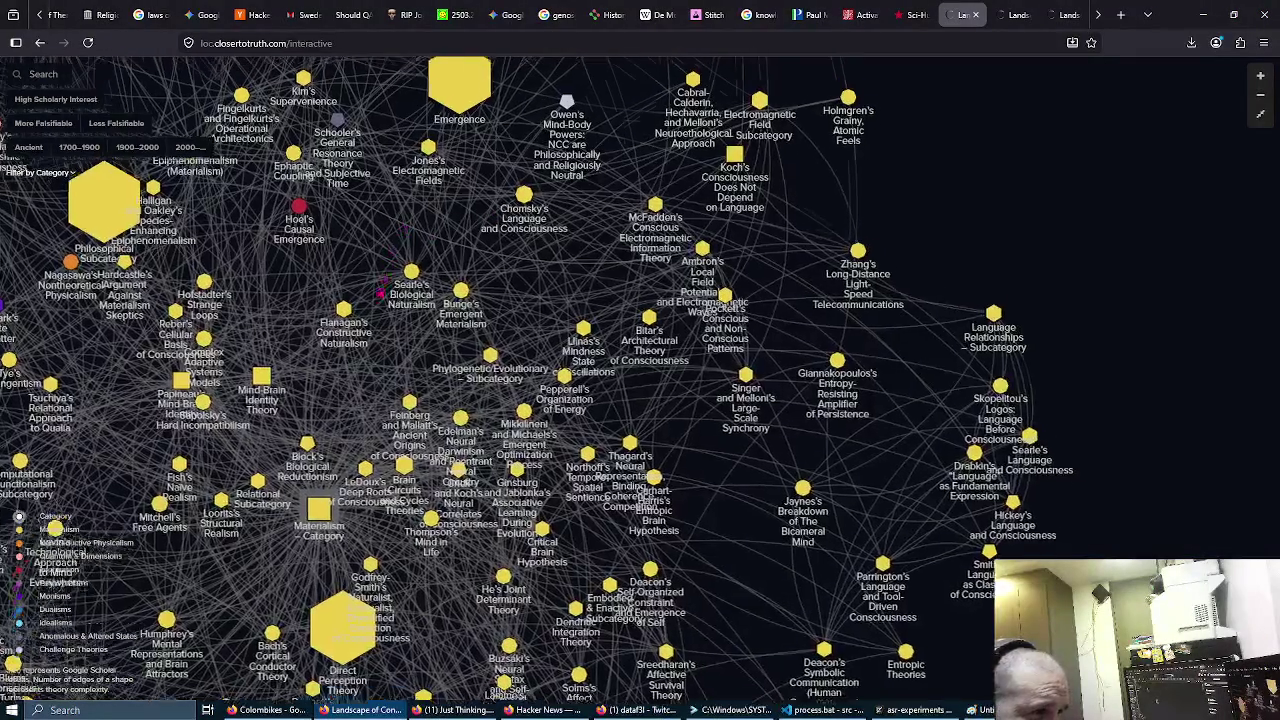
{"action": "scroll", "coordinate": [383, 278], "scroll_direction": "up", "scroll_amount": 5}
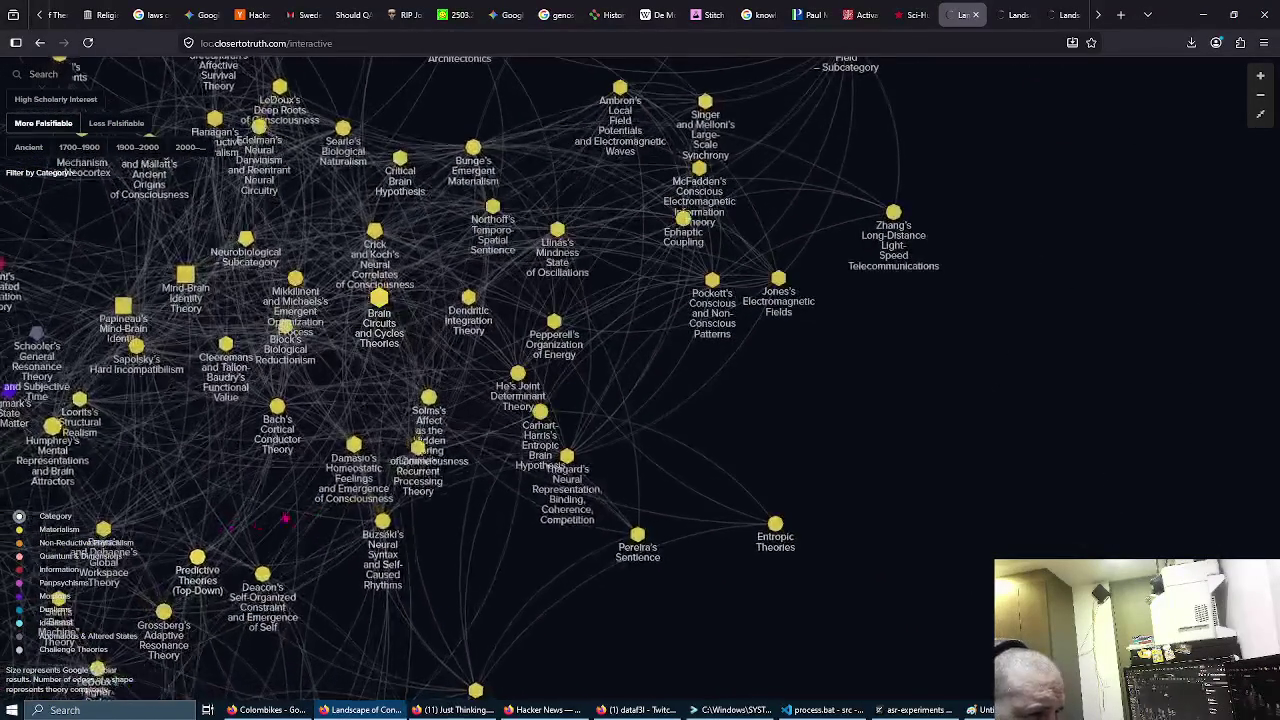
{"action": "mouse_move", "coordinate": [474, 568]}
{"action": "left_mouse_down"}
{"action": "mouse_move", "coordinate": [434, 523]}
{"action": "mouse_move", "coordinate": [423, 461]}
{"action": "mouse_move", "coordinate": [651, 269]}
{"action": "mouse_move", "coordinate": [897, 255]}
{"action": "left_mouse_up"}
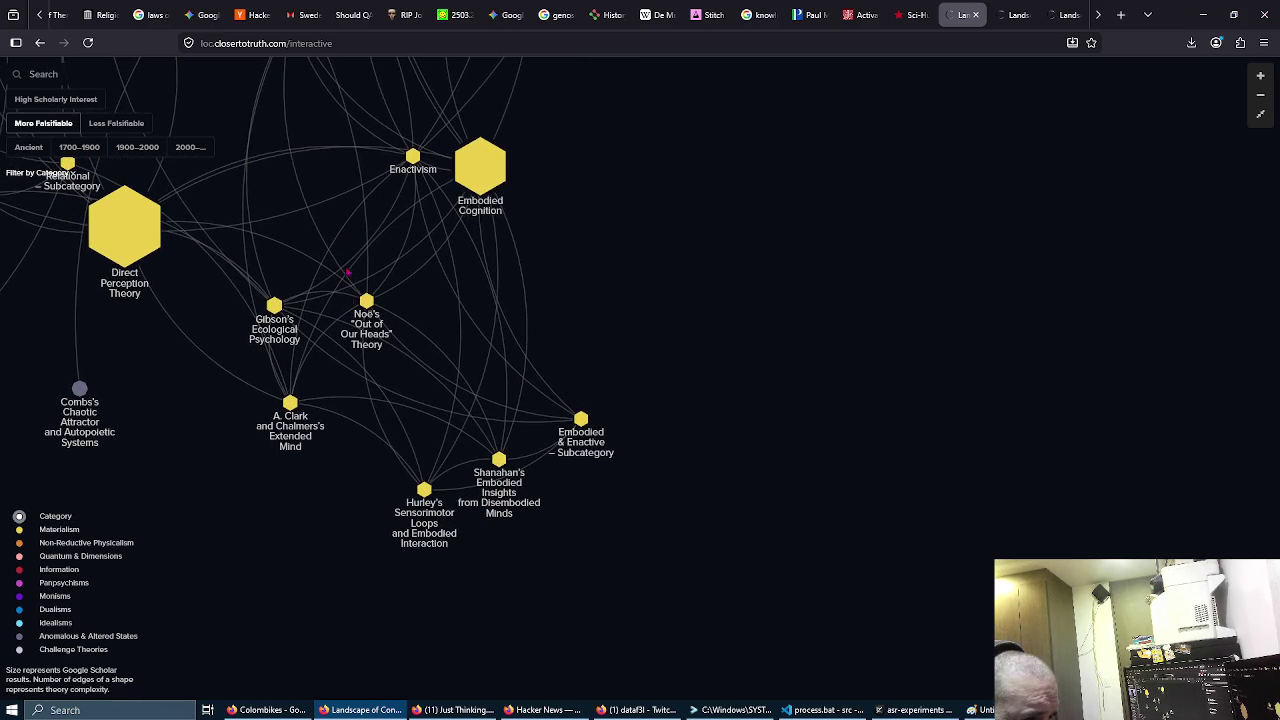
Step: Inspect Shanahan's connections to Gibson, Noë and Embodied Cognition, closing each panel
{"action": "left_click", "coordinate": [369, 343]}
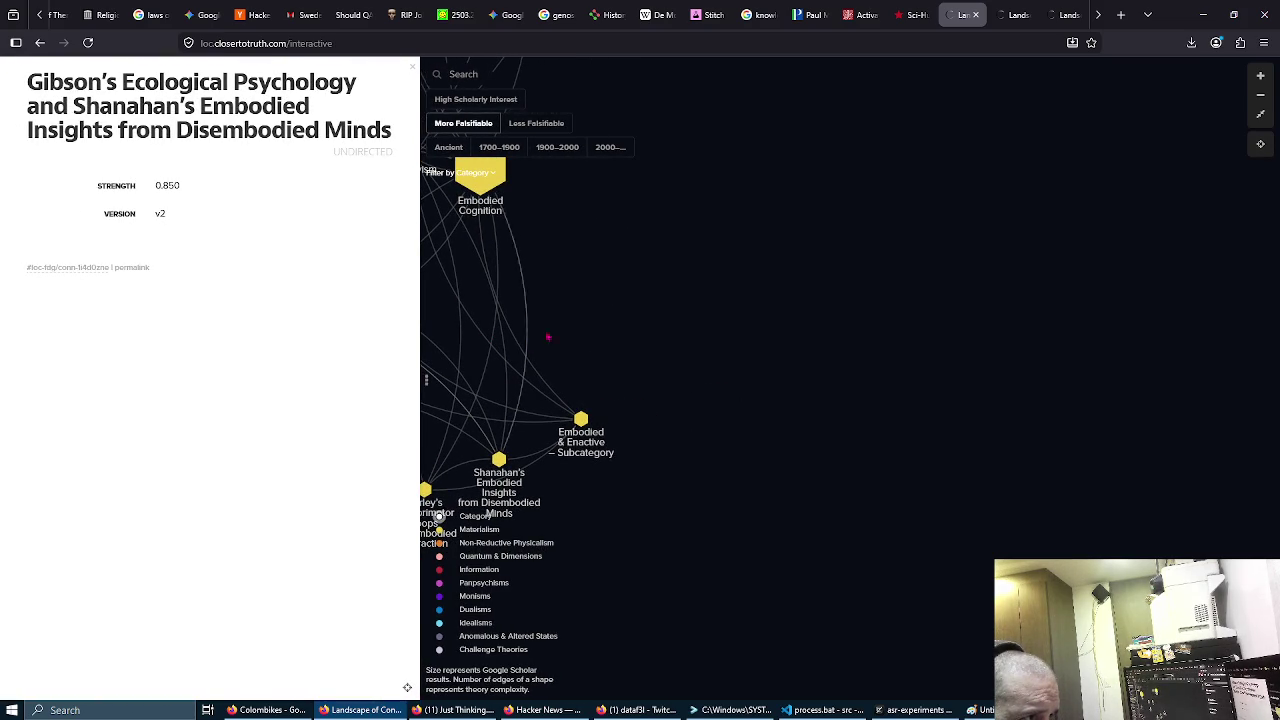
{"action": "left_click", "coordinate": [406, 338]}
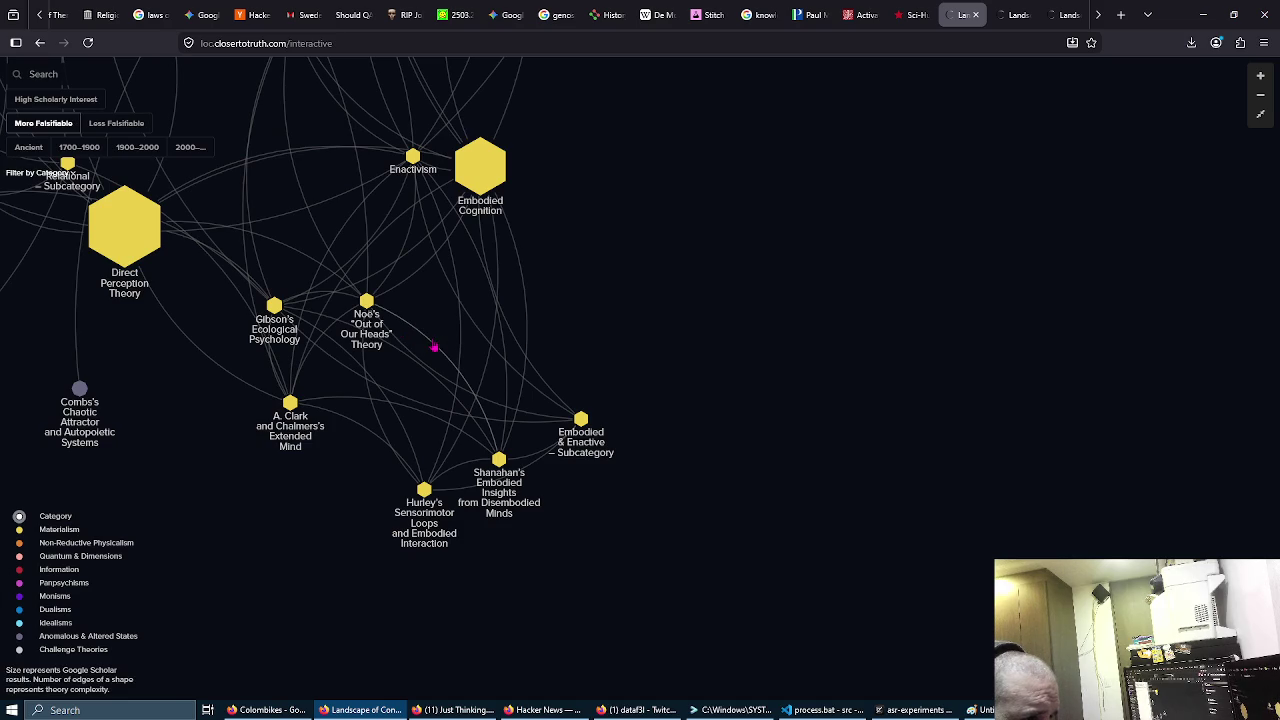
{"action": "left_click", "coordinate": [434, 346]}
{"action": "left_click", "coordinate": [614, 329]}
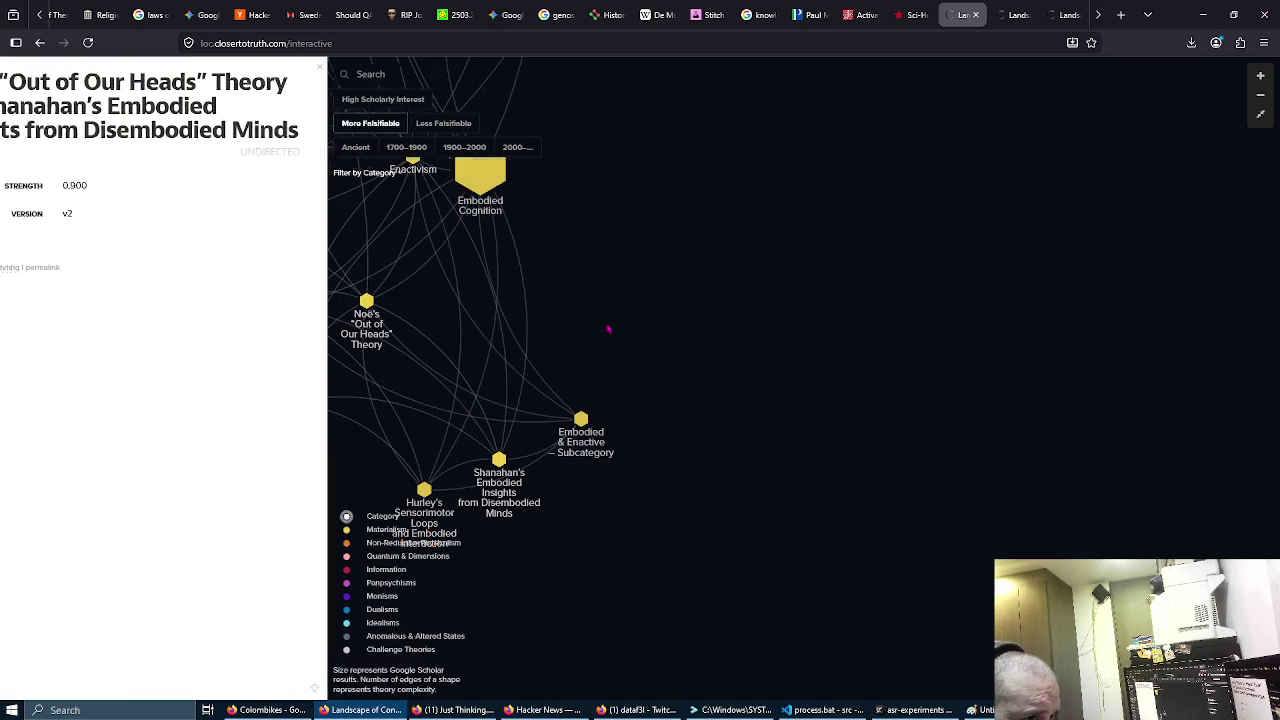
{"action": "left_click", "coordinate": [523, 273]}
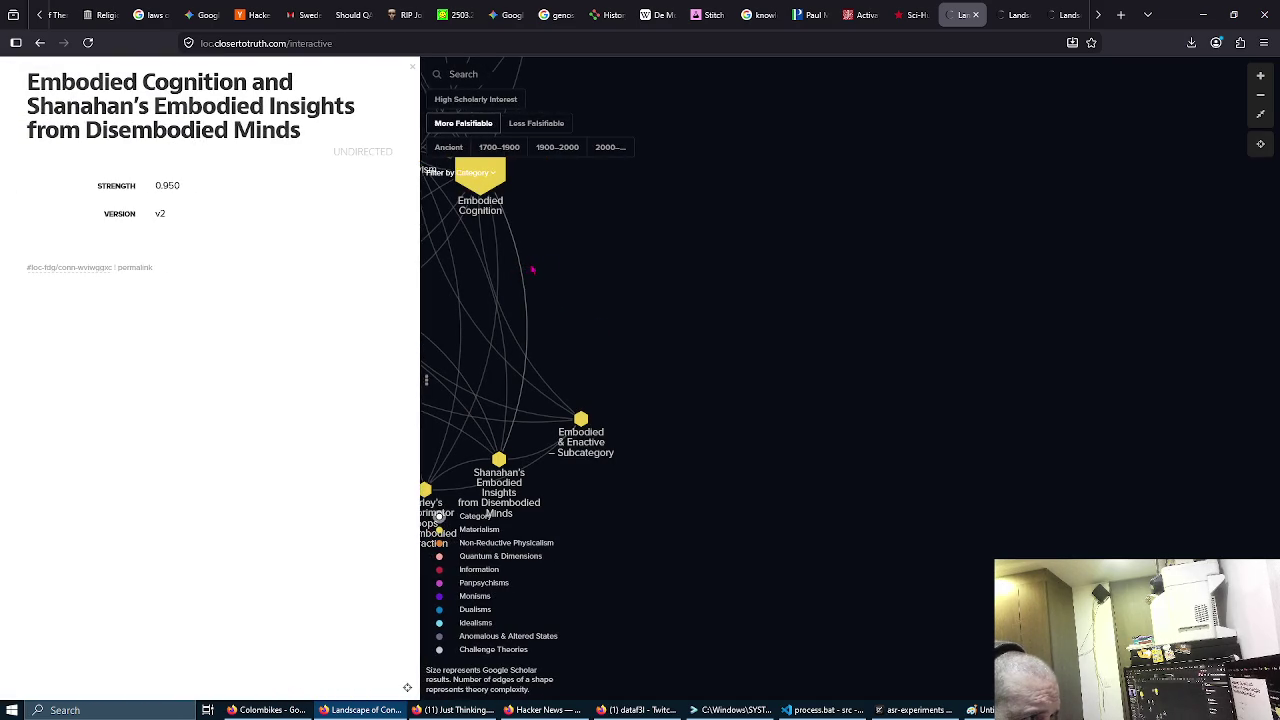
{"action": "left_click", "coordinate": [580, 268]}
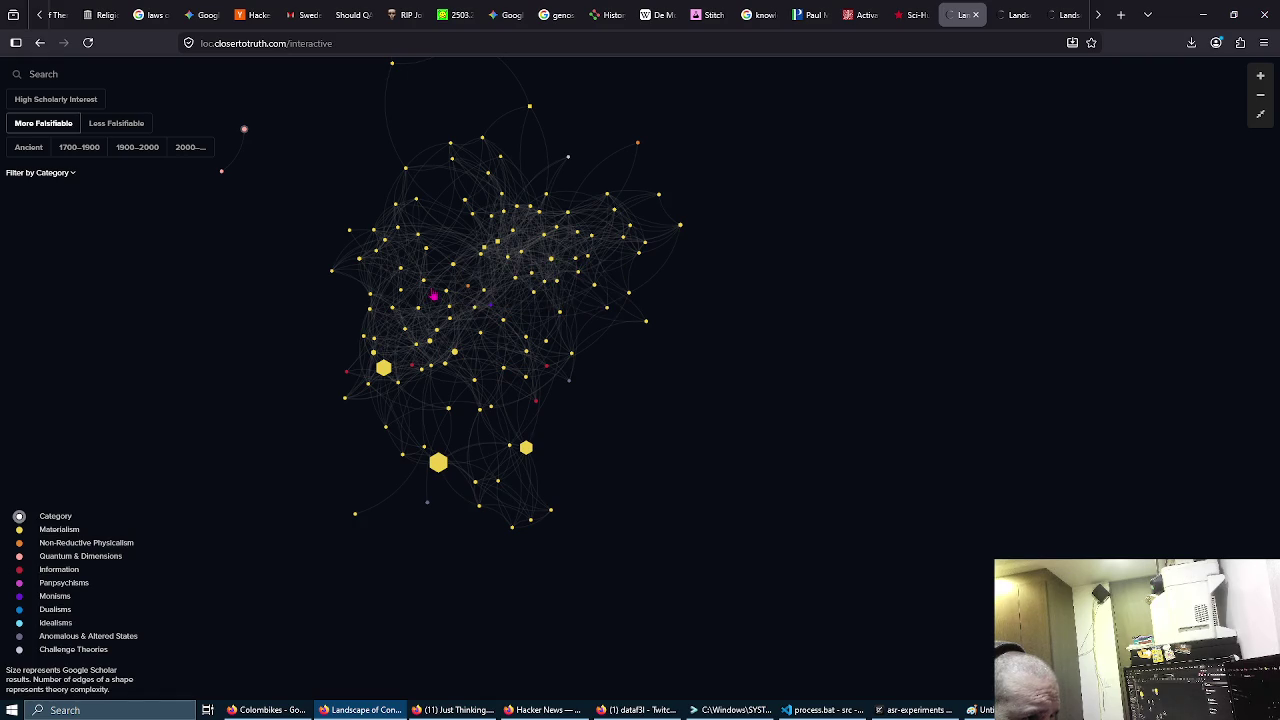
Step: Check the Lycan–Sapolsky connection, then open the full Computational Theories article
{"action": "left_click", "coordinate": [434, 294]}
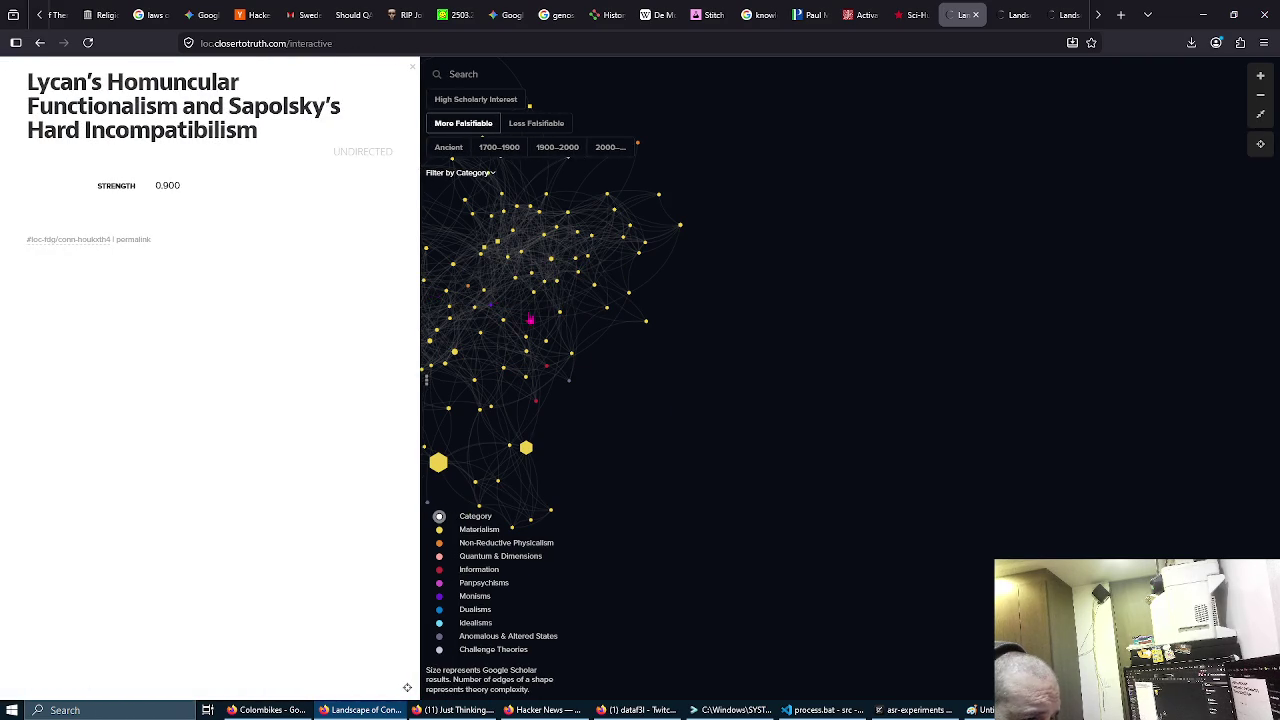
{"action": "left_click", "coordinate": [492, 306]}
{"action": "left_click", "coordinate": [457, 360]}
{"action": "left_click", "coordinate": [501, 355]}
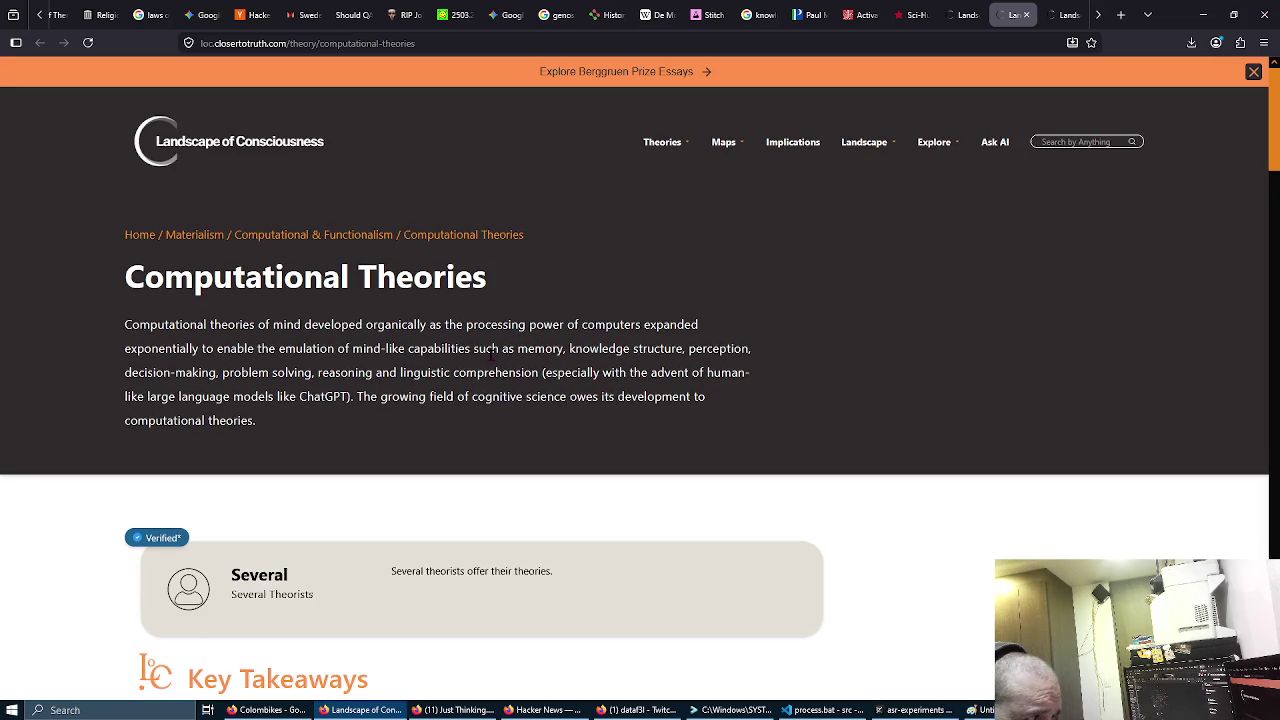
Step: Scroll down through the Computational Theories article
{"action": "scroll", "coordinate": [491, 358], "scroll_direction": "down", "scroll_amount": 5}
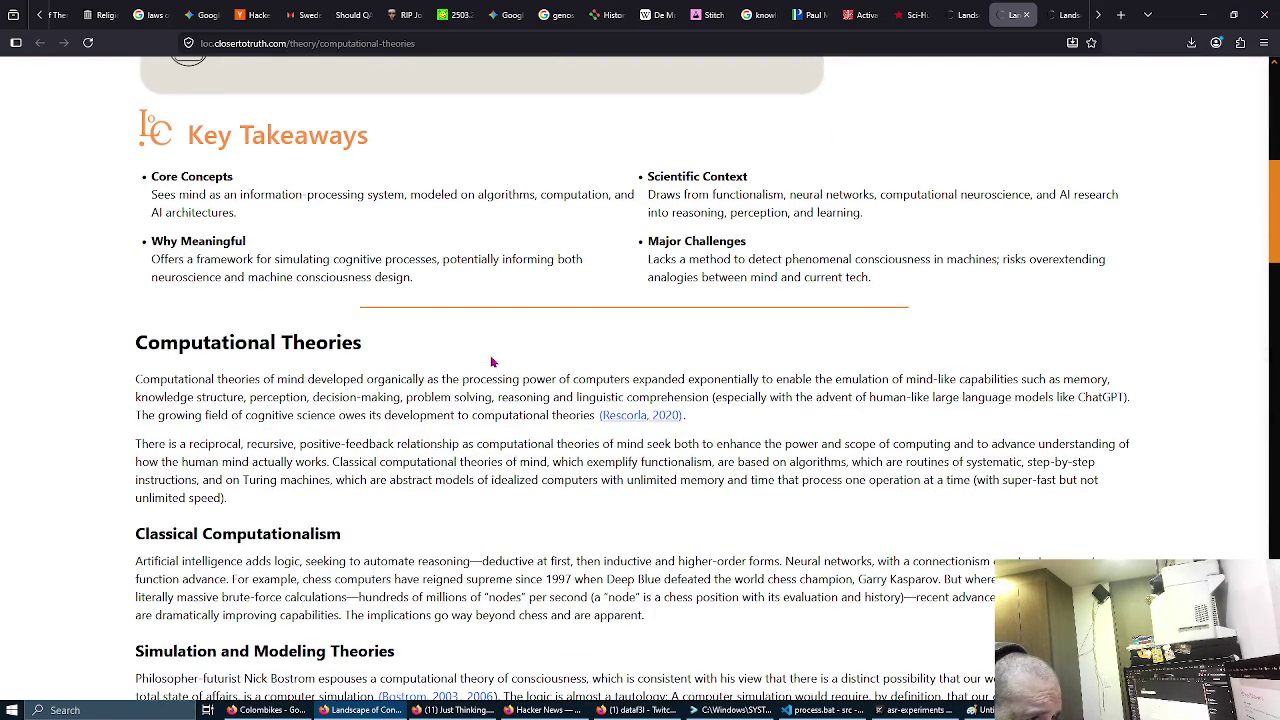
{"action": "scroll", "coordinate": [491, 360], "scroll_direction": "down", "scroll_amount": 2}
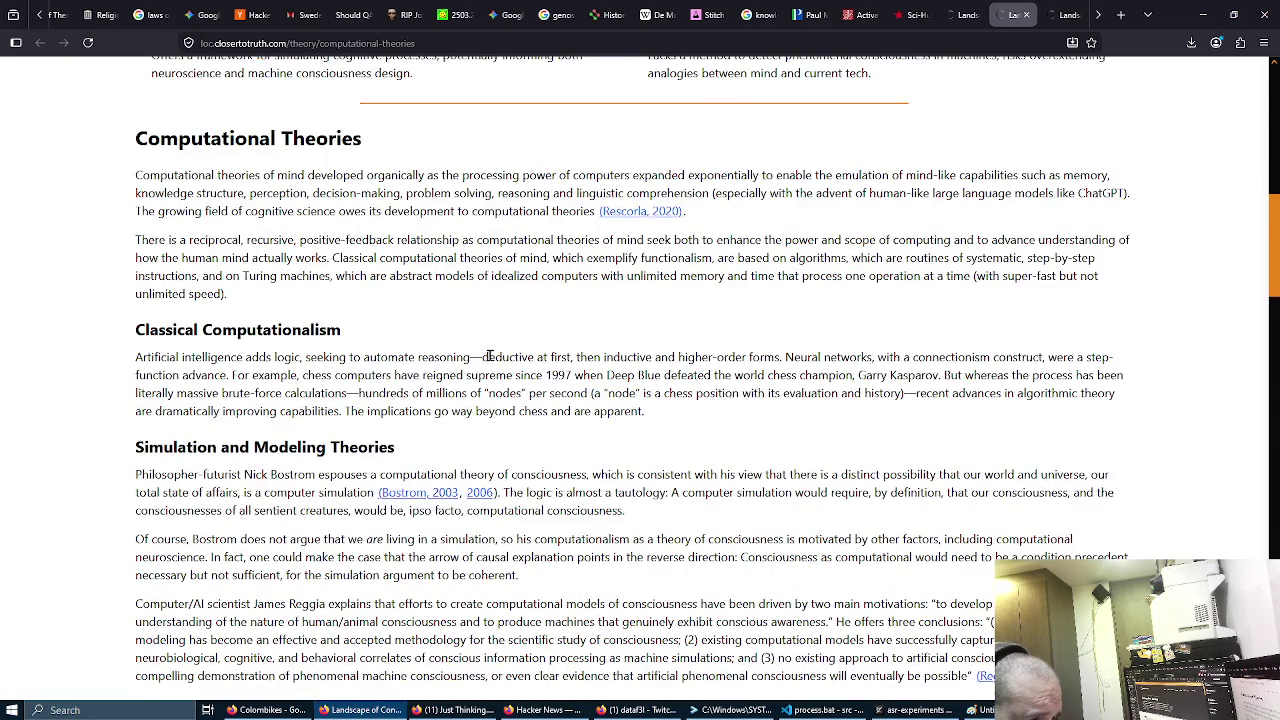
{"action": "scroll", "coordinate": [489, 356], "scroll_direction": "down", "scroll_amount": 2}
{"action": "scroll", "coordinate": [491, 362], "scroll_direction": "down", "scroll_amount": 1}
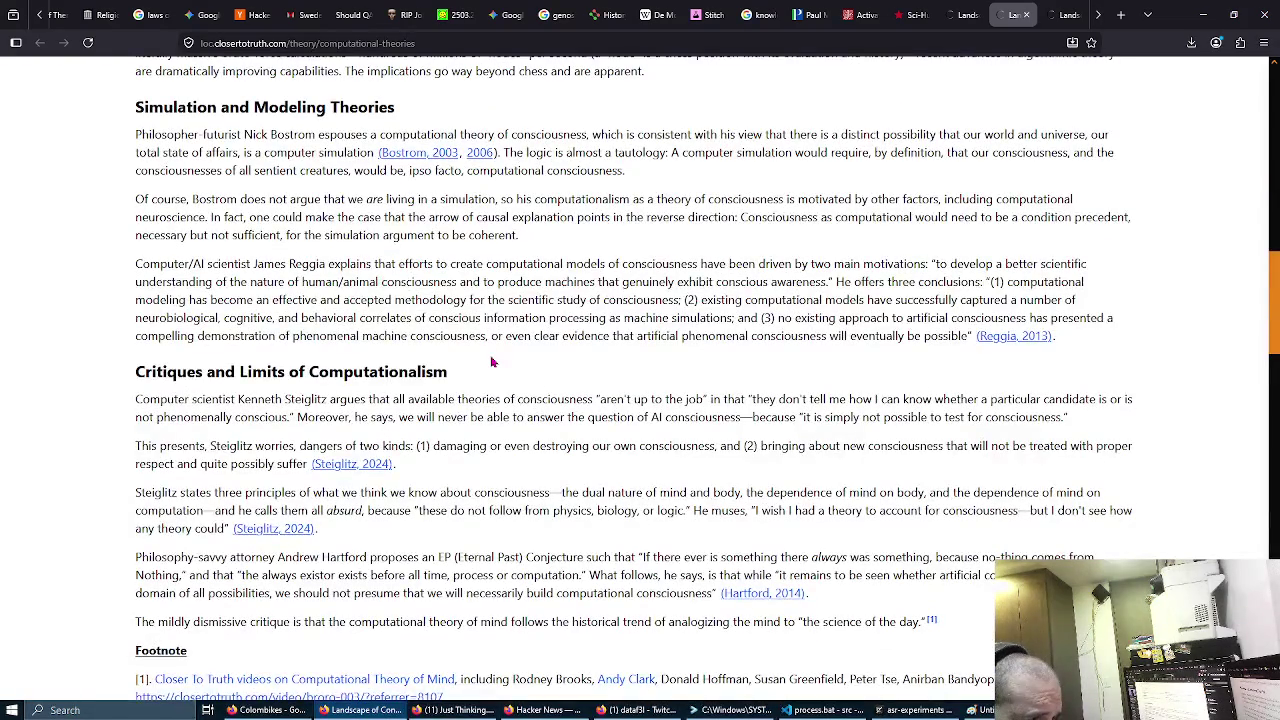
{"action": "scroll", "coordinate": [491, 362], "scroll_direction": "down", "scroll_amount": 1}
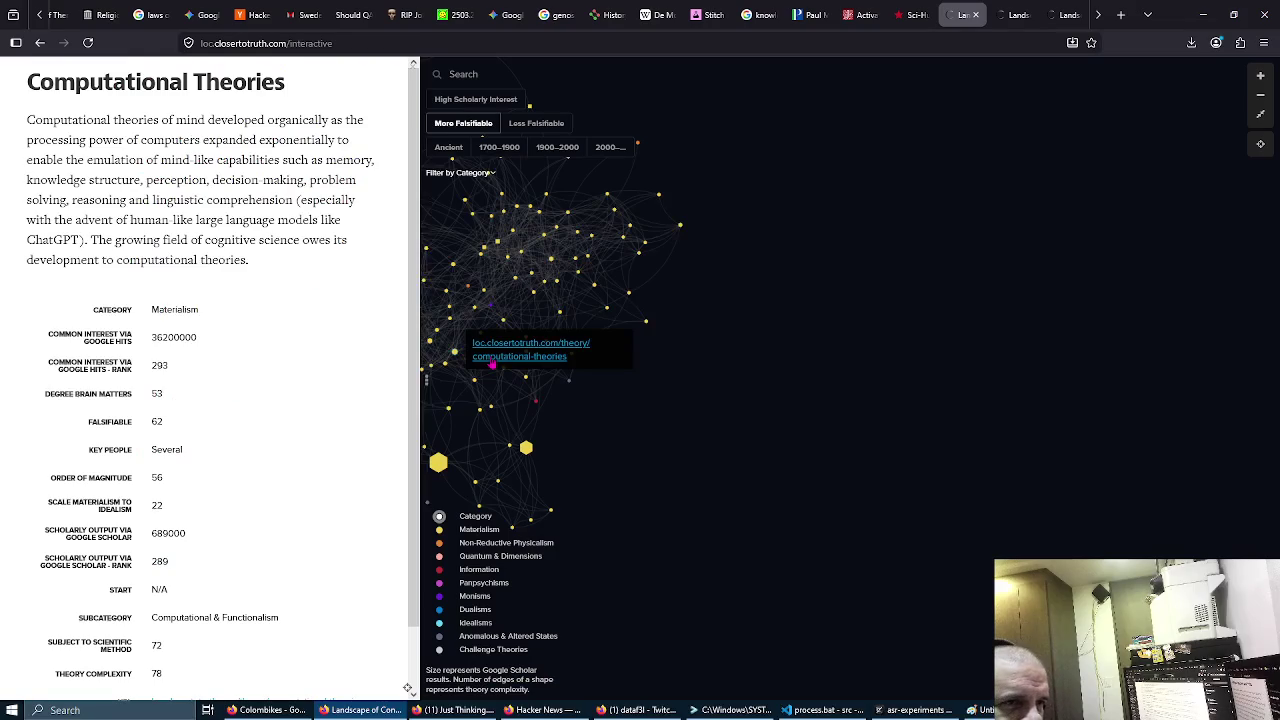
Step: Close the Computational Theories panel, filter to Less Falsifiable theories, and zoom in four times
{"action": "left_click", "coordinate": [685, 362]}
{"action": "left_click", "coordinate": [113, 123]}
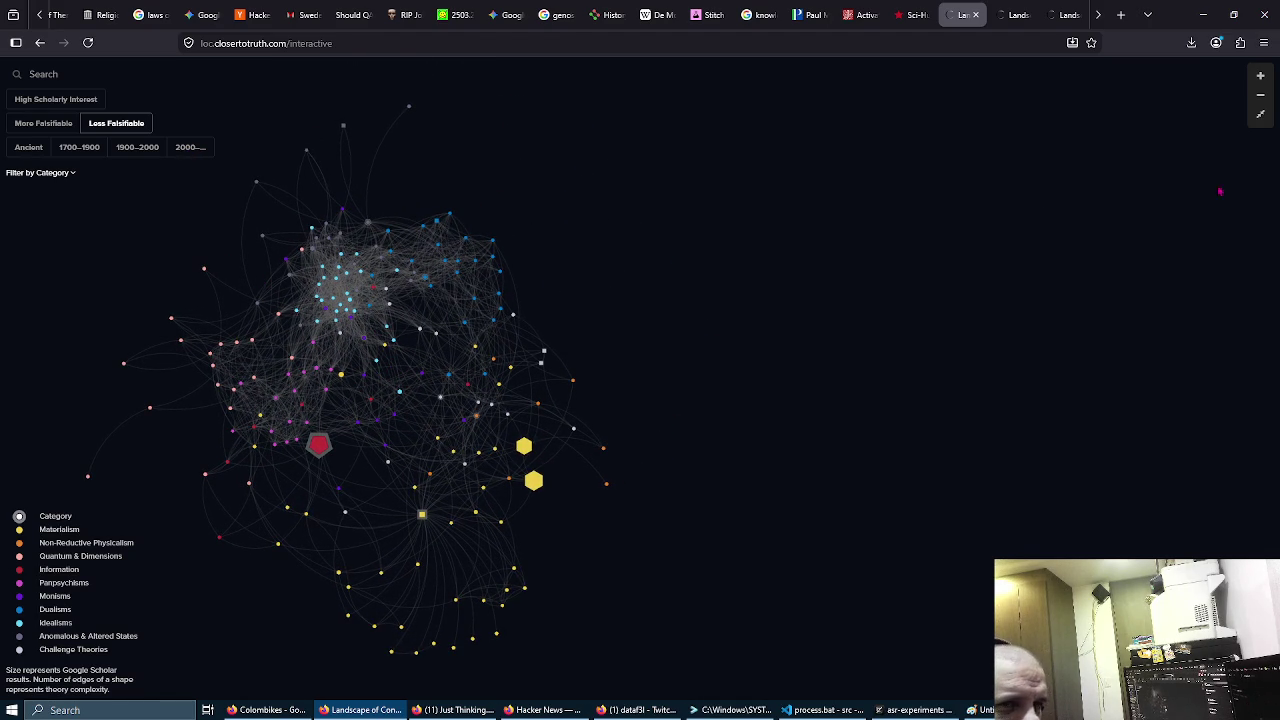
{"action": "left_click", "coordinate": [1261, 76]}
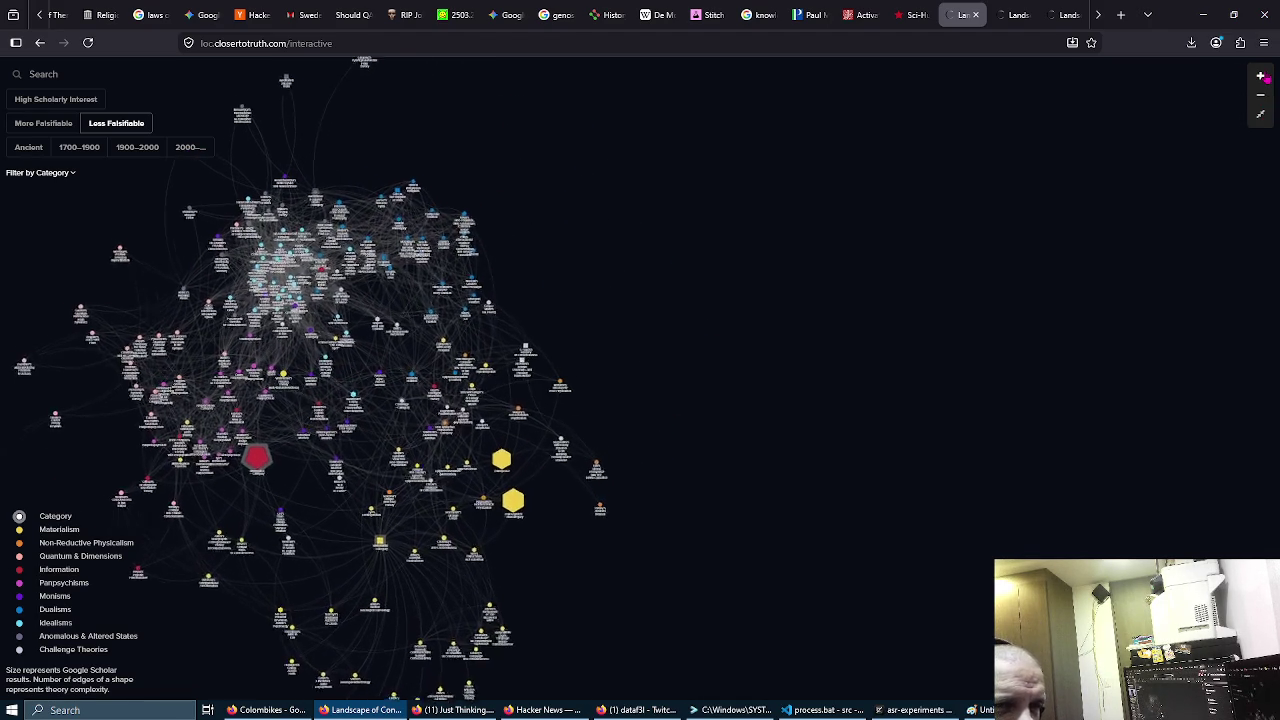
{"action": "left_click", "coordinate": [1261, 76]}
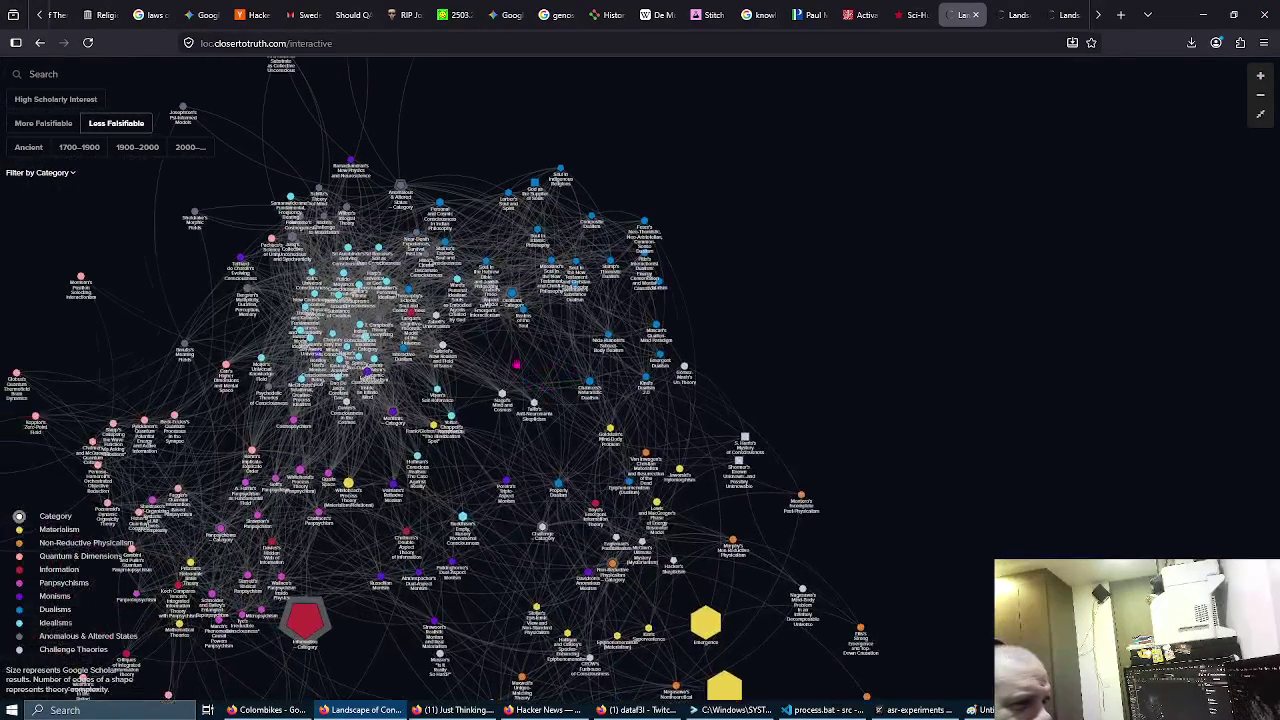
{"action": "left_click", "coordinate": [1264, 79]}
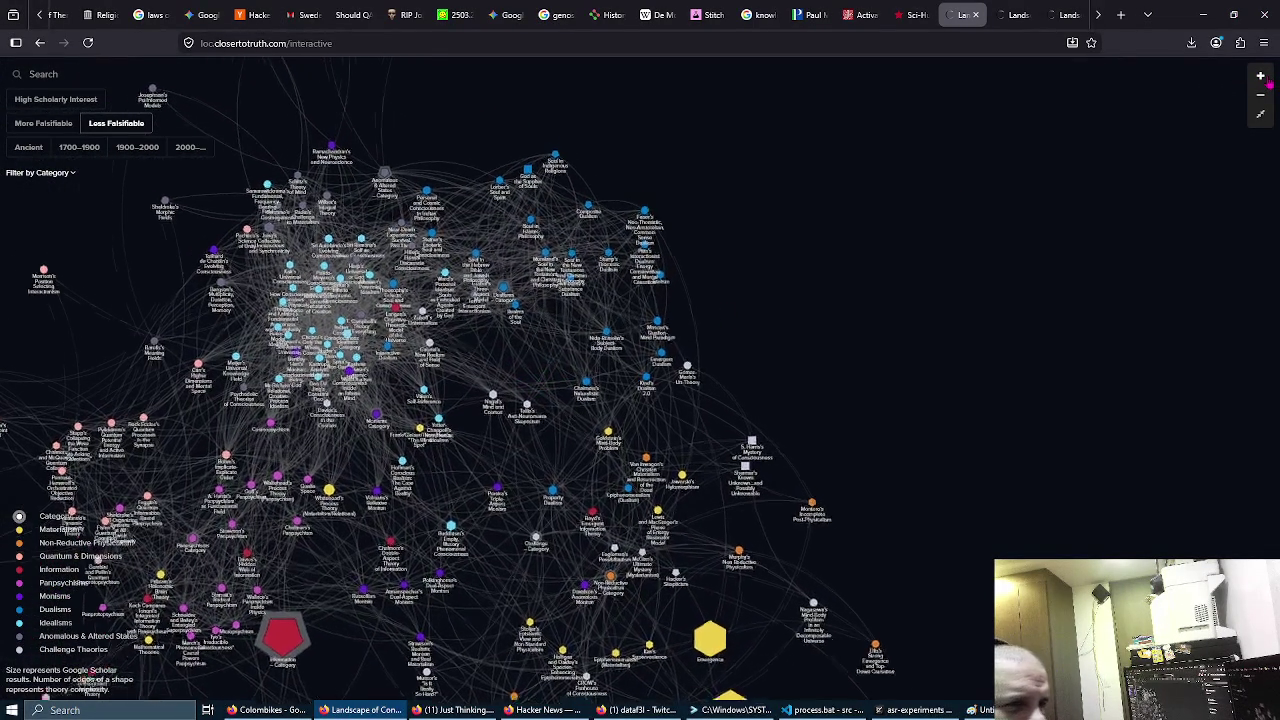
{"action": "left_click", "coordinate": [1264, 80]}
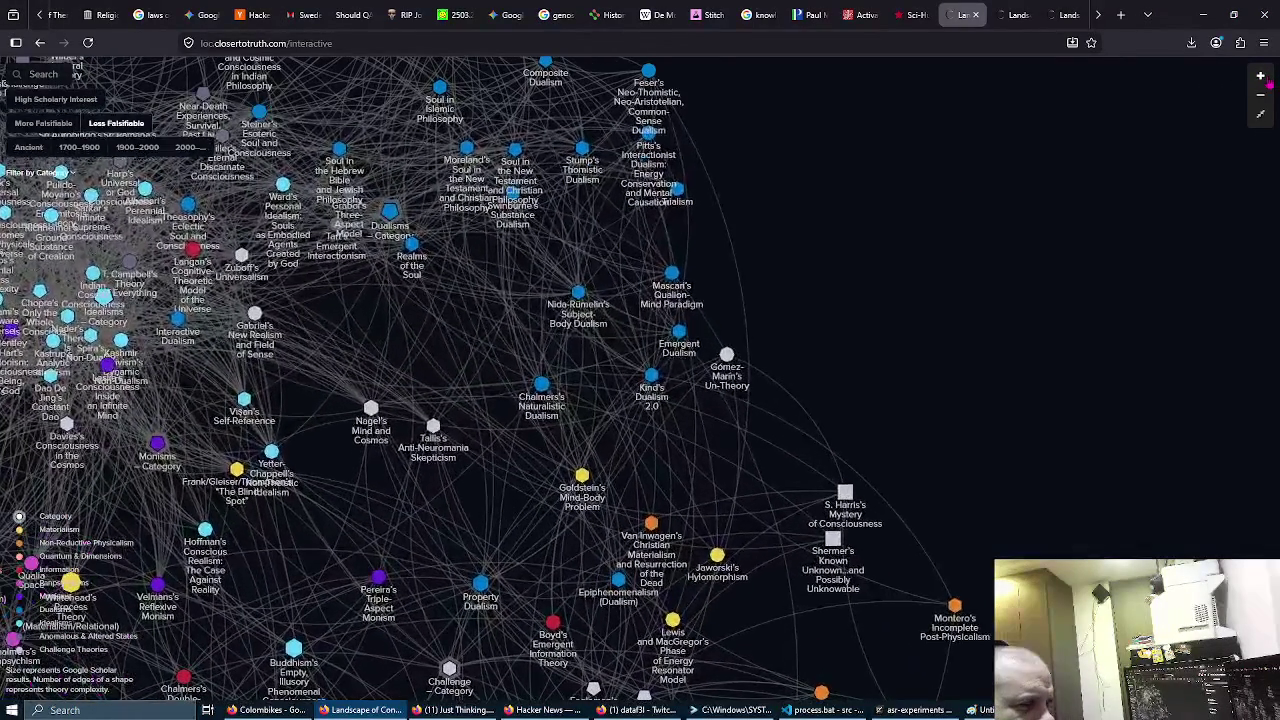
Step: Zoom and pan the map, then open the Sri Ramana's Self as Pure Consciousness theory page
{"action": "left_click", "coordinate": [1264, 80]}
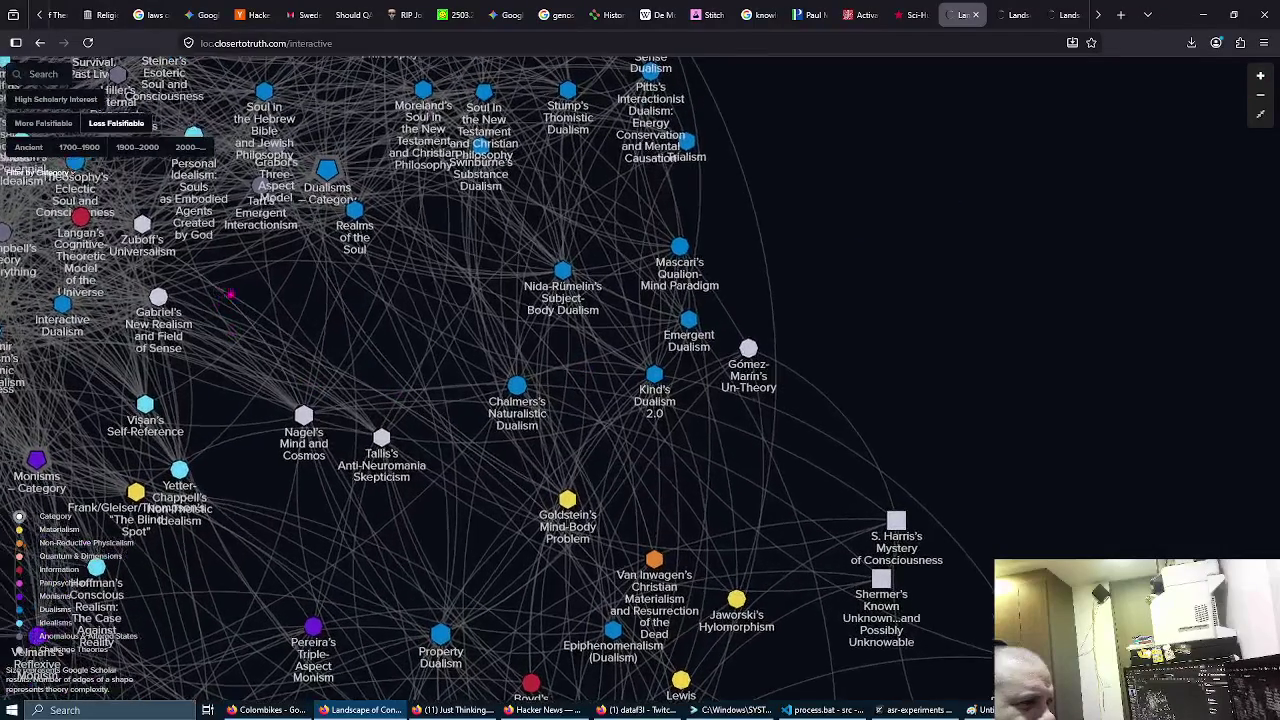
{"action": "mouse_move", "coordinate": [230, 294]}
{"action": "left_mouse_down"}
{"action": "mouse_move", "coordinate": [457, 351]}
{"action": "mouse_move", "coordinate": [666, 429]}
{"action": "left_mouse_up"}
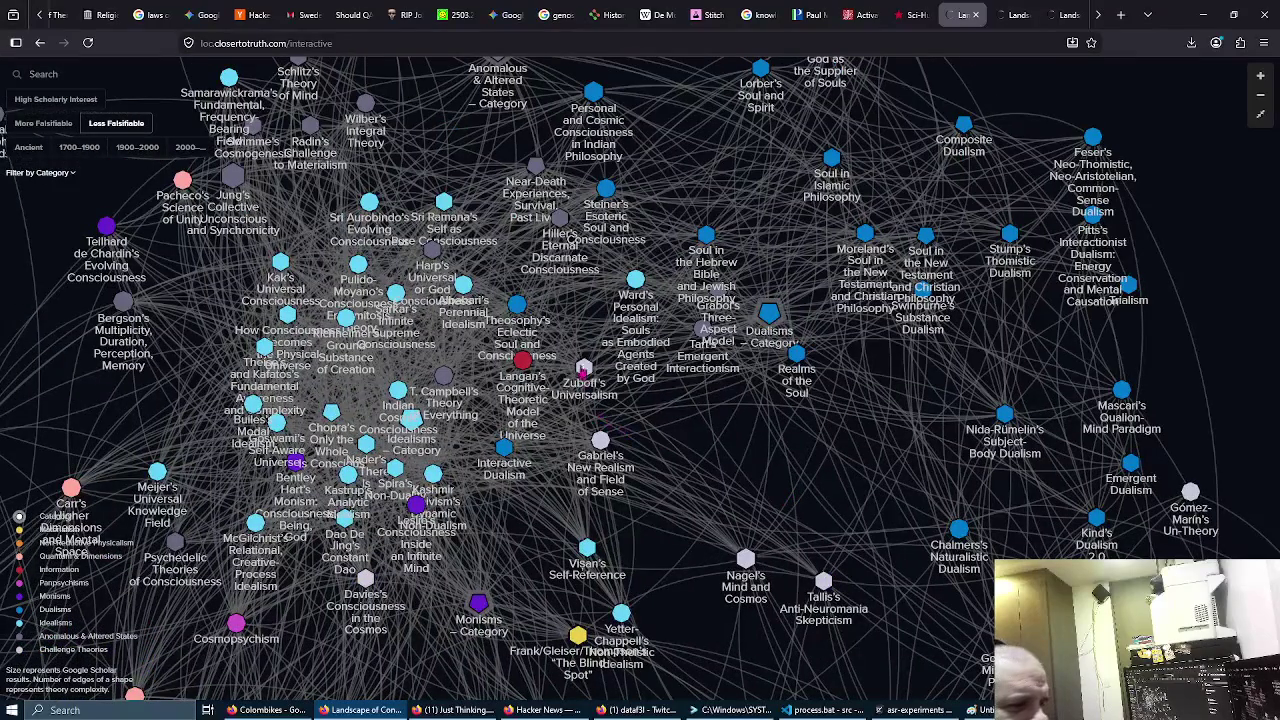
{"action": "mouse_move", "coordinate": [583, 368]}
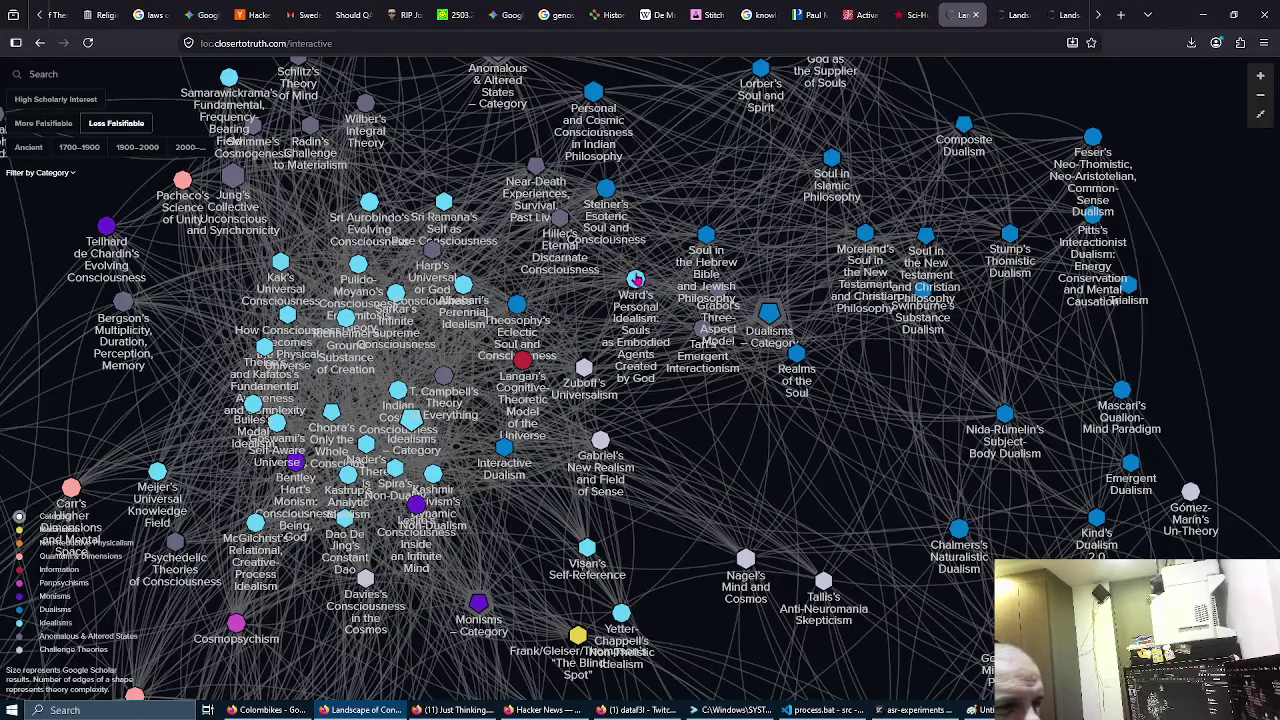
{"action": "mouse_move", "coordinate": [642, 280]}
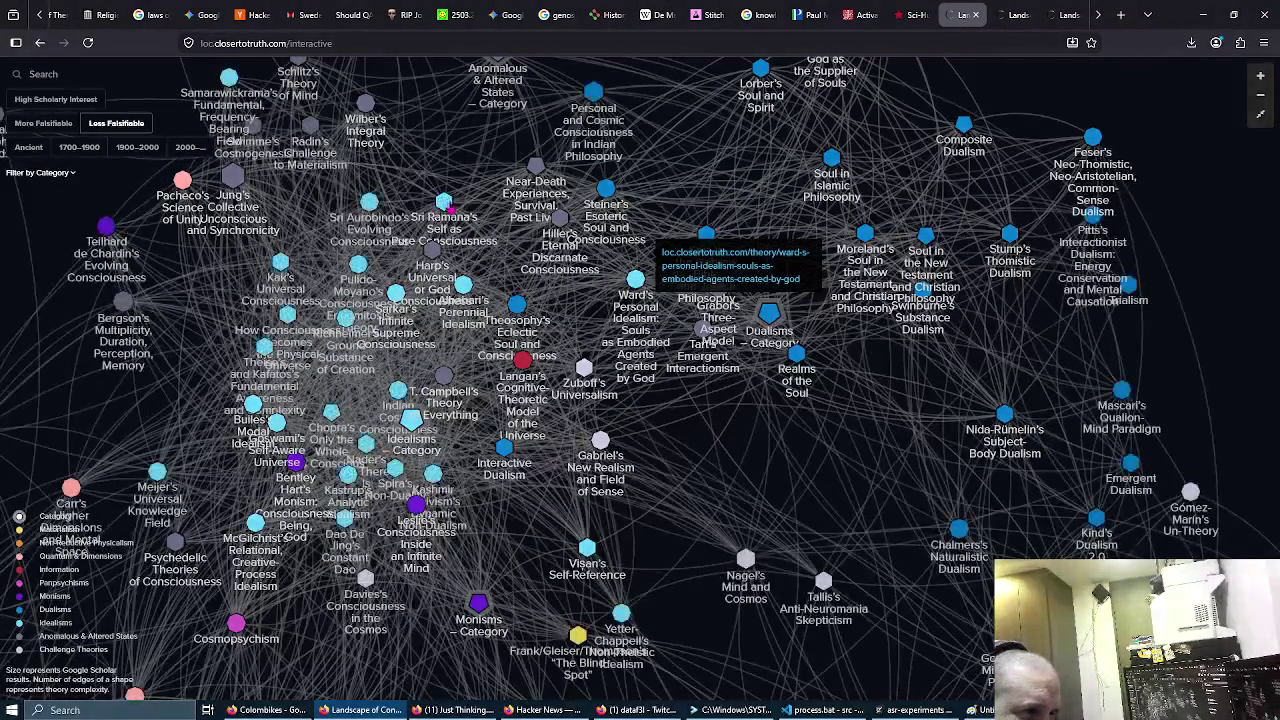
{"action": "left_click", "coordinate": [443, 203]}
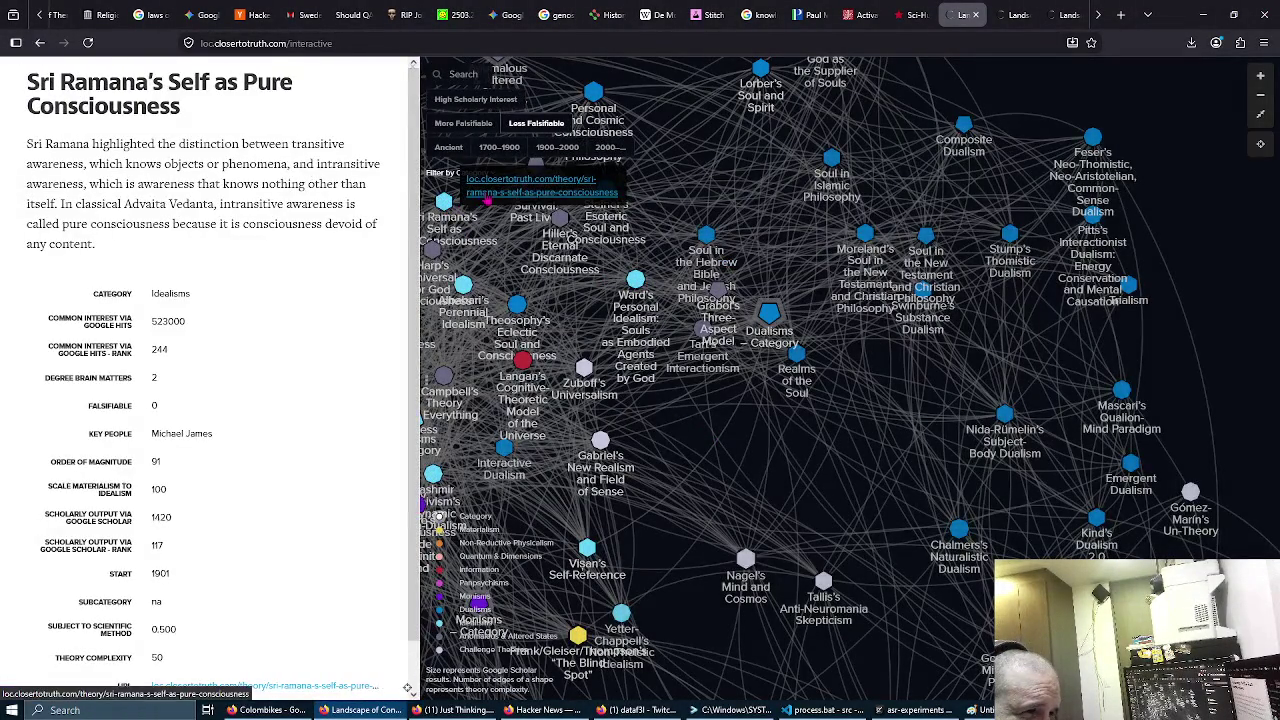
{"action": "left_click", "coordinate": [486, 198]}
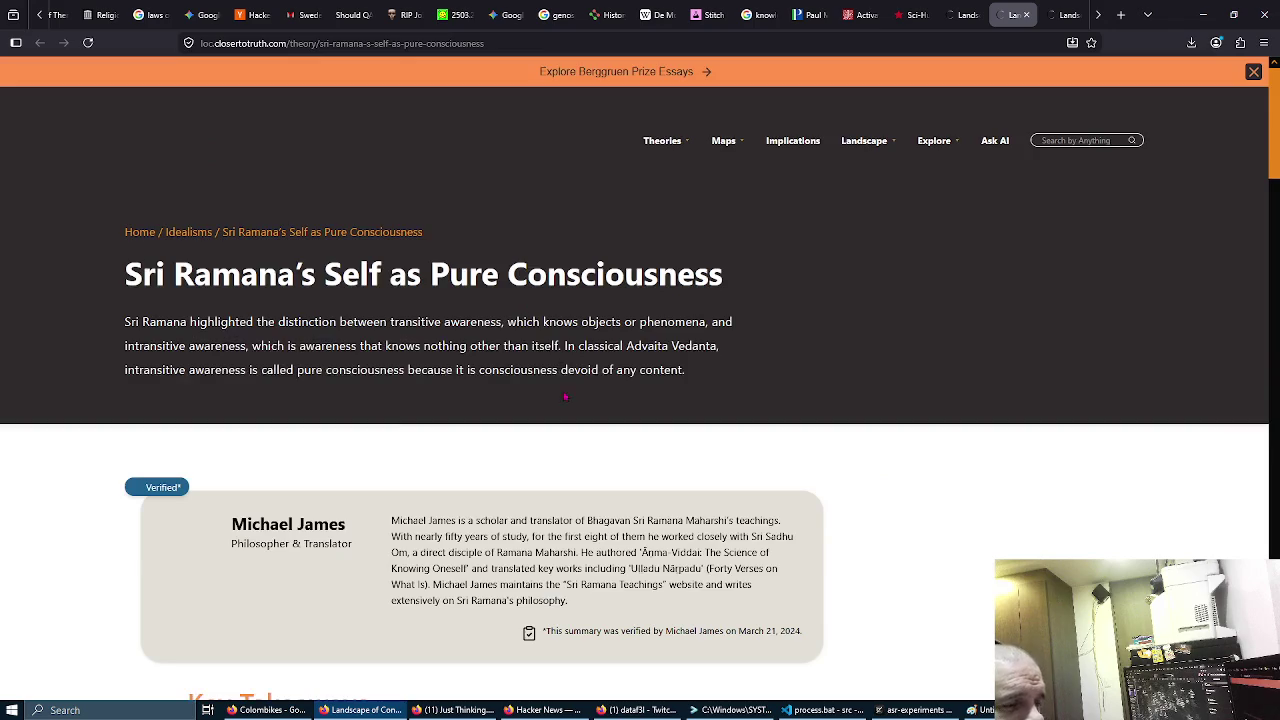
Step: Scroll down to Key Takeaways, then select and deselect the word 'Advaita'
{"action": "scroll", "coordinate": [566, 405], "scroll_direction": "down", "scroll_amount": 3}
{"action": "scroll", "coordinate": [566, 407], "scroll_direction": "down", "scroll_amount": 3}
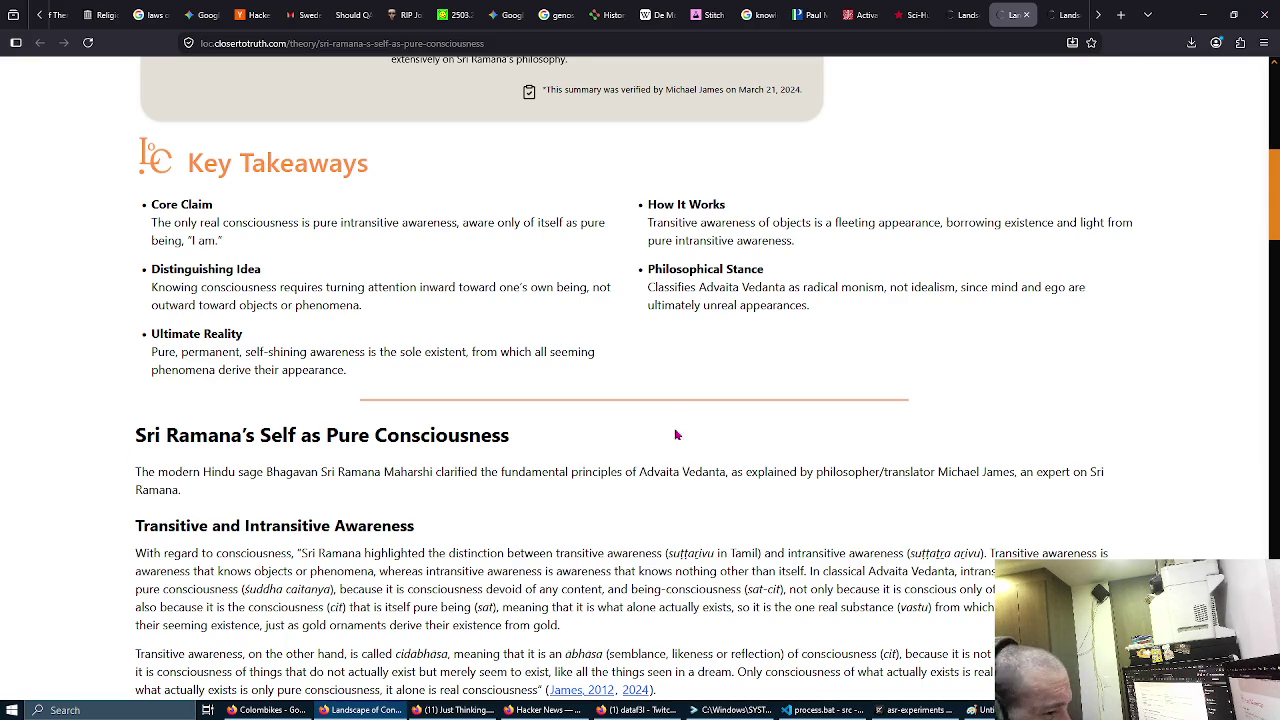
{"action": "double_click", "coordinate": [660, 473]}
{"action": "left_click", "coordinate": [661, 473]}
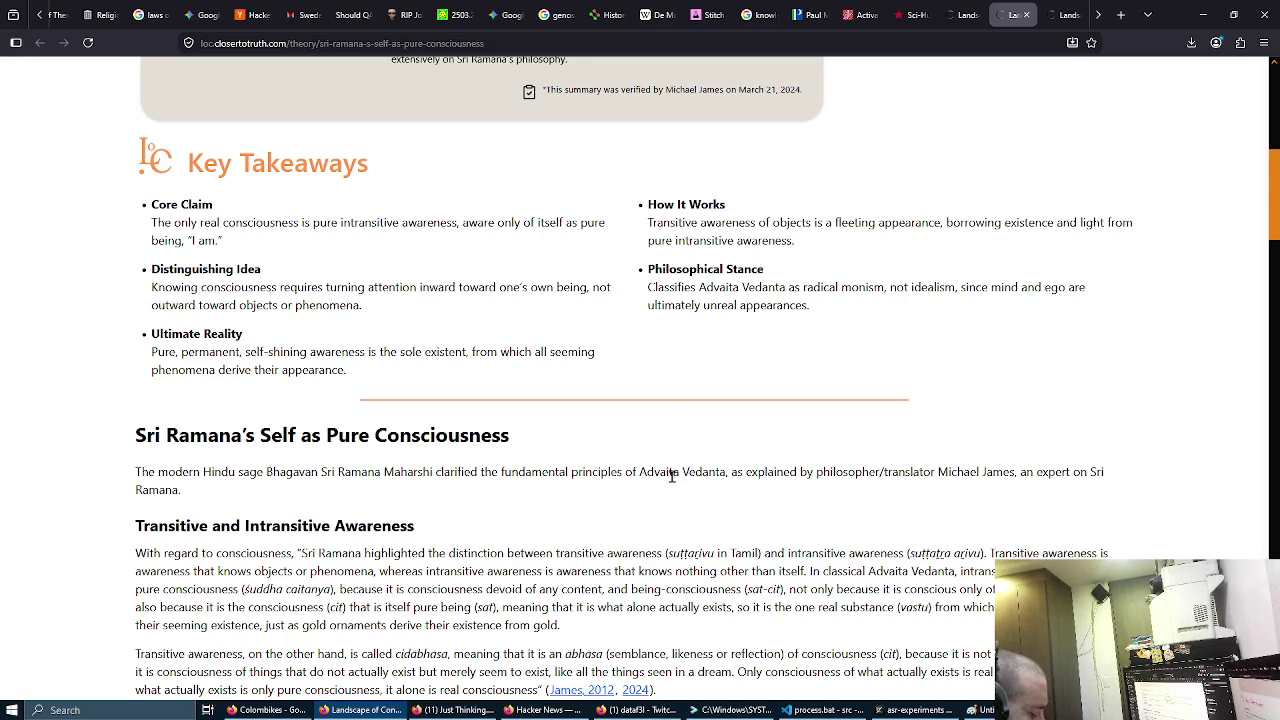
Step: Launch Paint with a blank canvas via the Run prompt using mspaint
{"action": "key", "text": "super+r"}
{"action": "type", "text": "mspaint"}
{"action": "key", "text": "Return"}
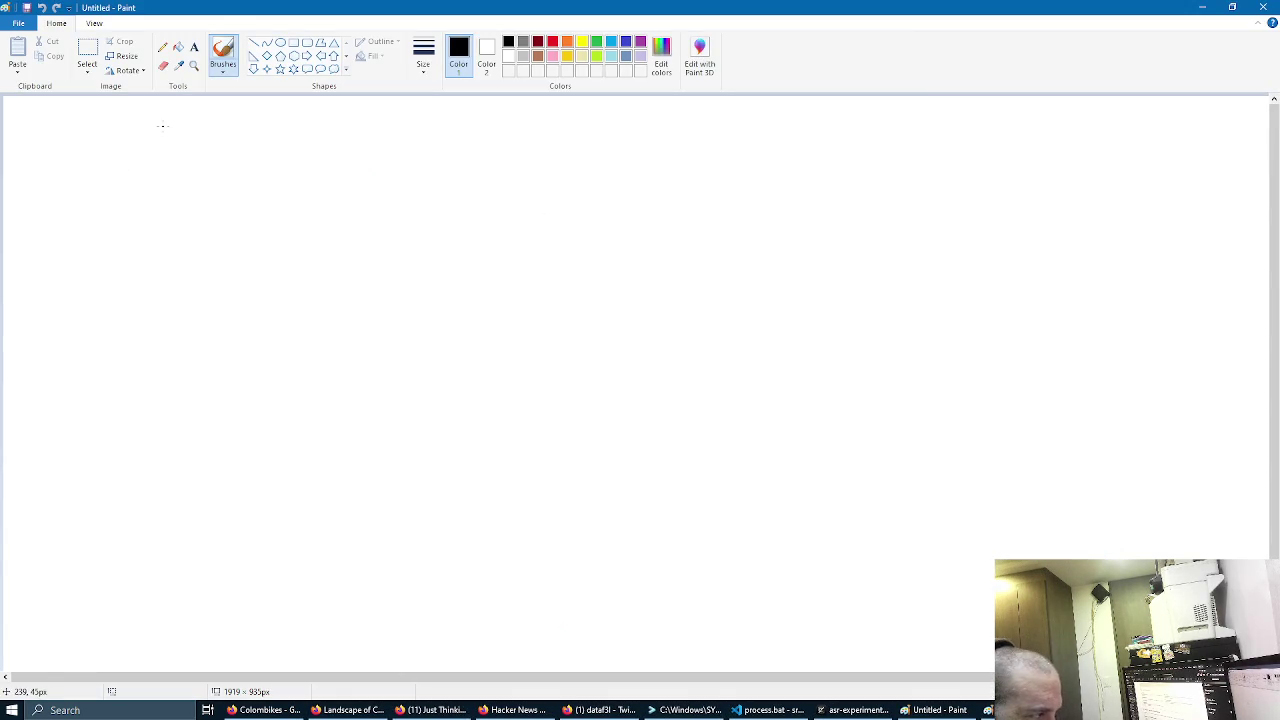
Step: Sketch a row of five w-shaped marks in black and underline the first two
{"action": "left_click_drag", "start_coordinate": [272, 125], "coordinate": [281, 125]}
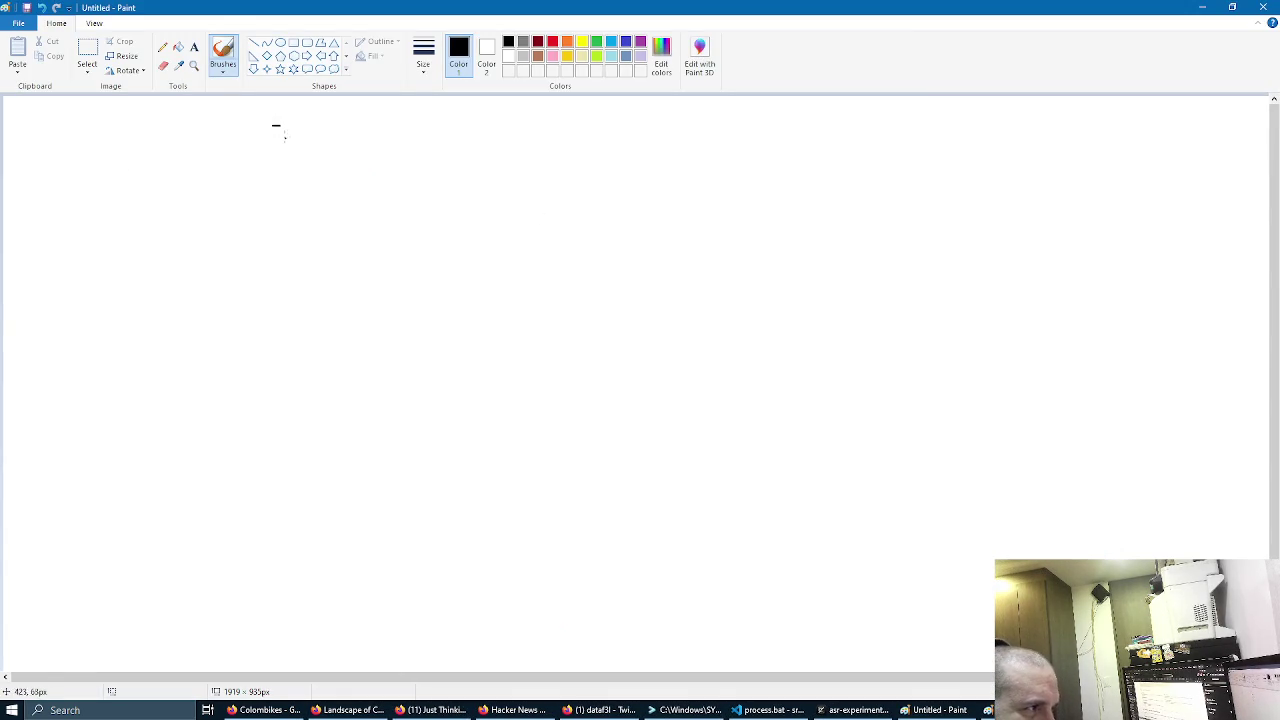
{"action": "left_click_drag", "start_coordinate": [203, 199], "coordinate": [271, 214]}
{"action": "mouse_move", "coordinate": [397, 213]}
{"action": "left_mouse_down"}
{"action": "mouse_move", "coordinate": [391, 224]}
{"action": "mouse_move", "coordinate": [455, 242]}
{"action": "left_mouse_up"}
{"action": "left_click_drag", "start_coordinate": [532, 226], "coordinate": [614, 229]}
{"action": "left_click_drag", "start_coordinate": [713, 237], "coordinate": [721, 240]}
{"action": "mouse_move", "coordinate": [809, 212]}
{"action": "left_mouse_down"}
{"action": "mouse_move", "coordinate": [848, 244]}
{"action": "mouse_move", "coordinate": [879, 221]}
{"action": "left_mouse_up"}
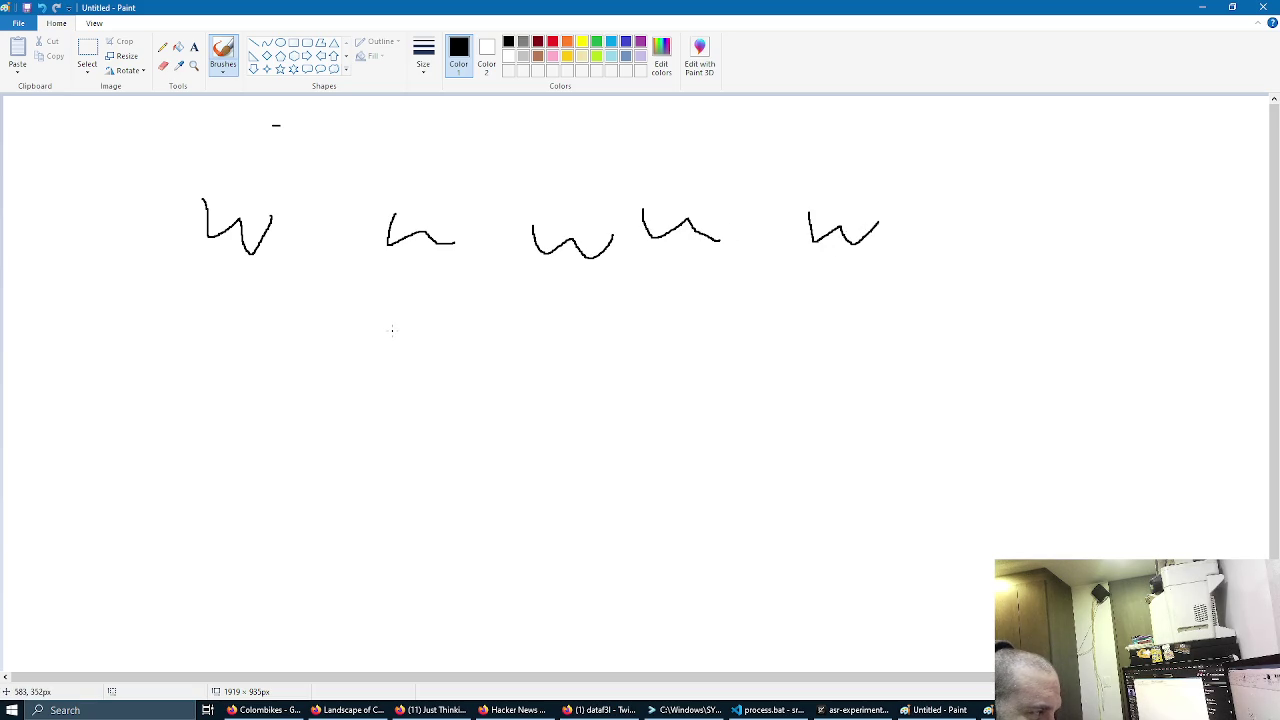
{"action": "left_click_drag", "start_coordinate": [193, 265], "coordinate": [287, 259]}
{"action": "left_click_drag", "start_coordinate": [367, 258], "coordinate": [473, 268]}
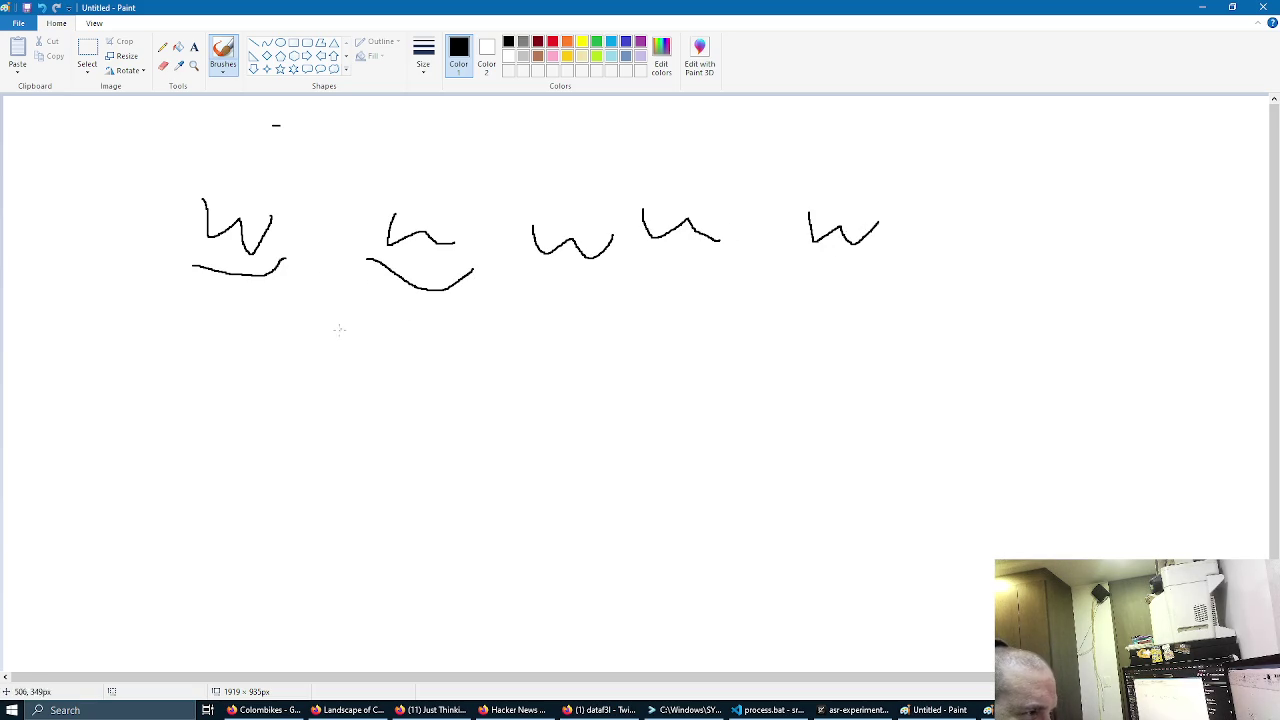
Step: Draw lines down from the first four marks to short handwritten labels such as 1h and op
{"action": "mouse_move", "coordinate": [237, 326]}
{"action": "left_mouse_down"}
{"action": "mouse_move", "coordinate": [225, 398]}
{"action": "mouse_move", "coordinate": [186, 465]}
{"action": "left_mouse_up"}
{"action": "mouse_move", "coordinate": [231, 417]}
{"action": "left_mouse_down"}
{"action": "mouse_move", "coordinate": [214, 468]}
{"action": "mouse_move", "coordinate": [250, 441]}
{"action": "left_mouse_up"}
{"action": "left_click_drag", "start_coordinate": [260, 433], "coordinate": [263, 460]}
{"action": "left_click_drag", "start_coordinate": [420, 300], "coordinate": [420, 385]}
{"action": "left_click_drag", "start_coordinate": [375, 422], "coordinate": [379, 466]}
{"action": "left_click_drag", "start_coordinate": [424, 422], "coordinate": [477, 478]}
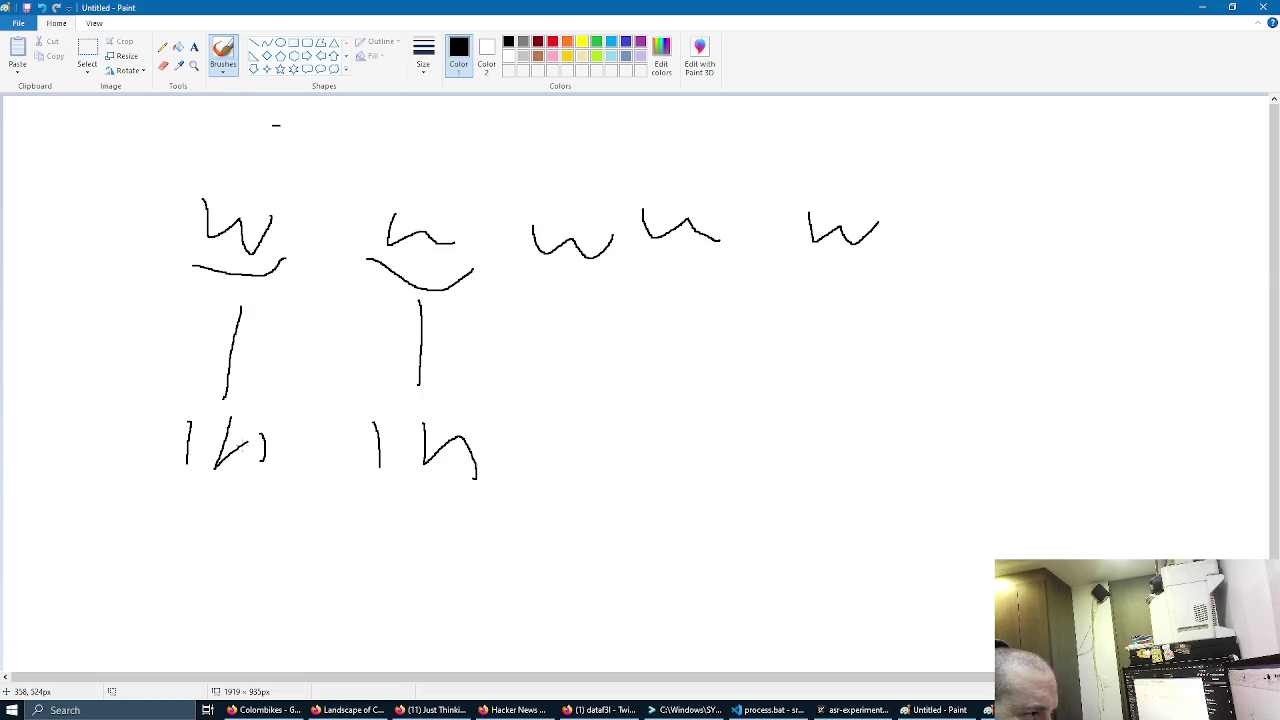
{"action": "left_click_drag", "start_coordinate": [242, 441], "coordinate": [283, 426]}
{"action": "left_click_drag", "start_coordinate": [574, 268], "coordinate": [578, 352]}
{"action": "mouse_move", "coordinate": [601, 428]}
{"action": "left_mouse_down"}
{"action": "mouse_move", "coordinate": [566, 457]}
{"action": "mouse_move", "coordinate": [601, 428]}
{"action": "mouse_move", "coordinate": [658, 424]}
{"action": "left_mouse_up"}
{"action": "left_click_drag", "start_coordinate": [716, 275], "coordinate": [740, 372]}
{"action": "left_click_drag", "start_coordinate": [778, 442], "coordinate": [799, 485]}
{"action": "left_click_drag", "start_coordinate": [800, 436], "coordinate": [800, 458]}
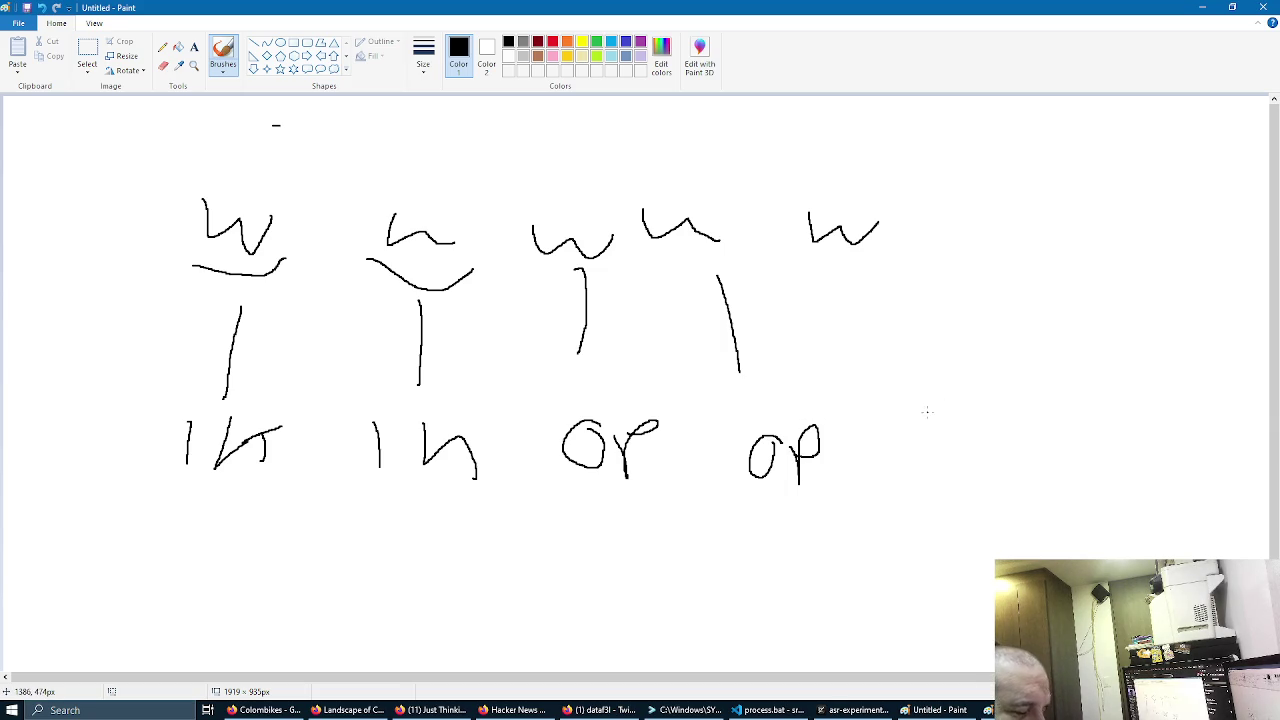
Step: Draw lines from the fifth and sixth w's down to two 'out' labels
{"action": "left_click_drag", "start_coordinate": [863, 266], "coordinate": [956, 422]}
{"action": "left_click_drag", "start_coordinate": [977, 234], "coordinate": [1062, 228]}
{"action": "left_click_drag", "start_coordinate": [1036, 272], "coordinate": [1096, 402]}
{"action": "mouse_move", "coordinate": [1106, 455]}
{"action": "left_mouse_down"}
{"action": "mouse_move", "coordinate": [1154, 488]}
{"action": "mouse_move", "coordinate": [1186, 454]}
{"action": "left_mouse_up"}
{"action": "left_click_drag", "start_coordinate": [1180, 448], "coordinate": [1182, 482]}
{"action": "left_click_drag", "start_coordinate": [940, 458], "coordinate": [1032, 442]}
{"action": "left_click_drag", "start_coordinate": [1016, 444], "coordinate": [1019, 479]}
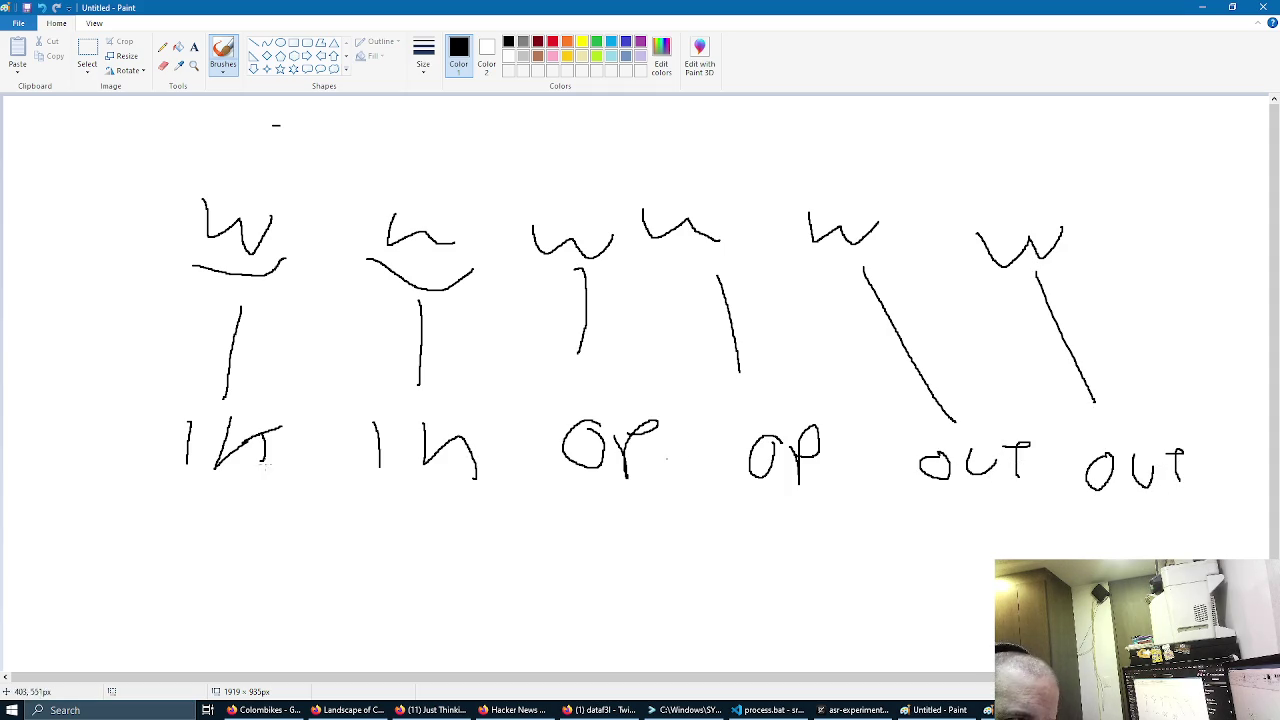
Step: Underline the in and out groups and link them with curves to a grid box below
{"action": "left_click_drag", "start_coordinate": [171, 484], "coordinate": [446, 507]}
{"action": "left_click_drag", "start_coordinate": [910, 507], "coordinate": [1190, 515]}
{"action": "left_click_drag", "start_coordinate": [362, 504], "coordinate": [525, 600]}
{"action": "mouse_move", "coordinate": [1036, 519]}
{"action": "left_mouse_down"}
{"action": "mouse_move", "coordinate": [1027, 554]}
{"action": "mouse_move", "coordinate": [886, 604]}
{"action": "left_mouse_up"}
{"action": "mouse_move", "coordinate": [627, 568]}
{"action": "left_mouse_down"}
{"action": "mouse_move", "coordinate": [714, 636]}
{"action": "mouse_move", "coordinate": [617, 564]}
{"action": "mouse_move", "coordinate": [701, 618]}
{"action": "left_mouse_up"}
{"action": "left_click_drag", "start_coordinate": [688, 553], "coordinate": [723, 622]}
{"action": "left_click_drag", "start_coordinate": [705, 550], "coordinate": [748, 633]}
{"action": "left_click_drag", "start_coordinate": [644, 594], "coordinate": [768, 572]}
{"action": "mouse_move", "coordinate": [651, 620]}
{"action": "left_mouse_down"}
{"action": "mouse_move", "coordinate": [705, 614]}
{"action": "mouse_move", "coordinate": [709, 641]}
{"action": "left_mouse_up"}
{"action": "left_click_drag", "start_coordinate": [690, 543], "coordinate": [712, 563]}
{"action": "mouse_move", "coordinate": [164, 297]}
{"action": "left_mouse_down"}
{"action": "mouse_move", "coordinate": [1110, 253]}
{"action": "mouse_move", "coordinate": [926, 200]}
{"action": "mouse_move", "coordinate": [168, 194]}
{"action": "mouse_move", "coordinate": [185, 316]}
{"action": "left_mouse_up"}
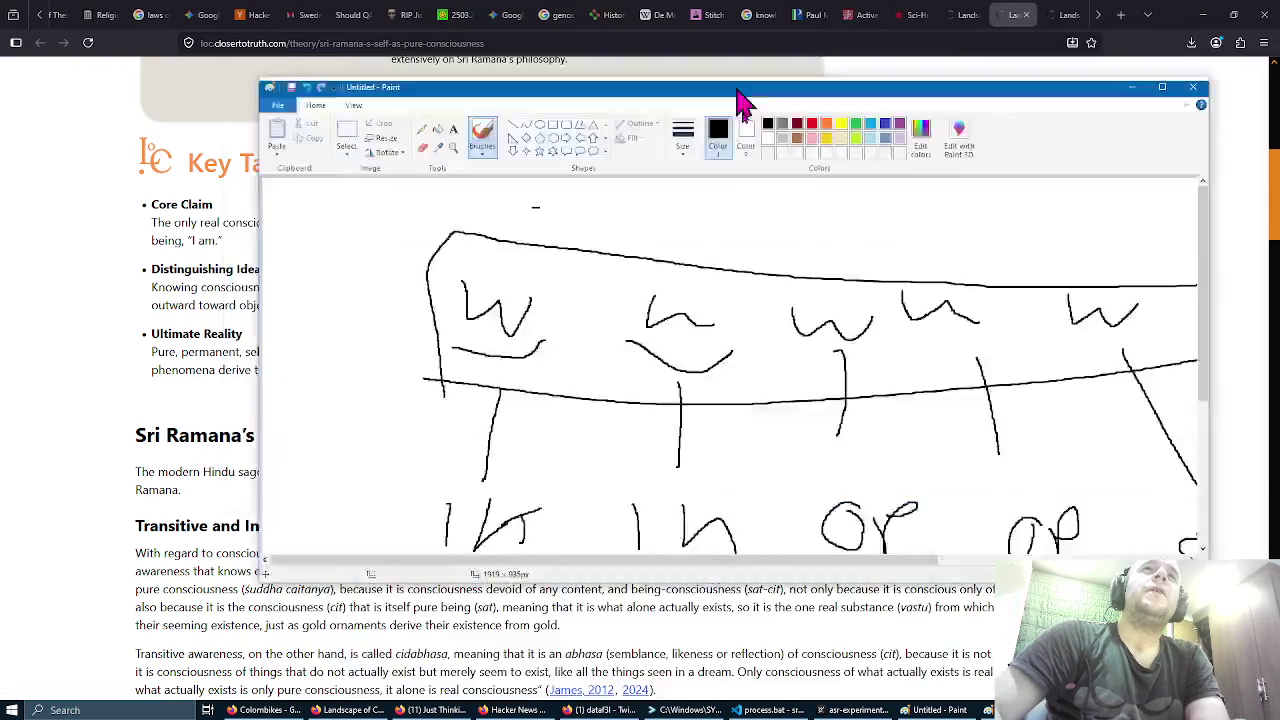
Step: Restore down the Paint window and bring Firefox back to the front
{"action": "key", "text": "super+Down"}
{"action": "left_click", "coordinate": [975, 95]}
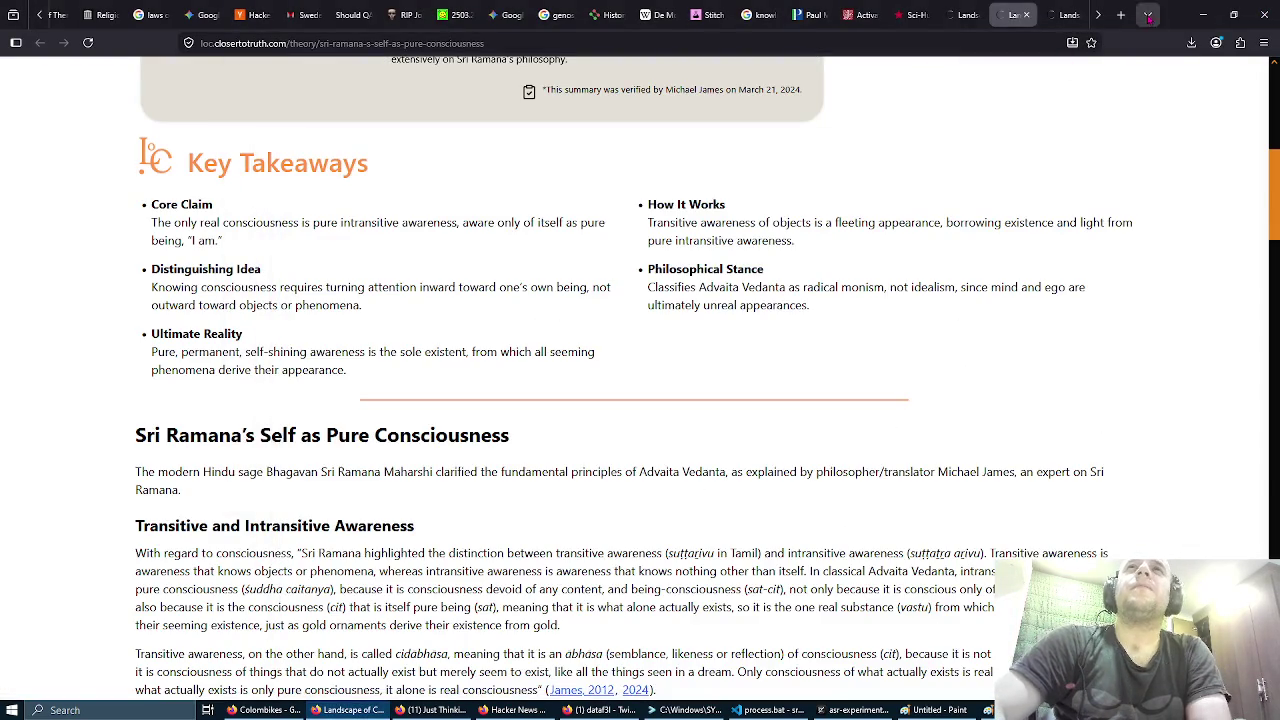
Step: In a new tab, search Google for 'gemini' and open the Gemini site
{"action": "left_click", "coordinate": [1120, 14]}
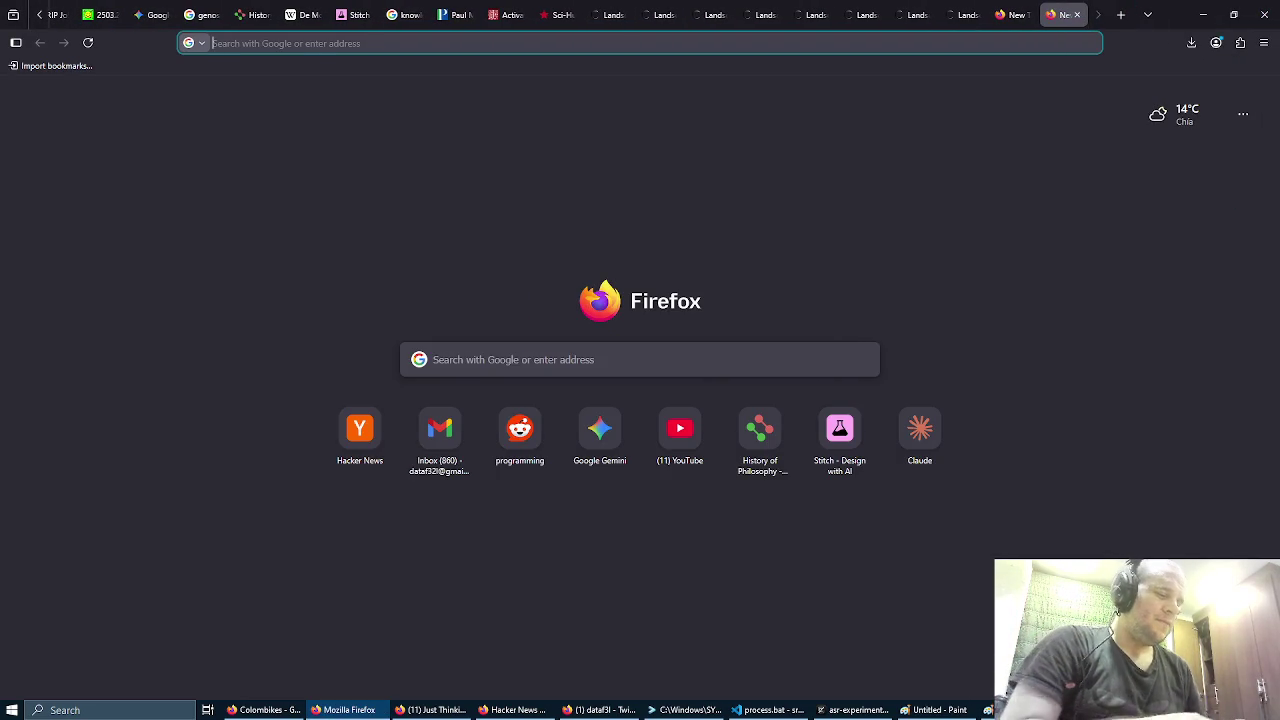
{"action": "type", "text": "germi"}
{"action": "key", "text": "BackSpace"}
{"action": "key", "text": "BackSpace"}
{"action": "key", "text": "BackSpace"}
{"action": "type", "text": "m"}
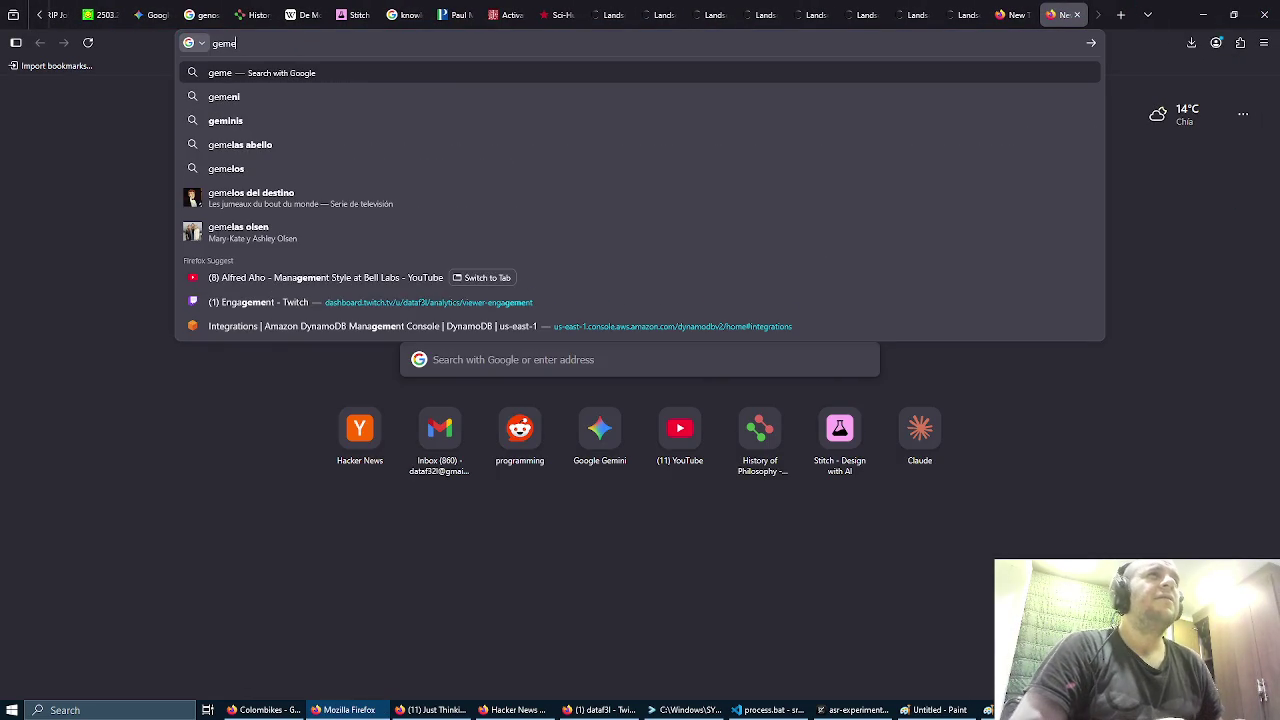
{"action": "key", "text": "Down"}
{"action": "key", "text": "Return"}
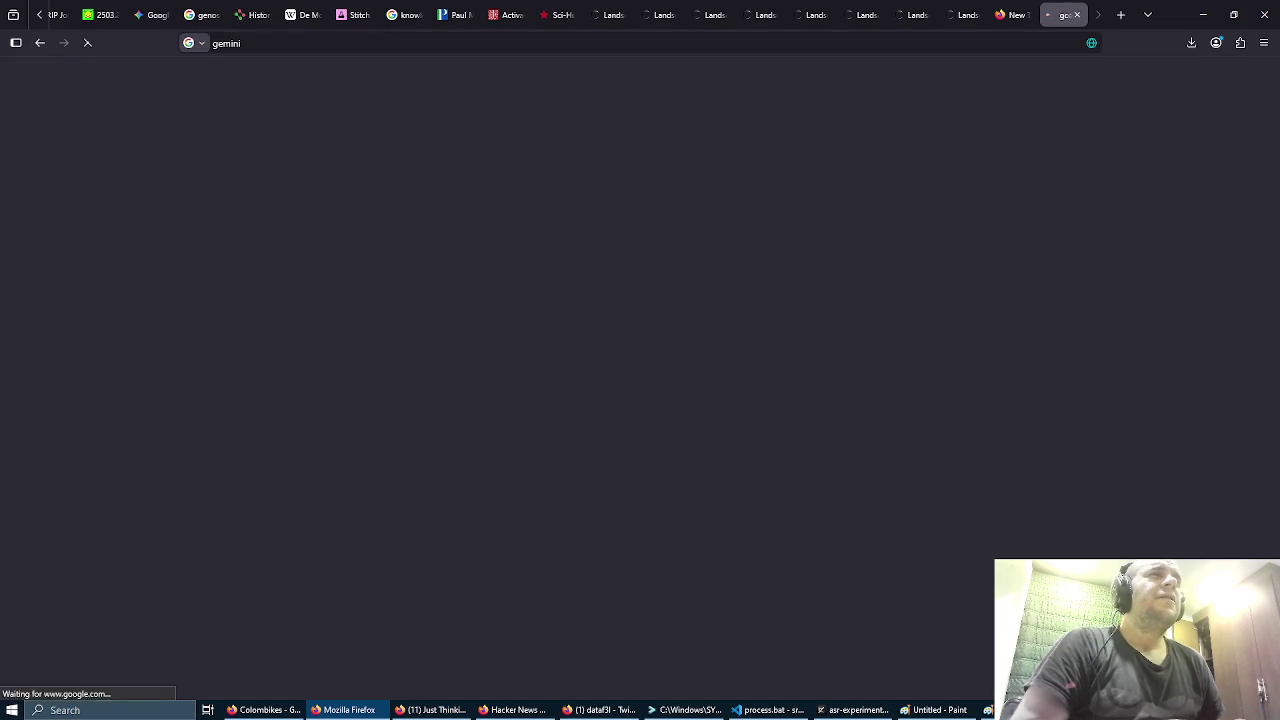
{"action": "left_click", "coordinate": [238, 256]}
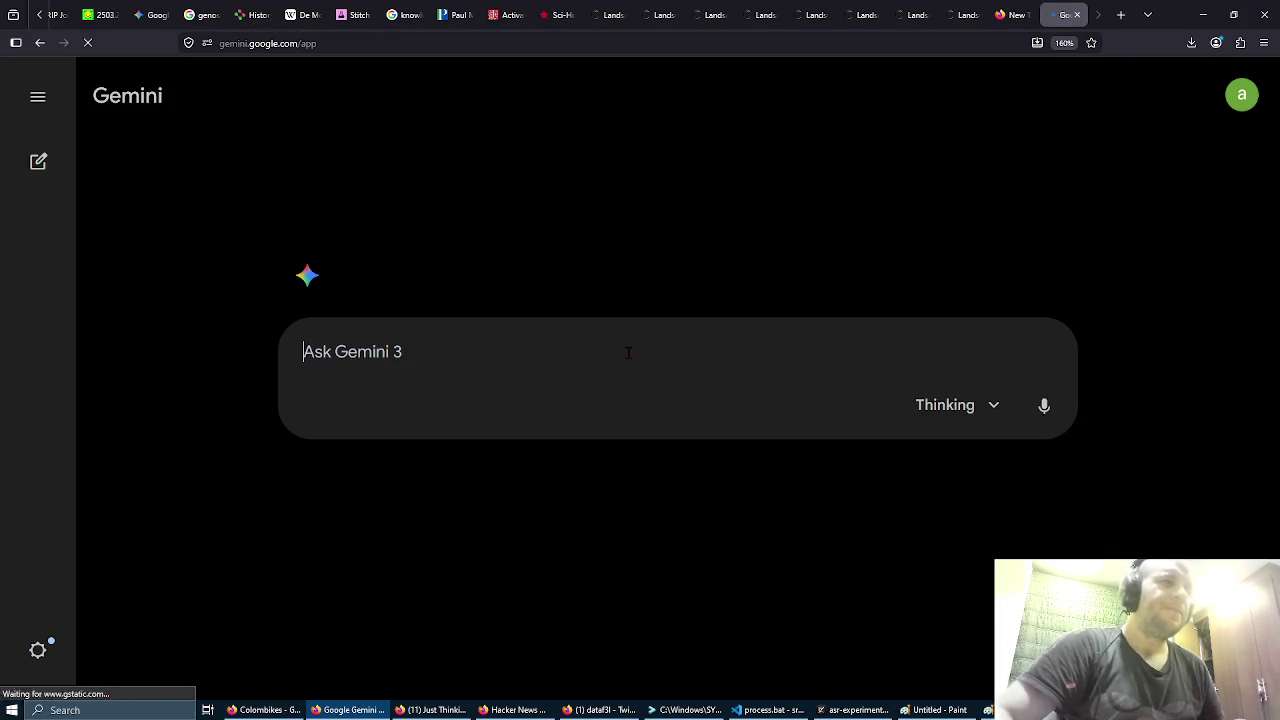
Step: Submit the question: given a POS-tagged sentence, which tags map more closely onto 'inputs and outputs'
{"action": "type", "text": "give an"}
{"action": "key", "text": "BackSpace"}
{"action": "key", "text": "BackSpace"}
{"action": "key", "text": "BackSpace"}
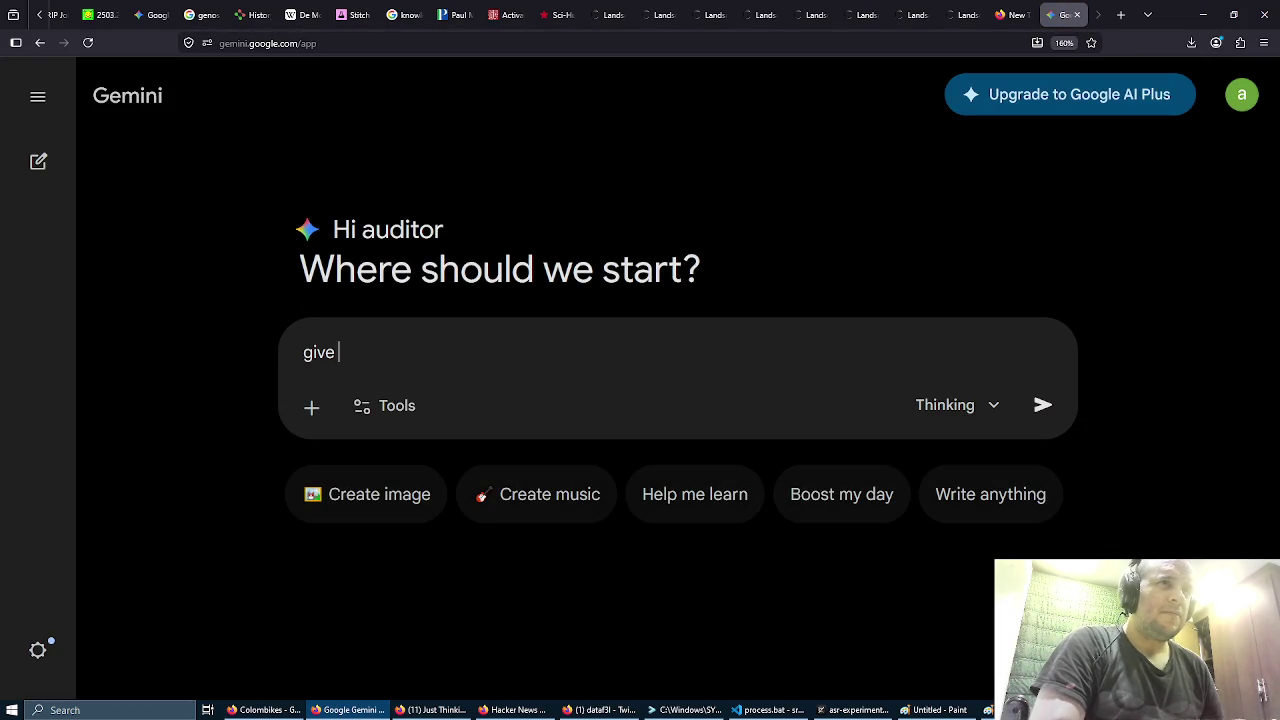
{"action": "type", "text": "n a senten"}
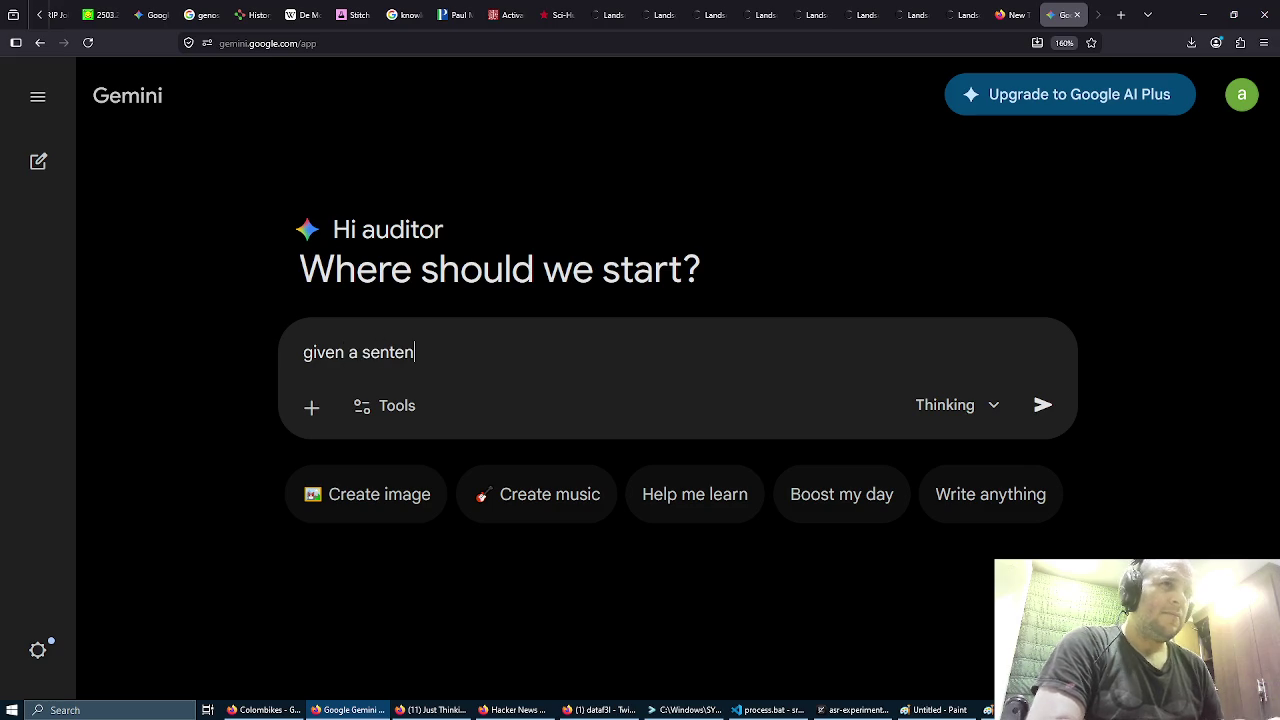
{"action": "type", "text": "ce, which has been"}
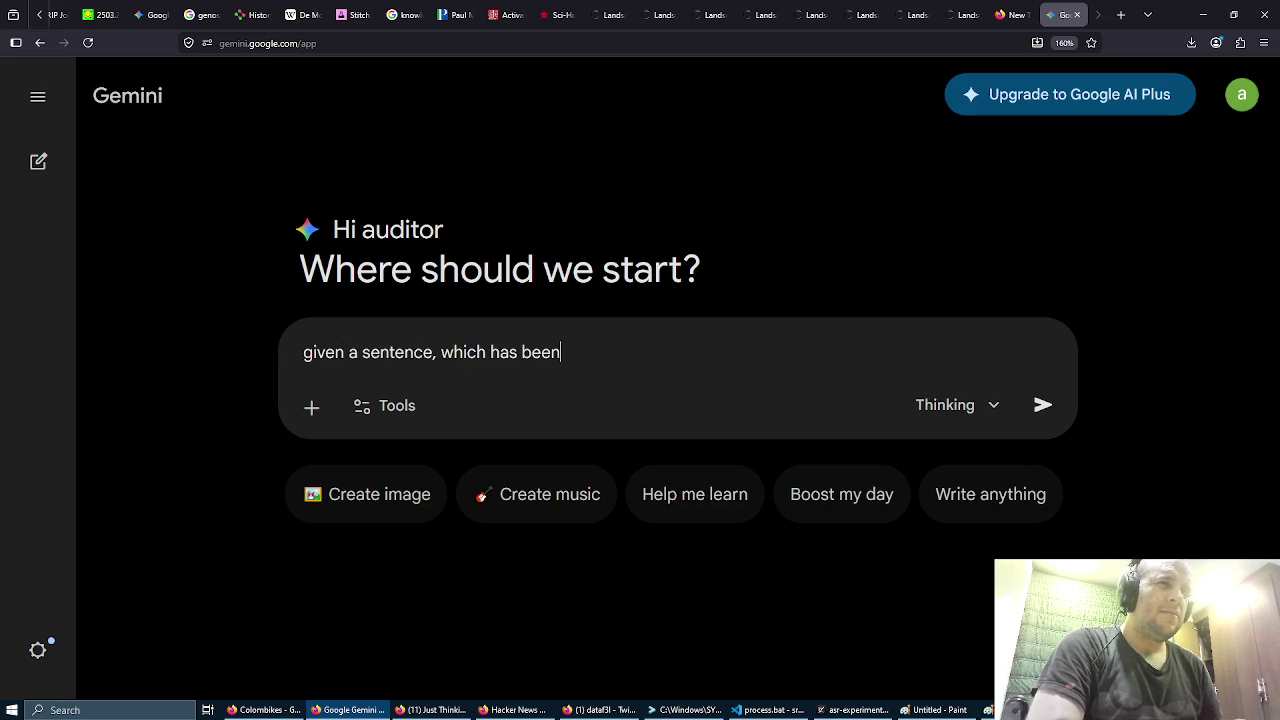
{"action": "type", "text": " pos tagge"}
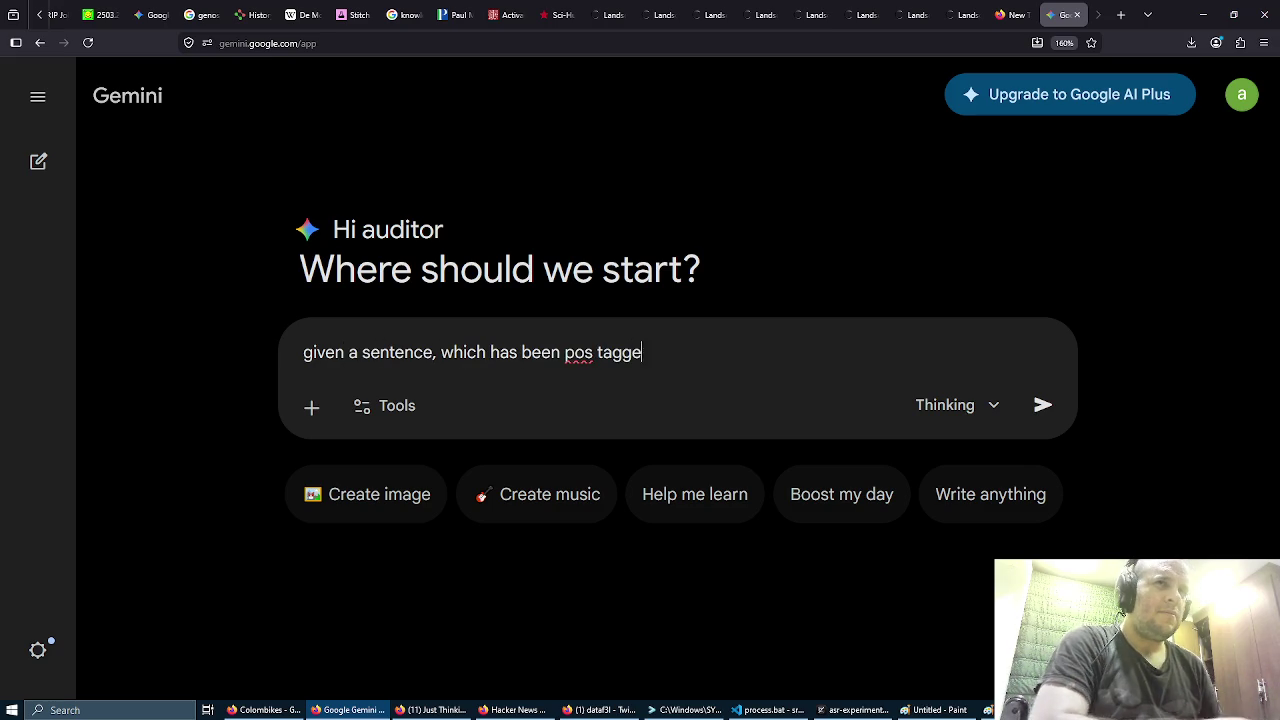
{"action": "type", "text": "d, which "}
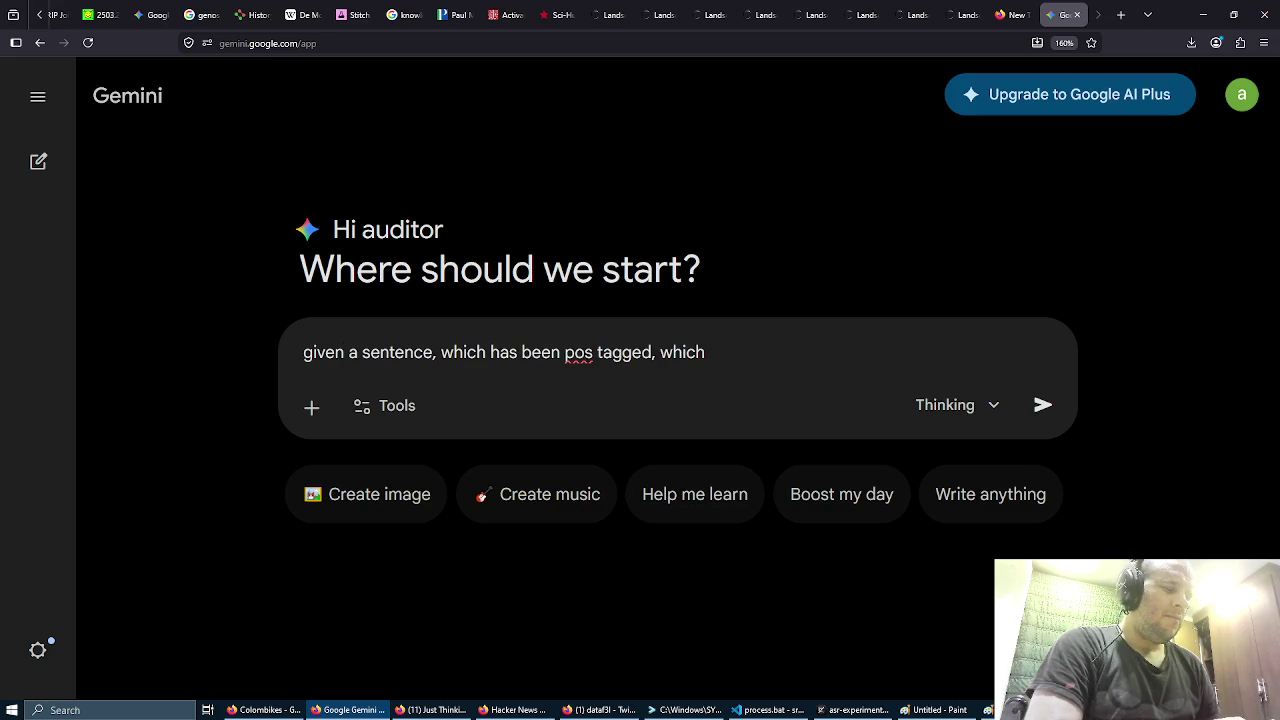
{"action": "type", "text": "pos tags "}
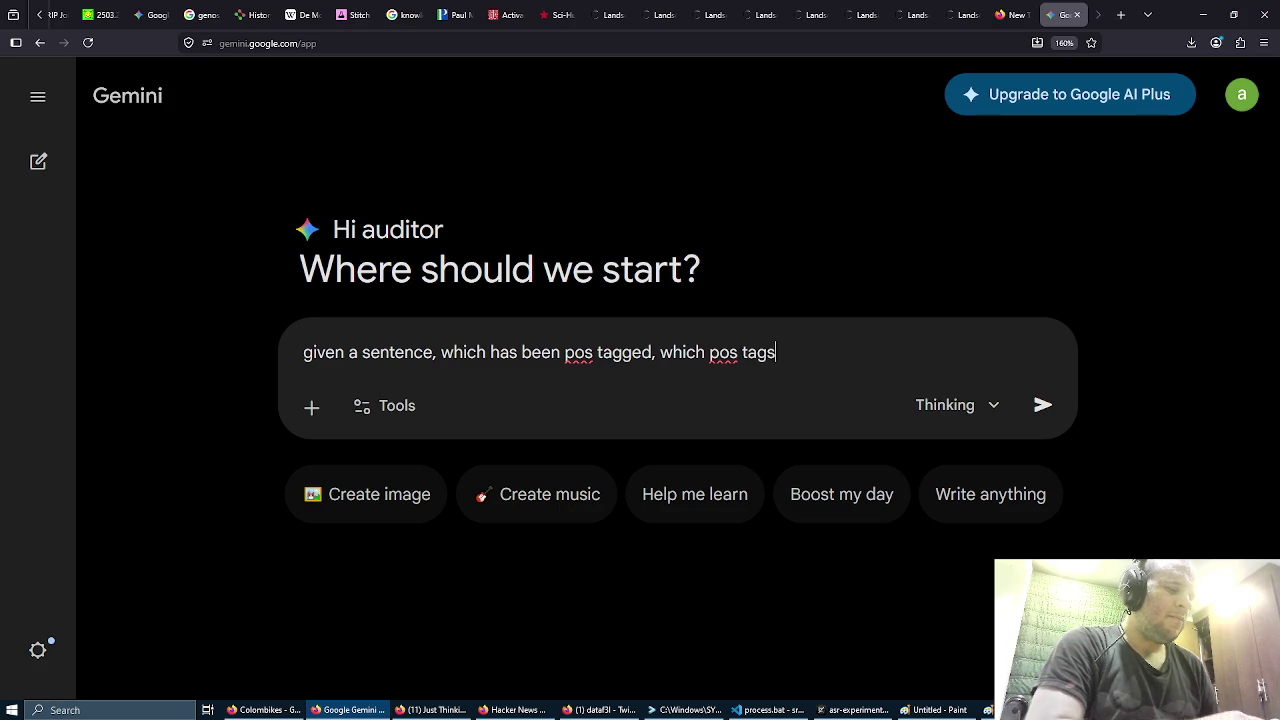
{"action": "type", "text": "more closely "}
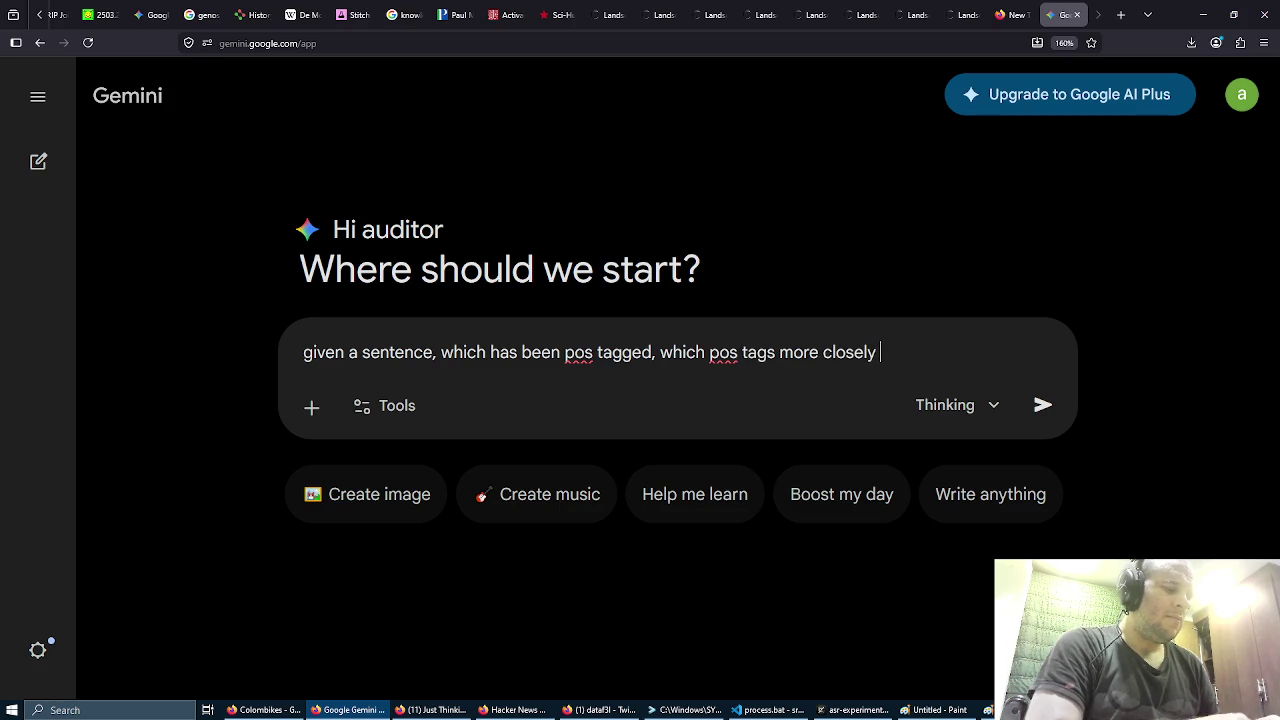
{"action": "type", "text": "map o"}
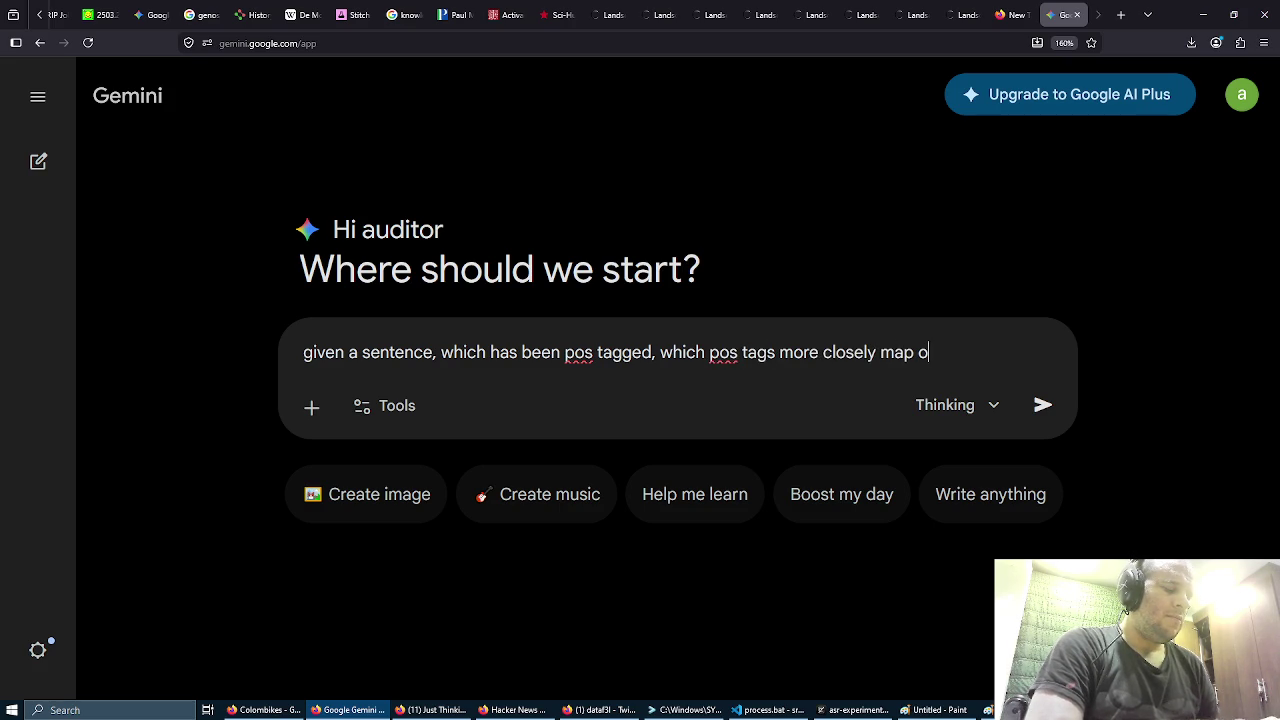
{"action": "type", "text": "nto 'inputs and "}
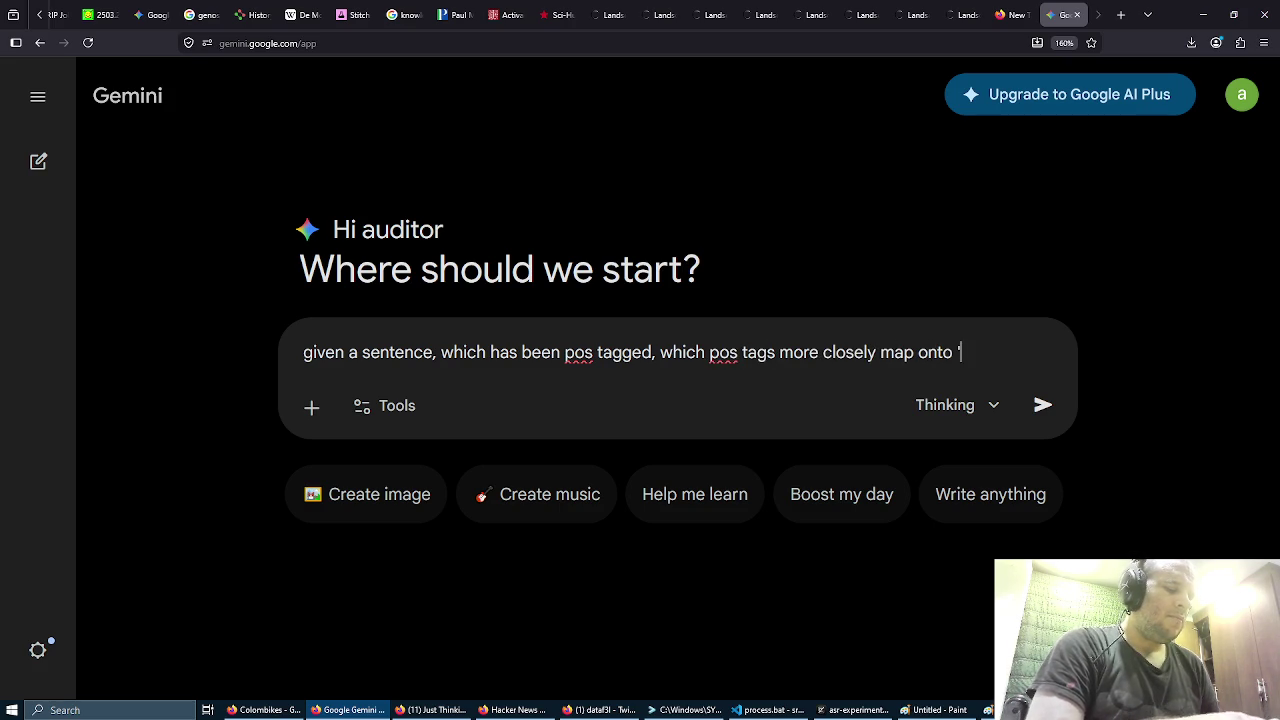
{"action": "type", "text": "output"}
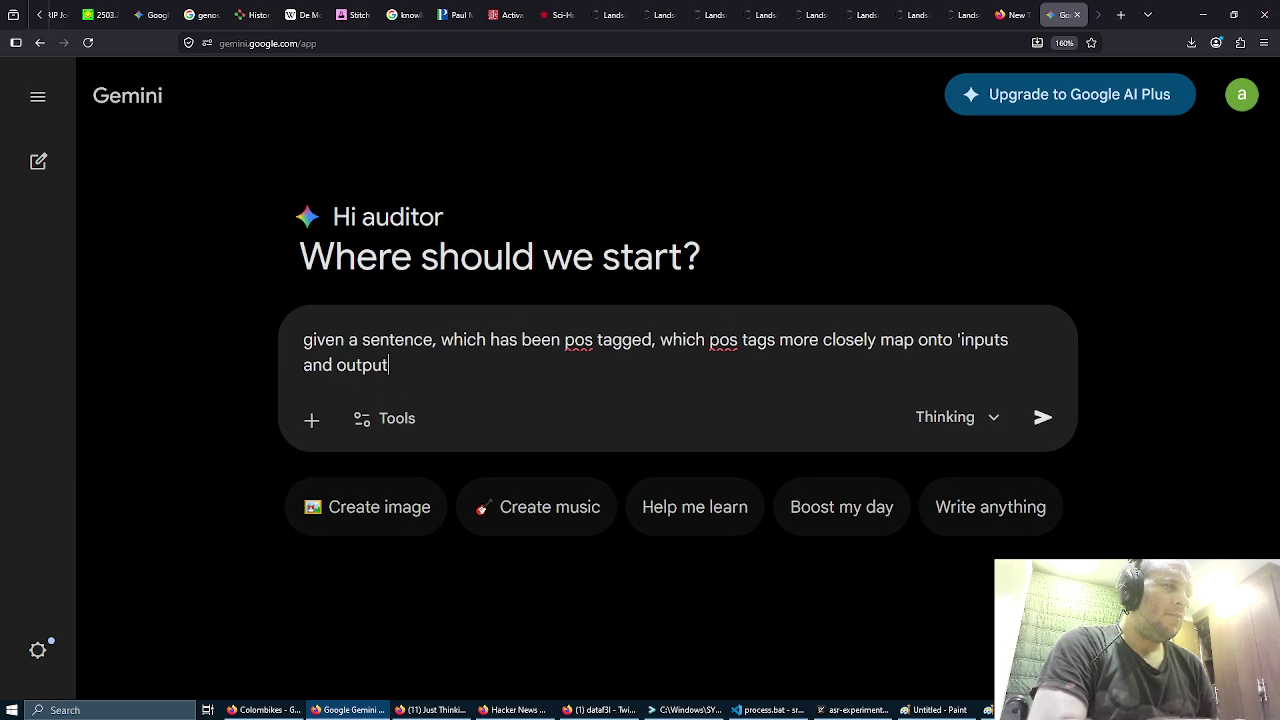
{"action": "type", "text": "s' in your opinion?"}
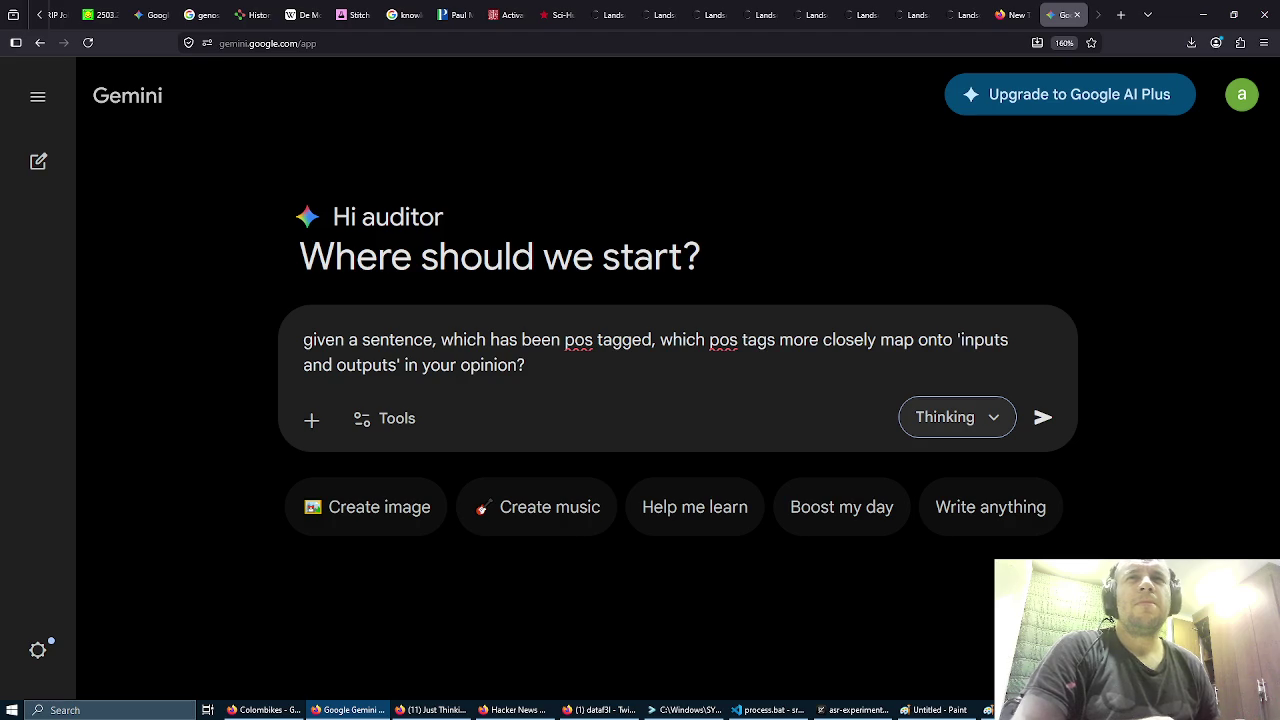
{"action": "left_click", "coordinate": [1043, 417]}
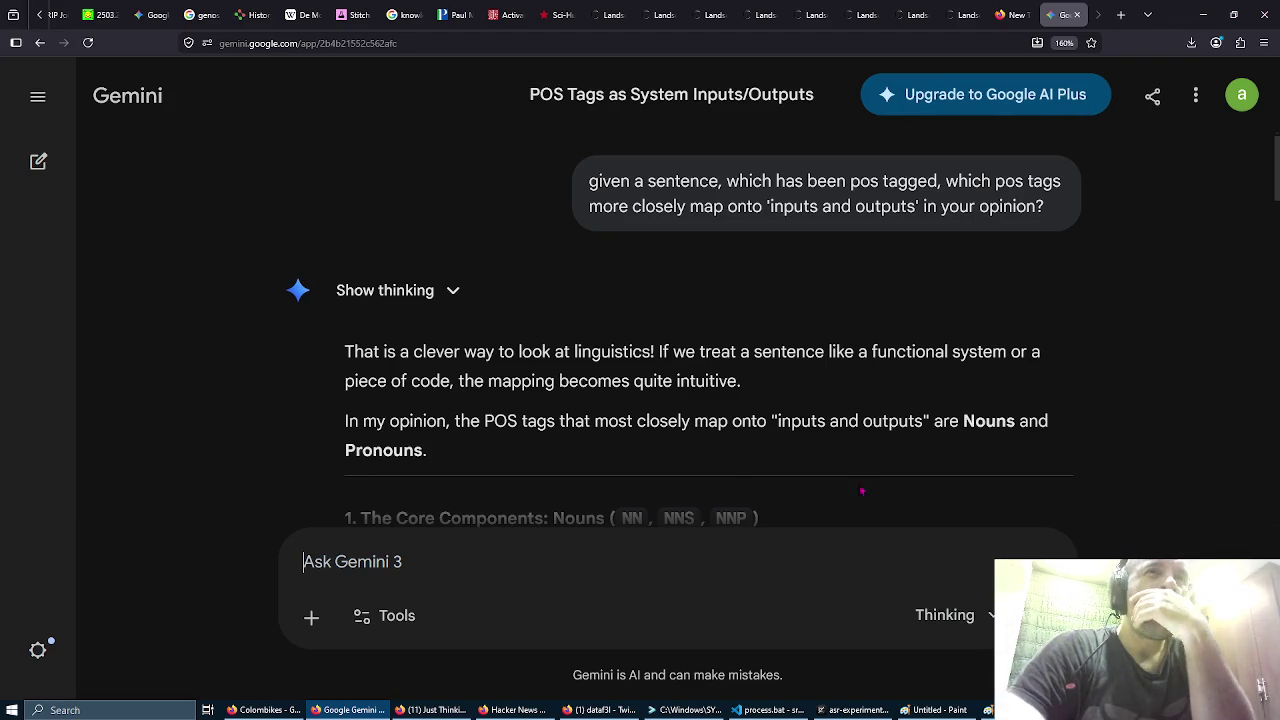
Step: Scroll through Gemini's reply and comparison table, then bring up the window switcher with Alt+Tab
{"action": "scroll", "coordinate": [655, 300], "scroll_direction": "down", "scroll_amount": 2}
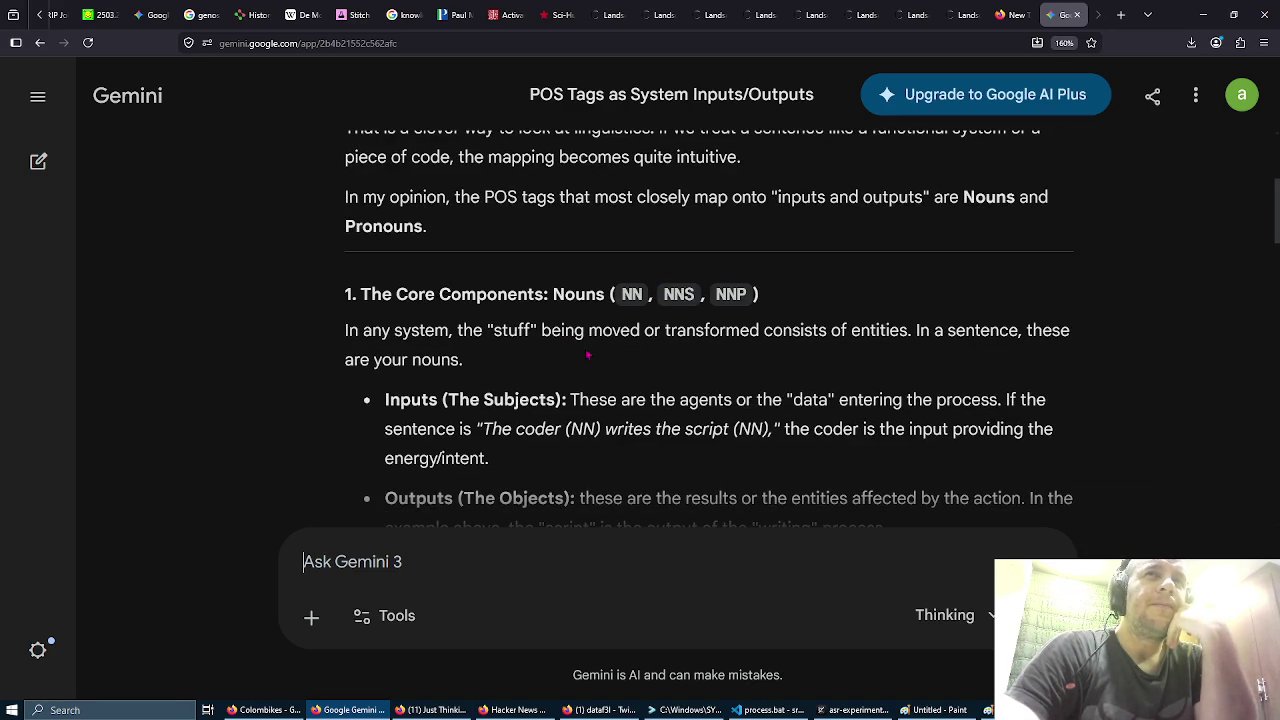
{"action": "scroll", "coordinate": [588, 354], "scroll_direction": "down", "scroll_amount": 2}
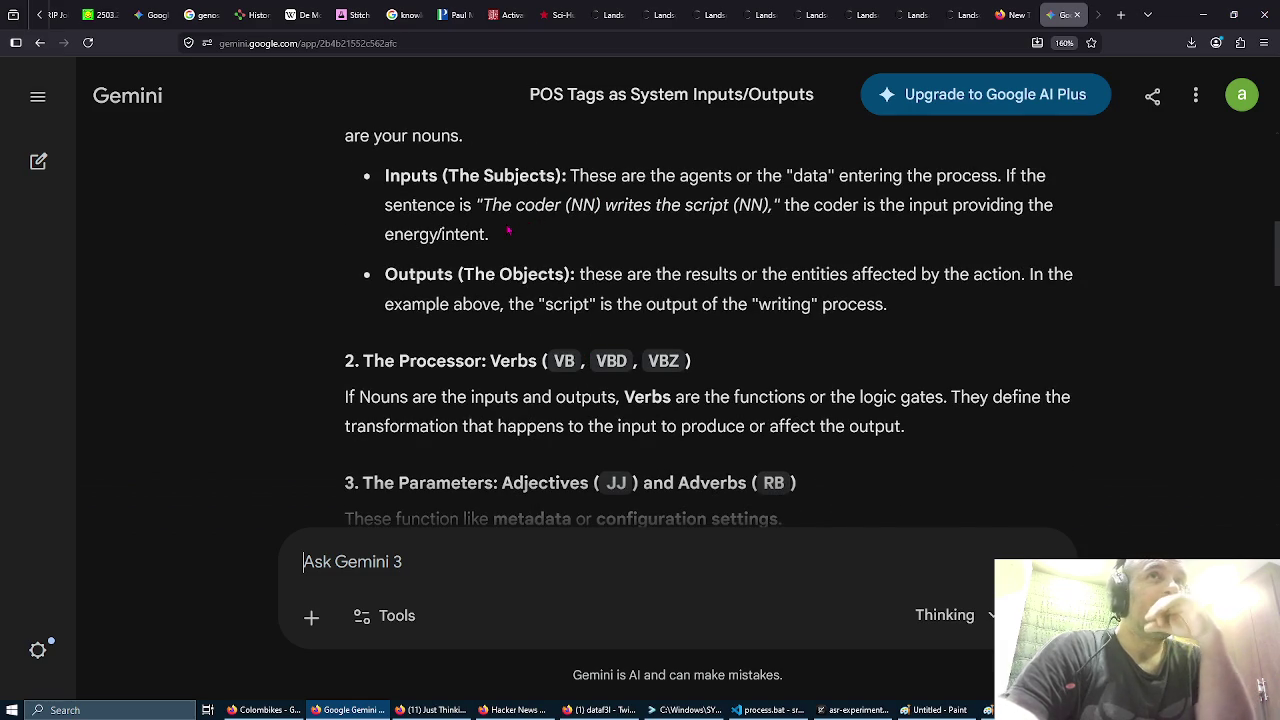
{"action": "scroll", "coordinate": [508, 230], "scroll_direction": "down", "scroll_amount": 1}
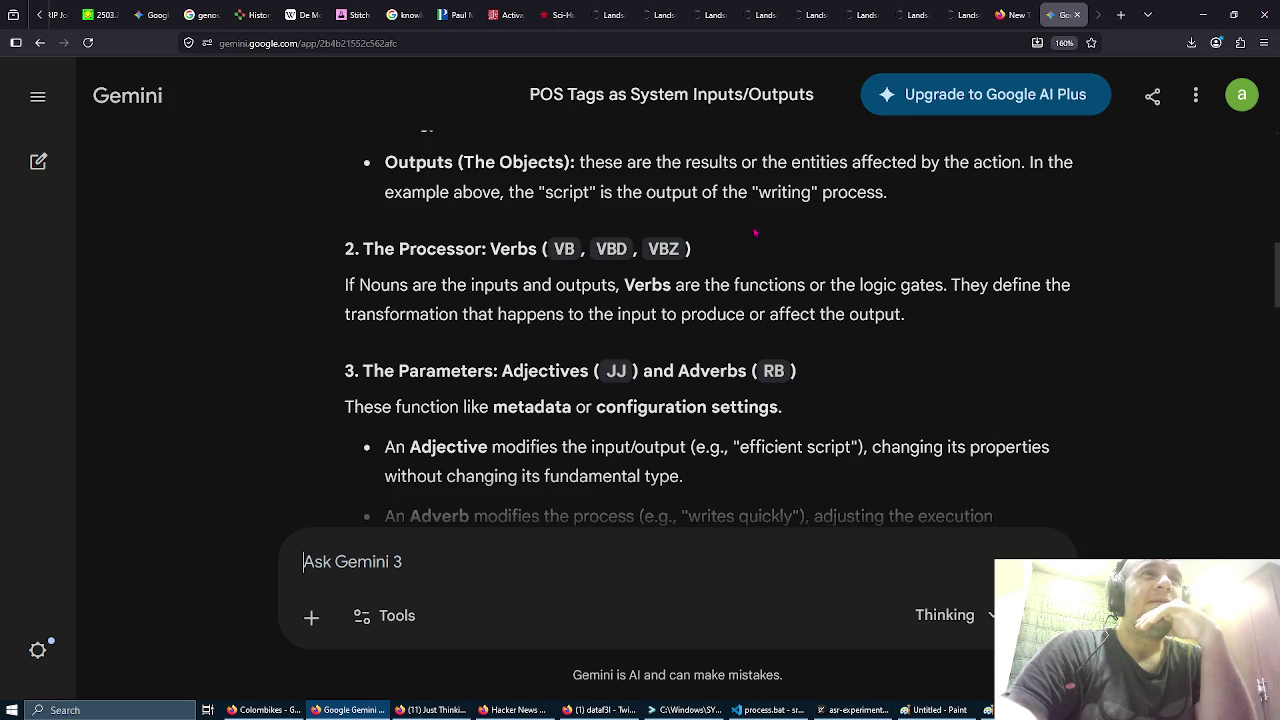
{"action": "scroll", "coordinate": [755, 233], "scroll_direction": "down", "scroll_amount": 1}
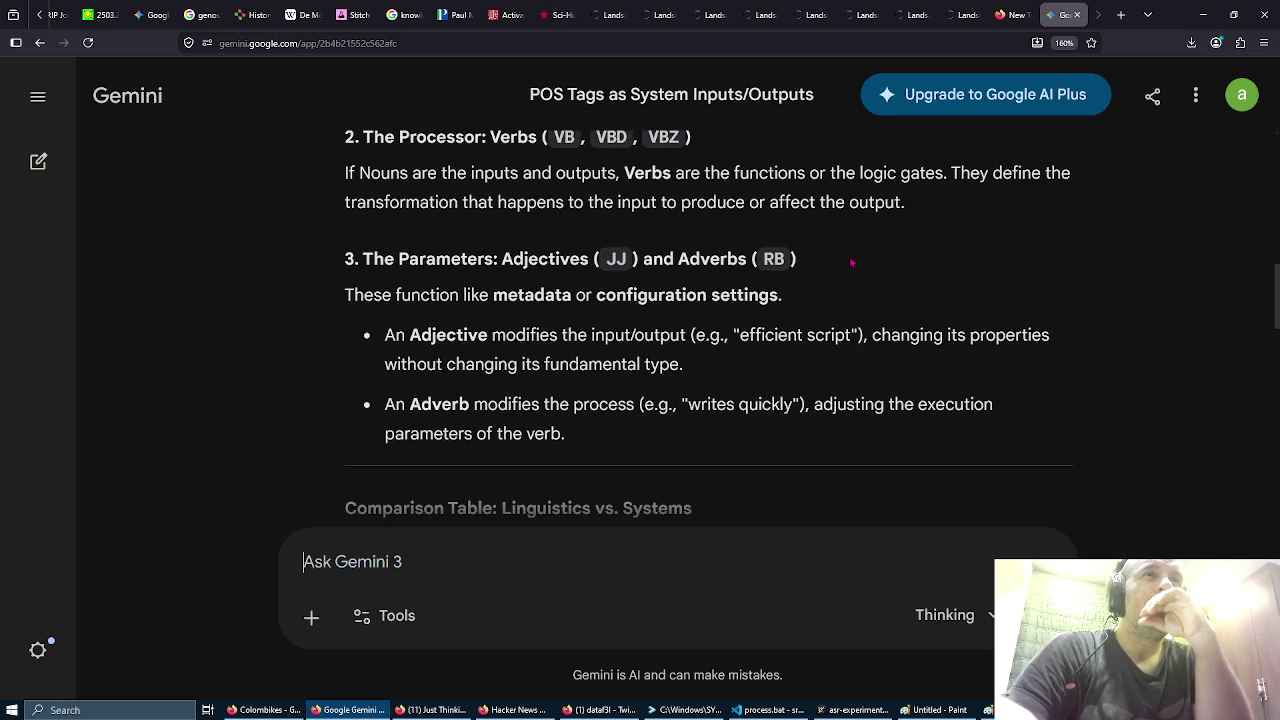
{"action": "scroll", "coordinate": [851, 262], "scroll_direction": "down", "scroll_amount": 3}
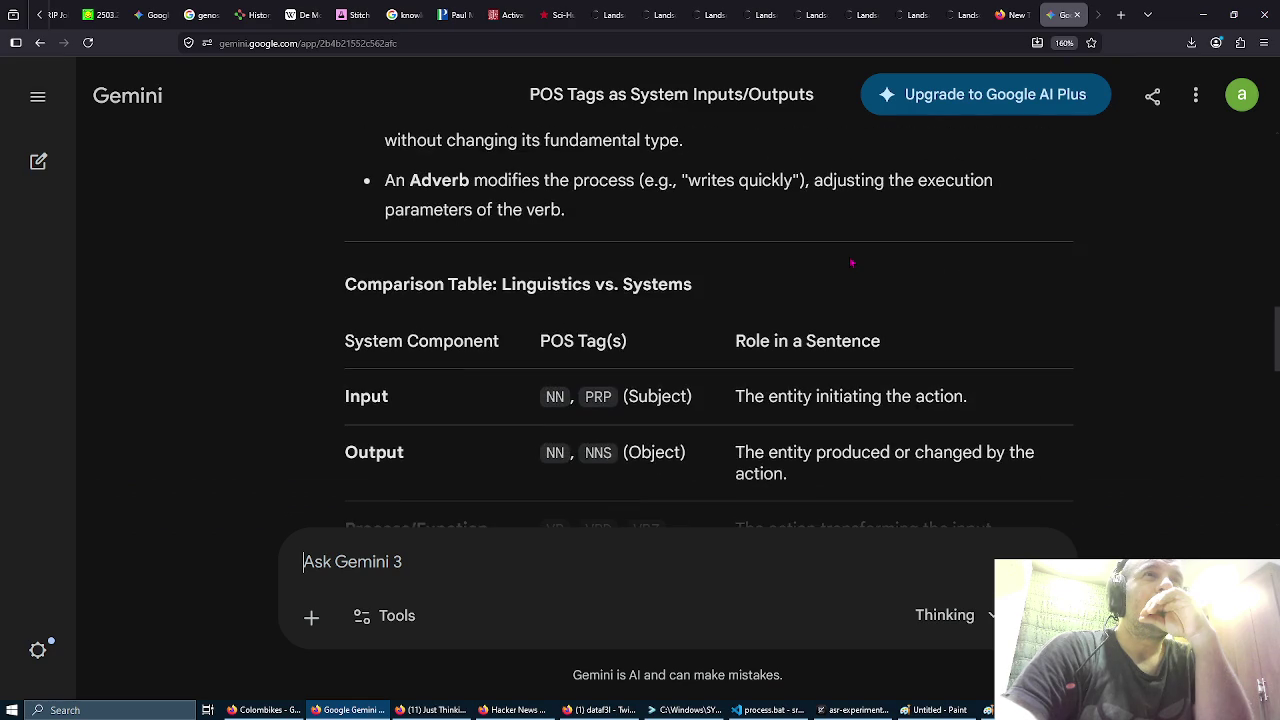
{"action": "scroll", "coordinate": [851, 262], "scroll_direction": "down", "scroll_amount": 1}
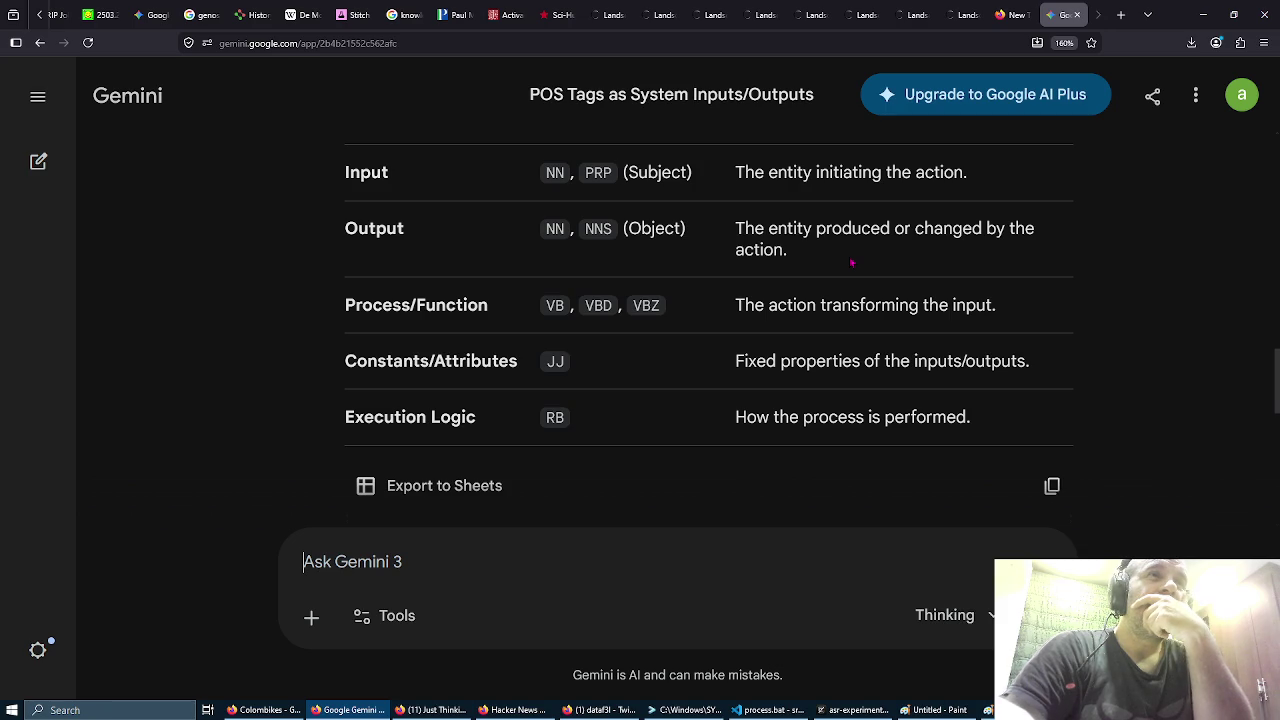
{"action": "scroll", "coordinate": [851, 263], "scroll_direction": "down", "scroll_amount": 5}
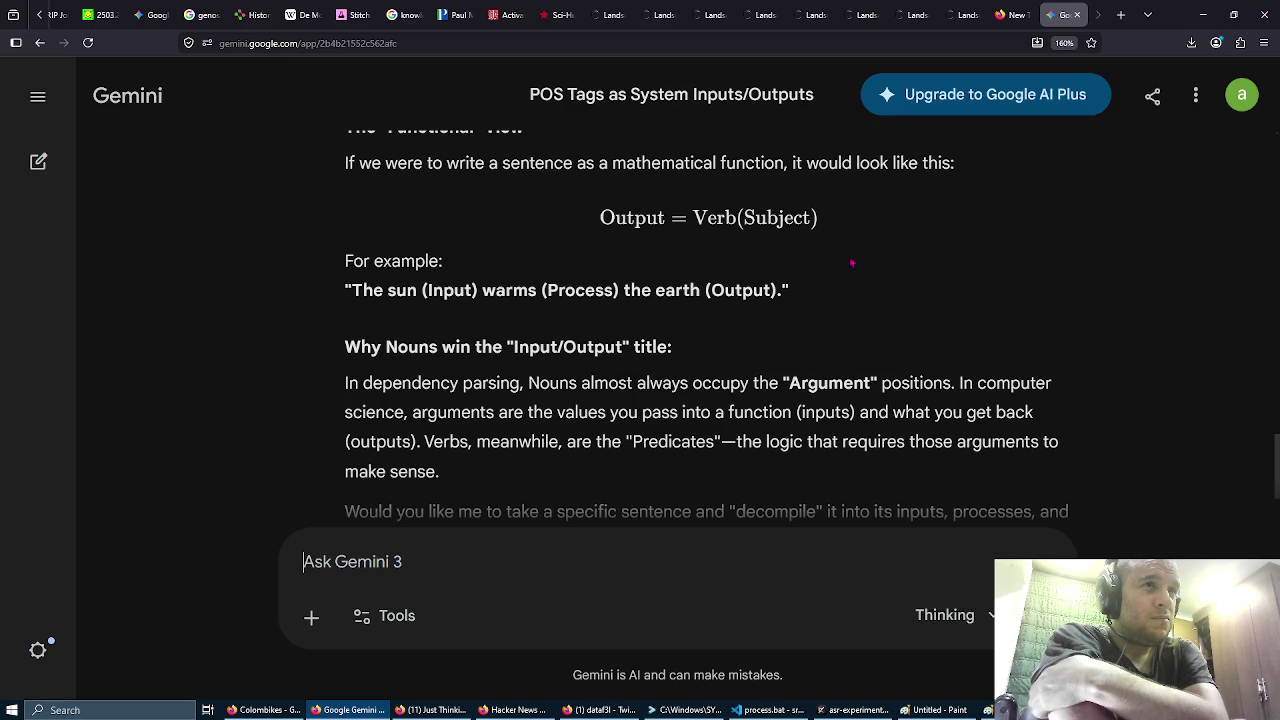
{"action": "key", "text": "alt+Tab"}
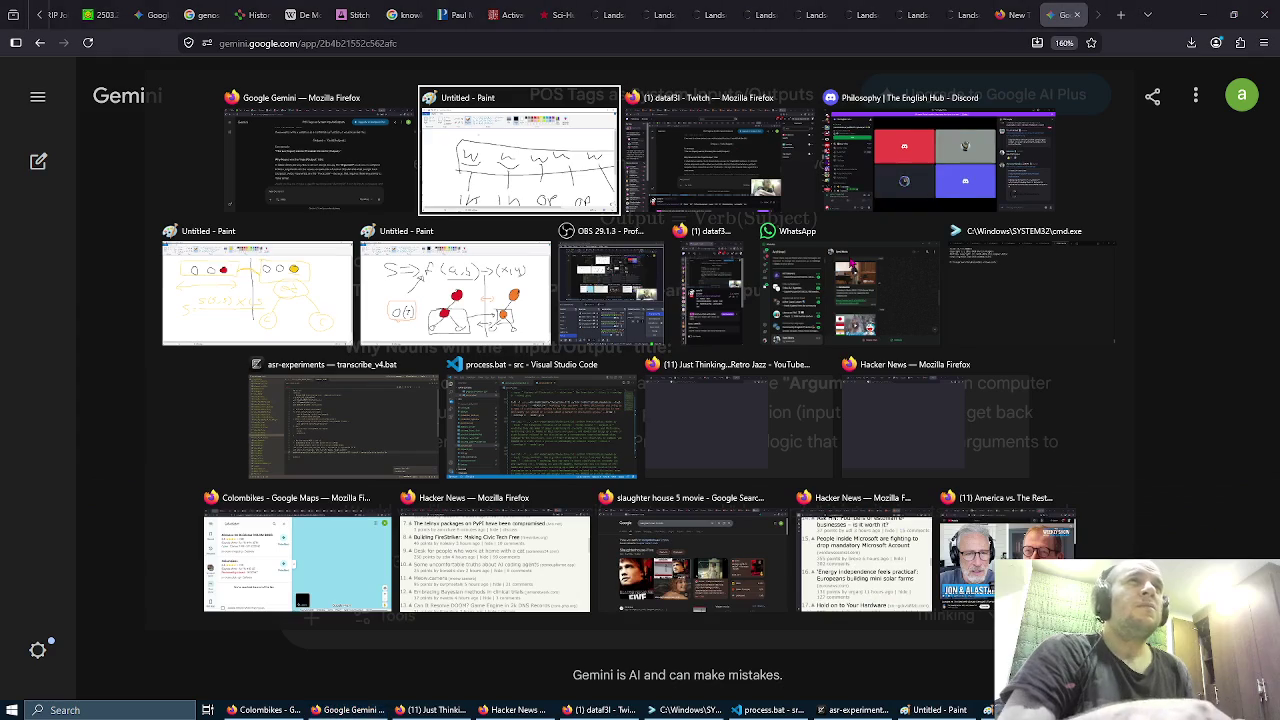
Step: From the command prompt, list the philosophy-visualized folder and open it in VS Code with 'code .'
{"action": "key", "text": "Tab"}
{"action": "key", "text": "Tab"}
{"action": "key", "text": "Tab"}
{"action": "key", "text": "Tab"}
{"action": "key", "text": "Tab"}
{"action": "key", "text": "Tab"}
{"action": "key", "text": "Tab"}
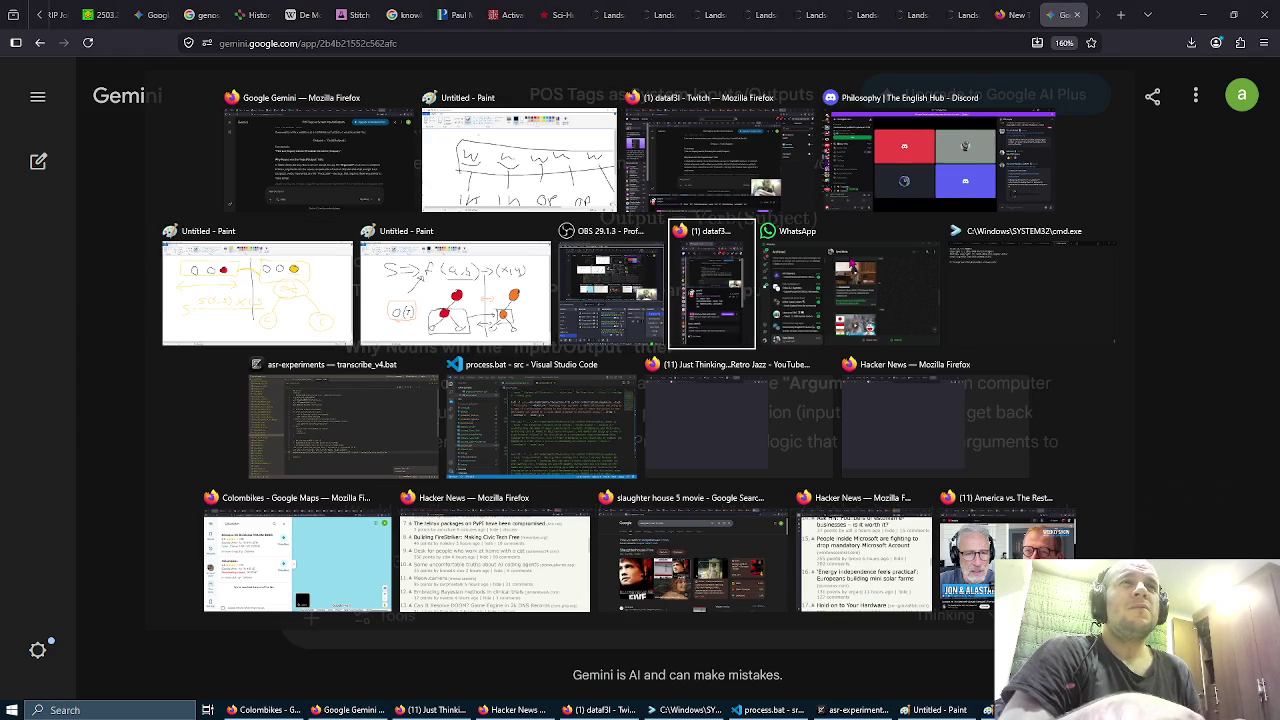
{"action": "key", "text": "Tab"}
{"action": "key", "text": "Tab"}
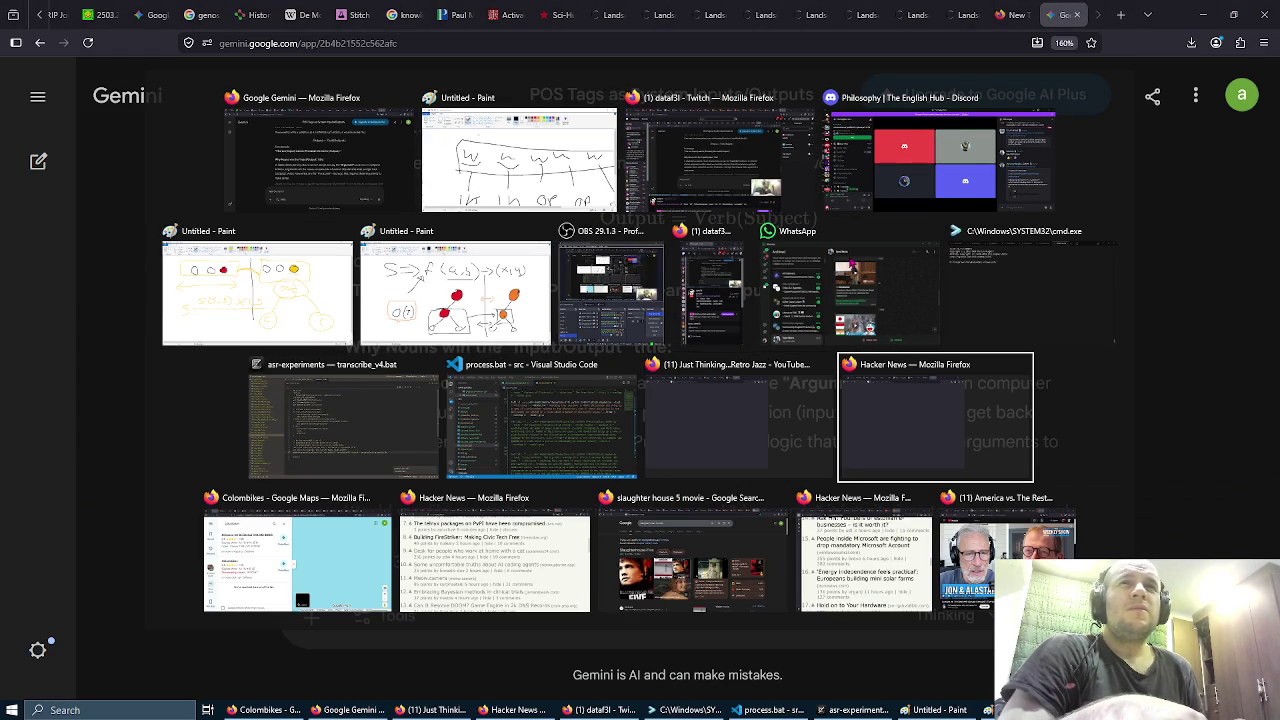
{"action": "key", "text": "shift+Tab"}
{"action": "key", "text": "shift+Tab"}
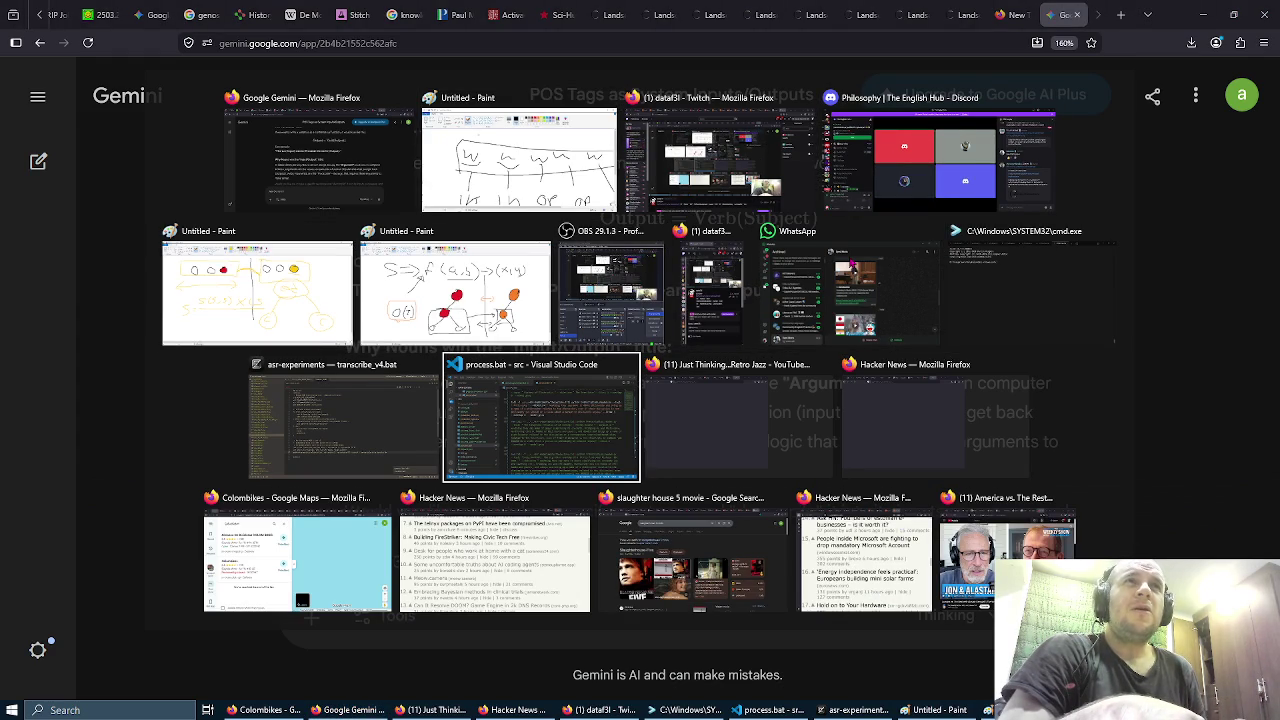
{"action": "key", "text": "shift+Tab"}
{"action": "key", "text": "shift+Tab"}
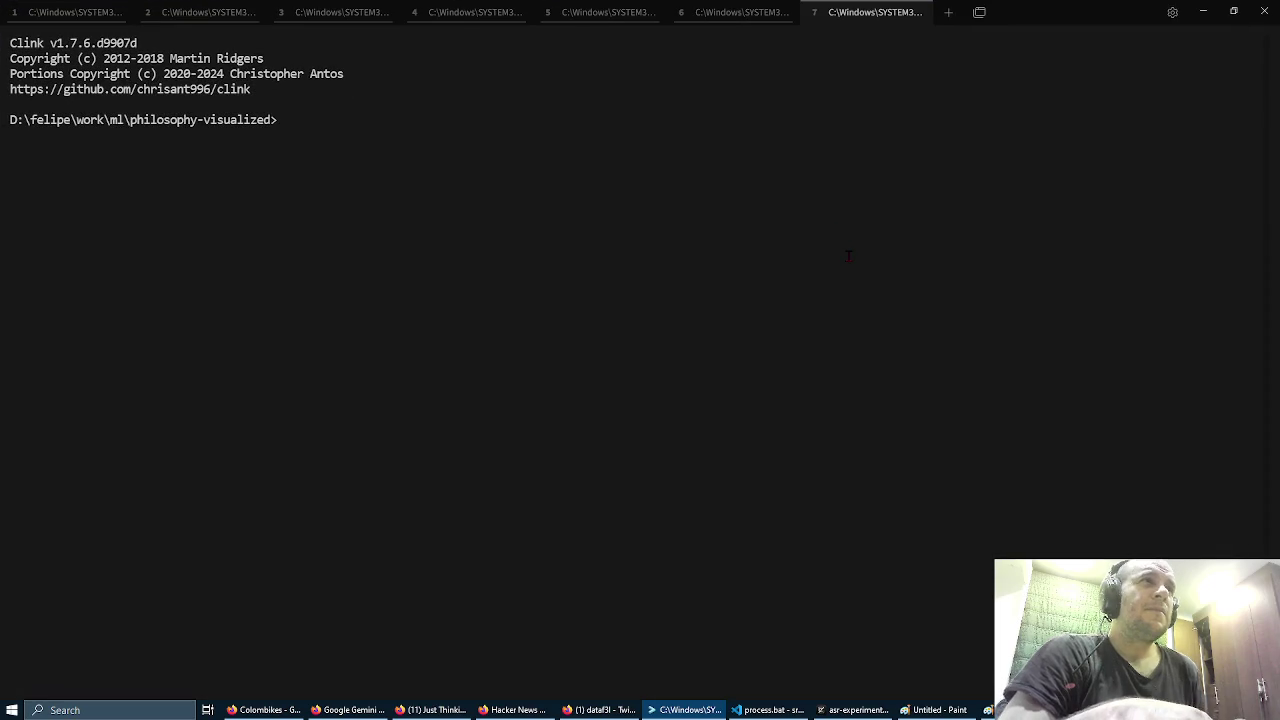
{"action": "type", "text": "ls"}
{"action": "key", "text": "Return"}
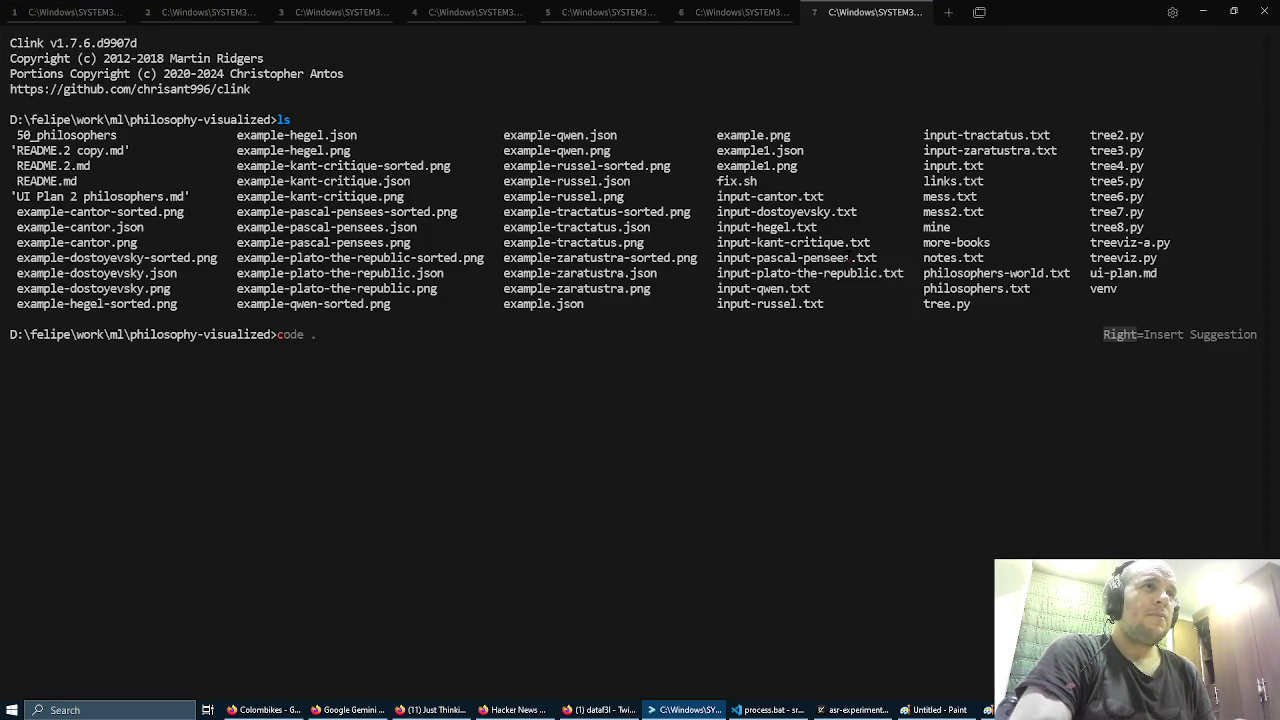
{"action": "type", "text": "code"}
{"action": "key", "text": "Right"}
{"action": "key", "text": "Return"}
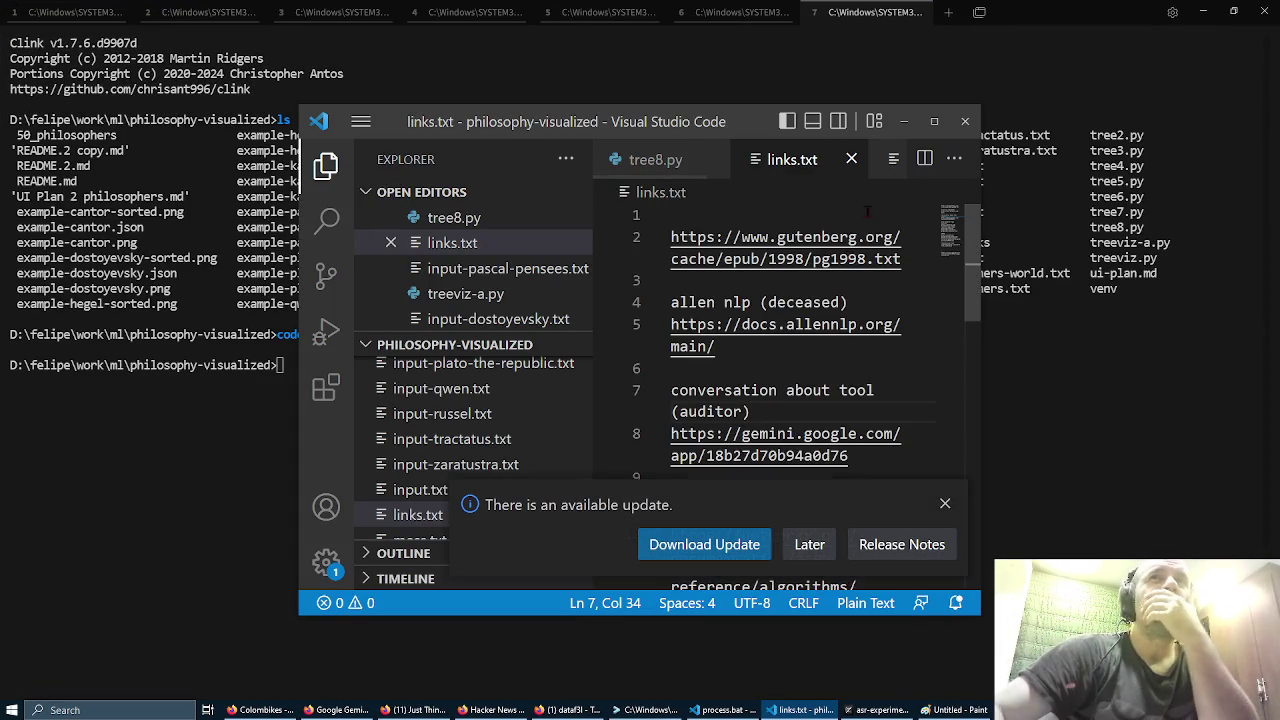
Step: Maximize VS Code and open mess.txt and tree.py from the Explorer
{"action": "left_click", "coordinate": [934, 121]}
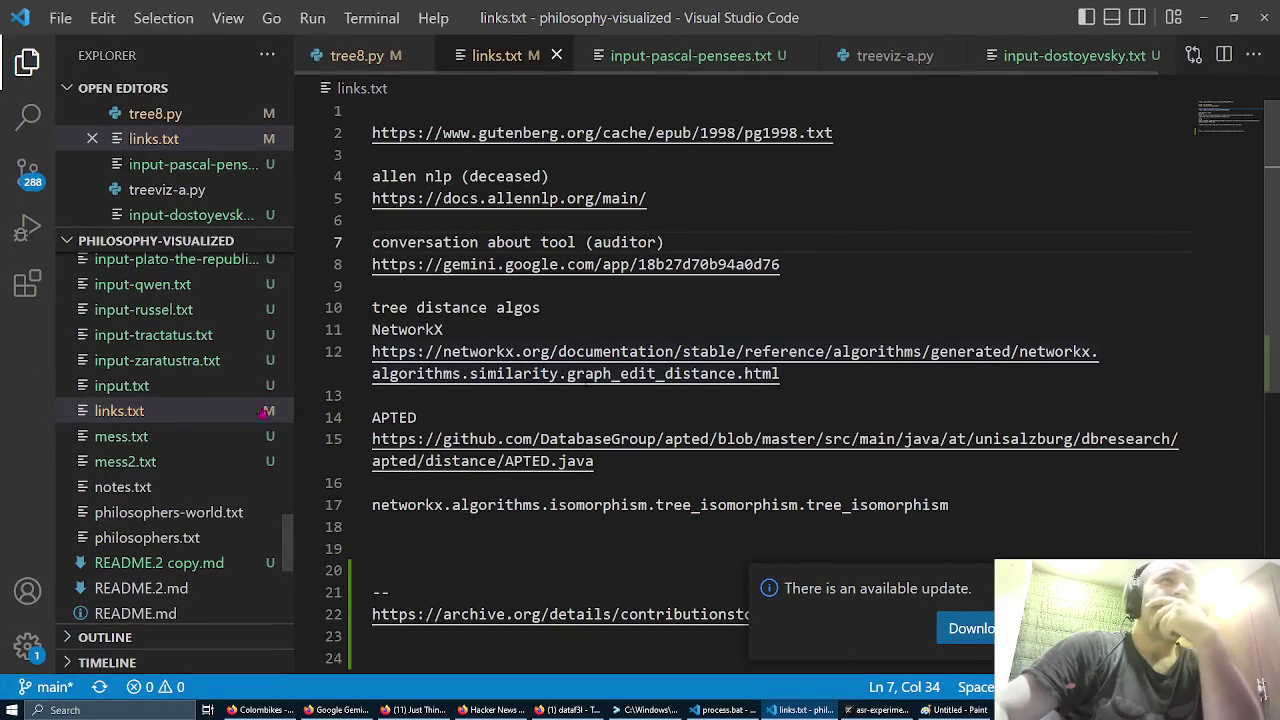
{"action": "left_click", "coordinate": [173, 437]}
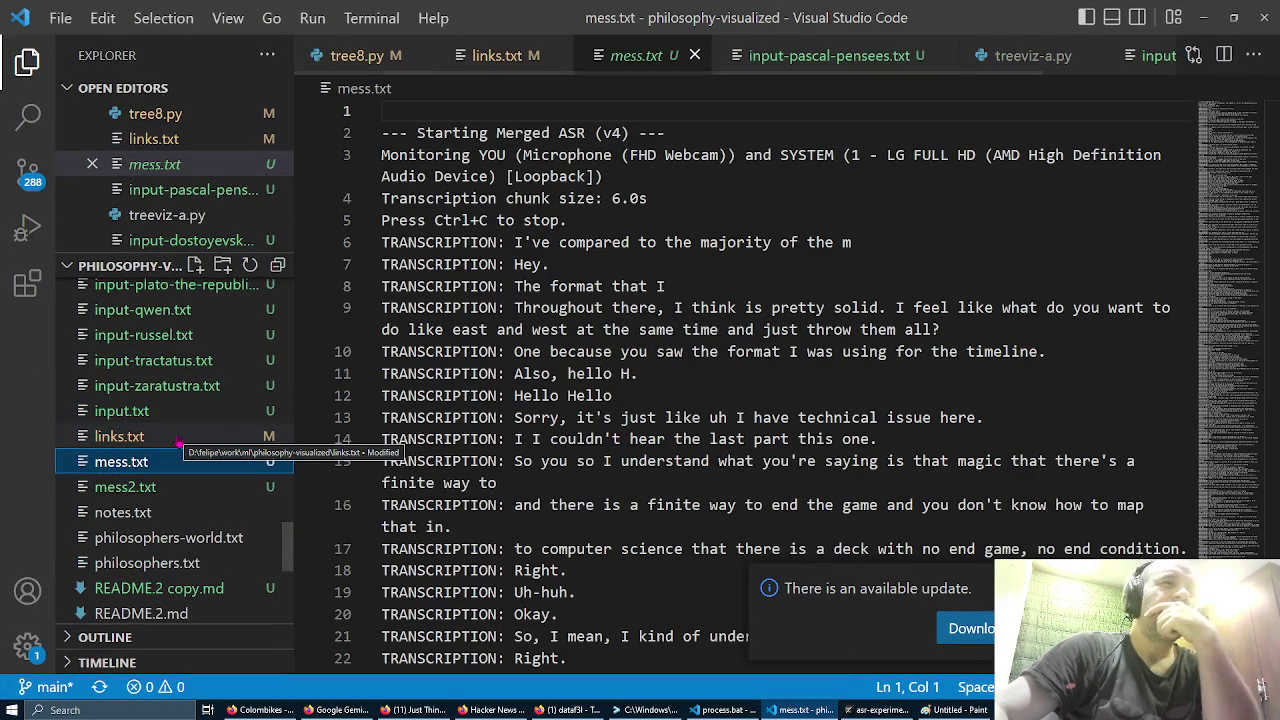
{"action": "scroll", "coordinate": [178, 443], "scroll_direction": "down", "scroll_amount": 3}
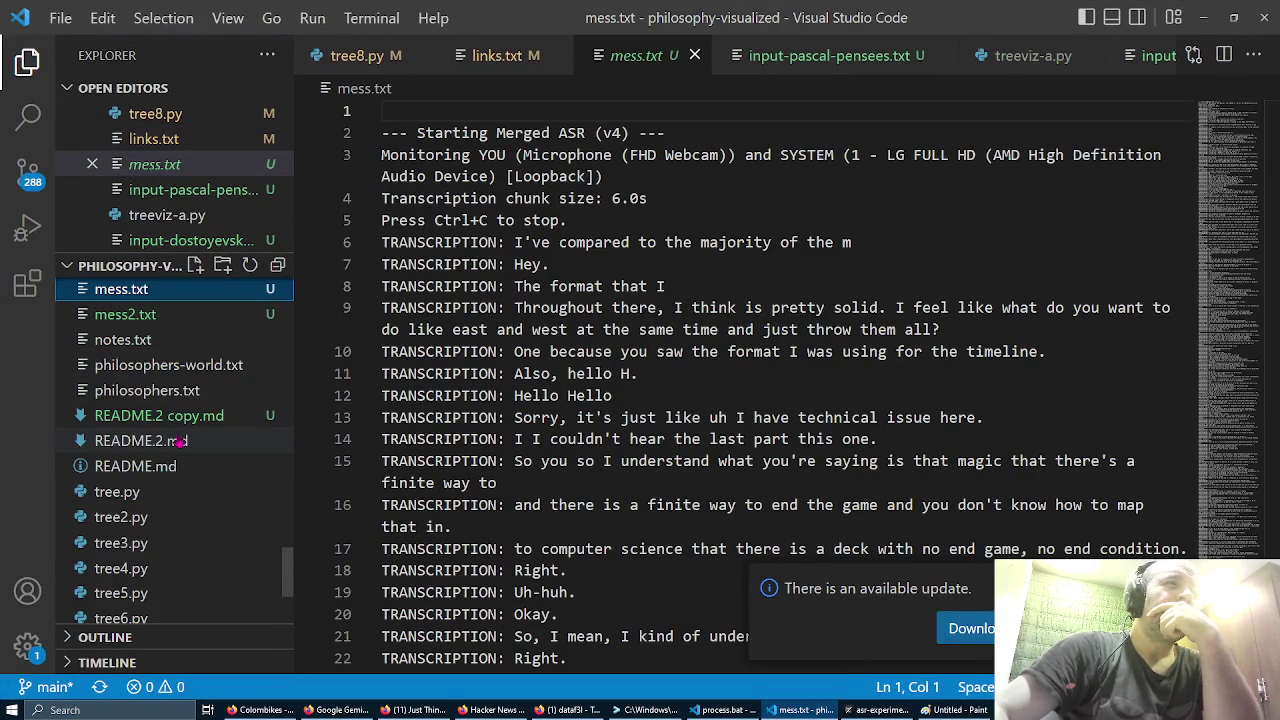
{"action": "left_click", "coordinate": [177, 492]}
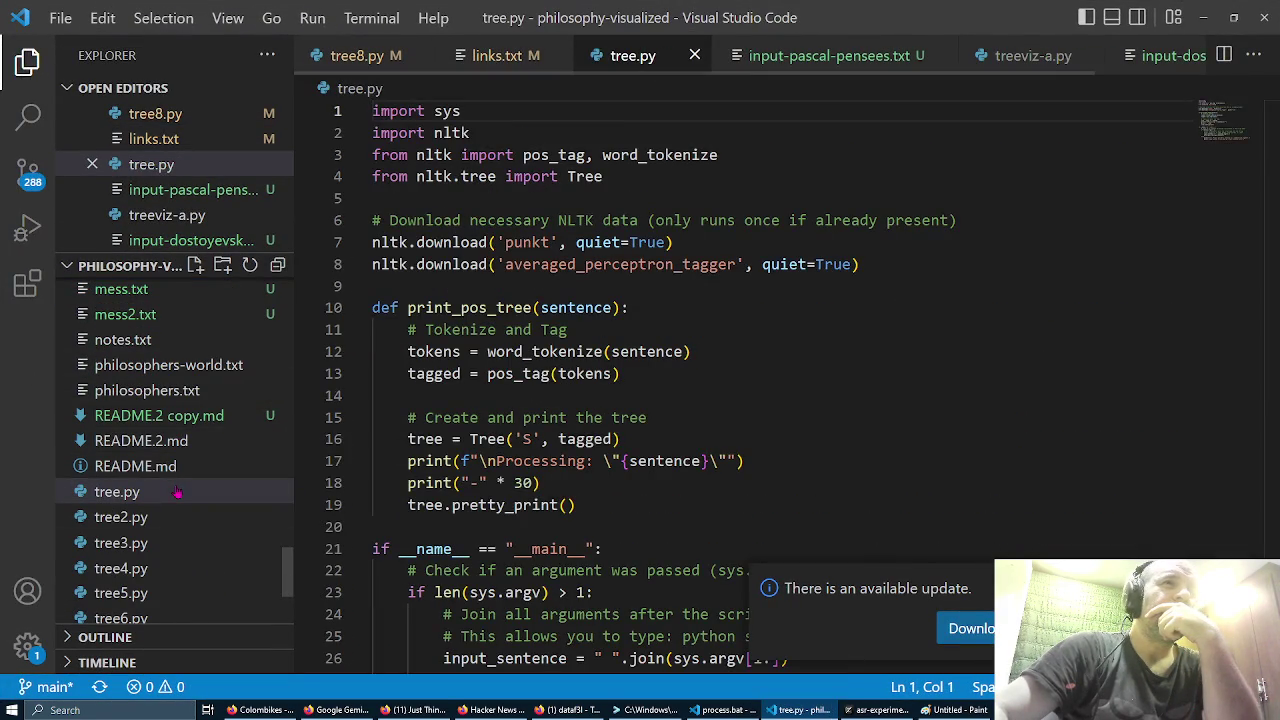
Step: Find fix.sh in the Explorer list and open it
{"action": "scroll", "coordinate": [177, 492], "scroll_direction": "down", "scroll_amount": 4}
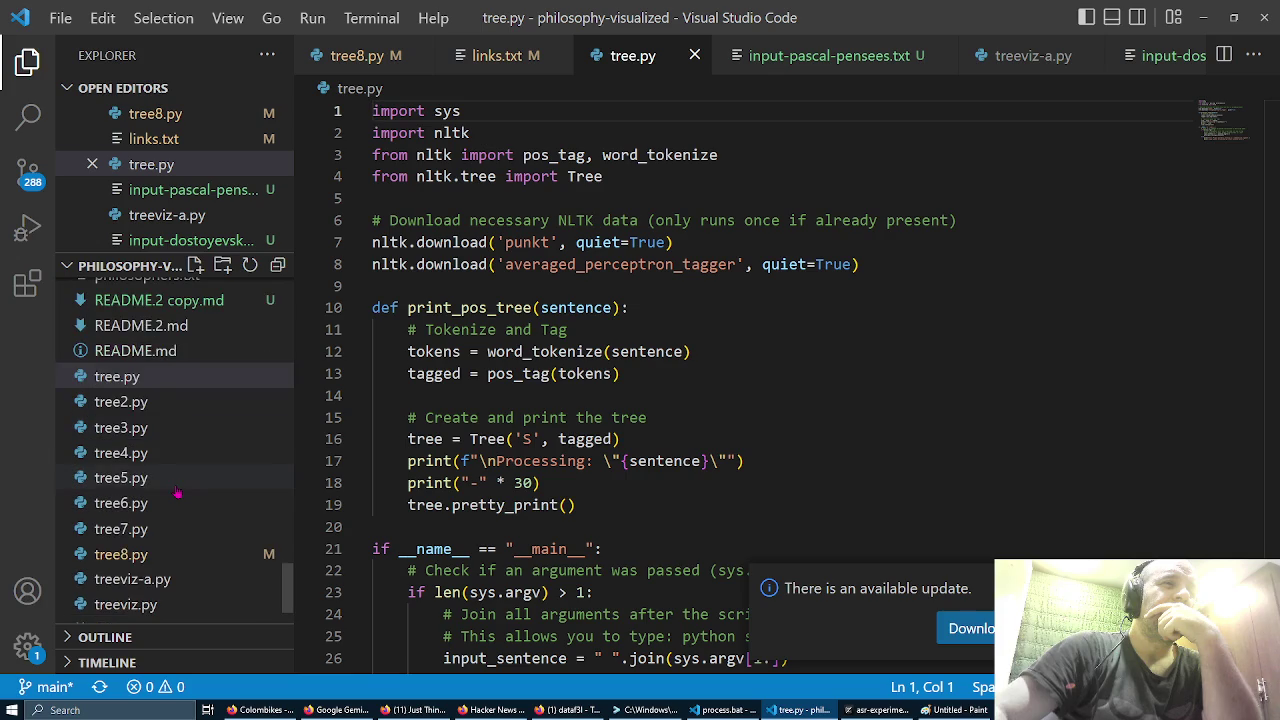
{"action": "scroll", "coordinate": [177, 494], "scroll_direction": "up", "scroll_amount": 6}
{"action": "scroll", "coordinate": [176, 493], "scroll_direction": "up", "scroll_amount": 2}
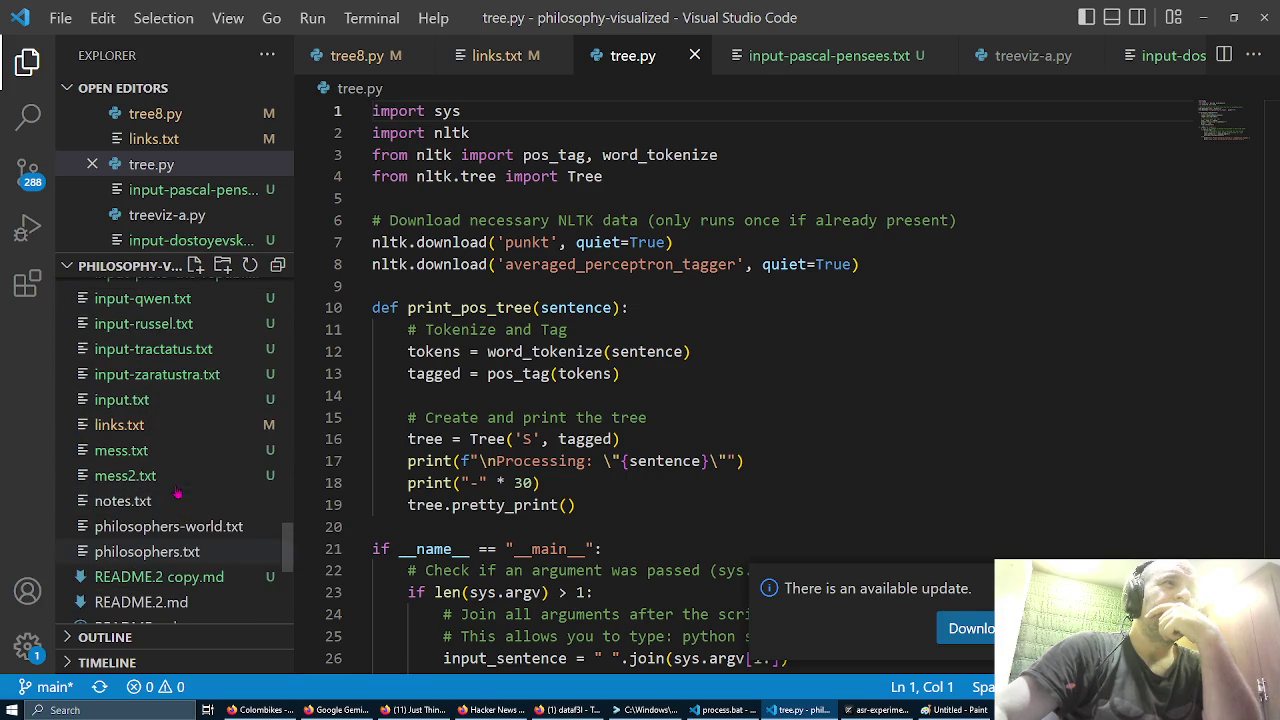
{"action": "scroll", "coordinate": [181, 556], "scroll_direction": "up", "scroll_amount": 5}
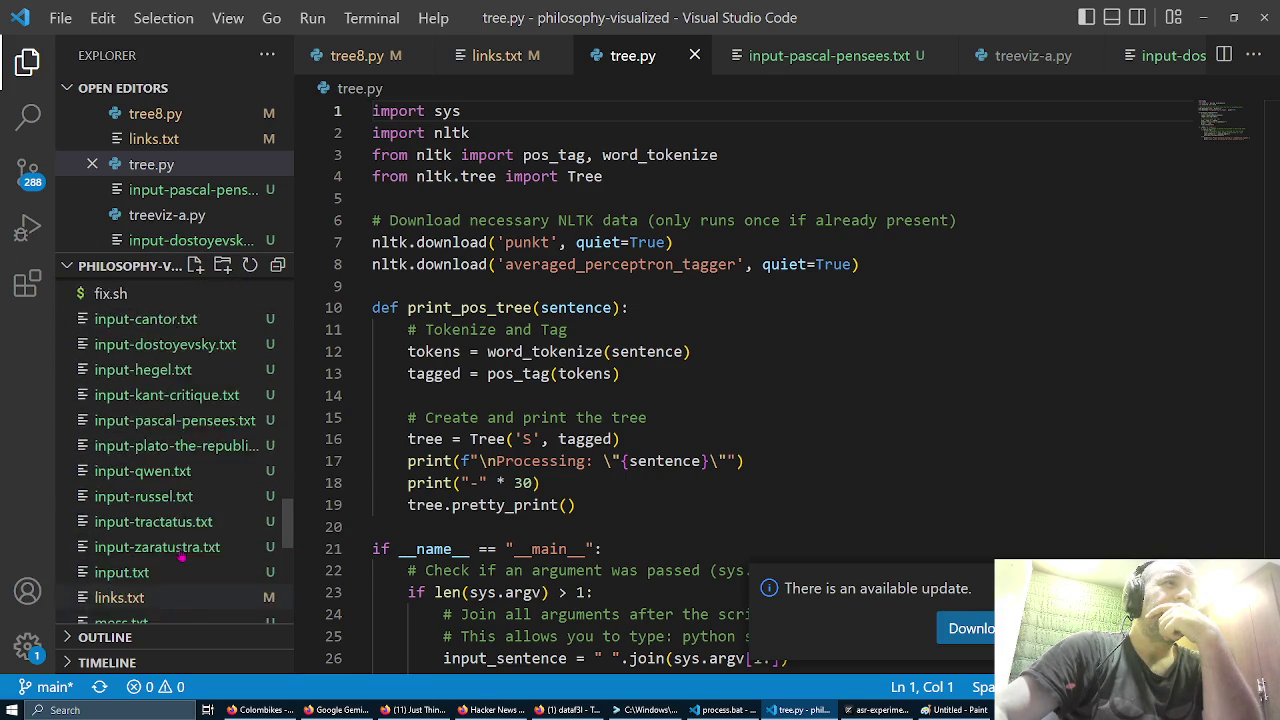
{"action": "scroll", "coordinate": [183, 553], "scroll_direction": "up", "scroll_amount": 3}
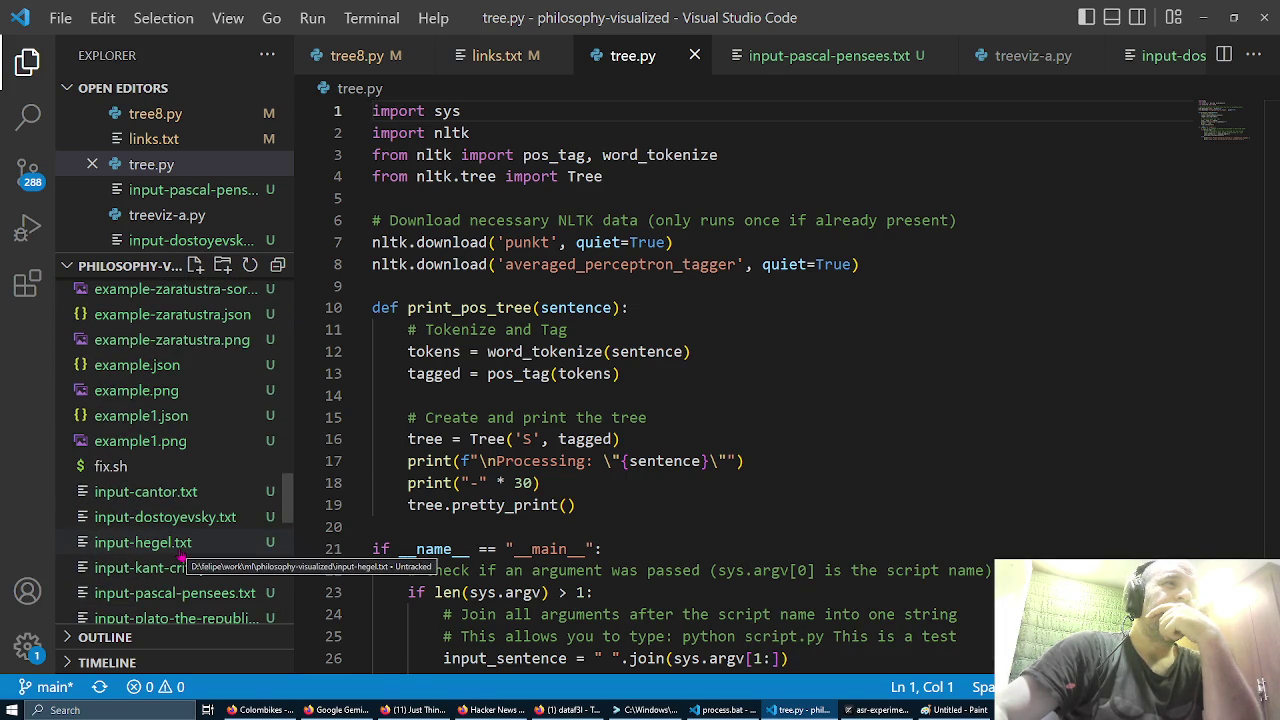
{"action": "left_click", "coordinate": [180, 467]}
Step: Open example.json, showing the parse tree rooted at 'eBook'
{"action": "scroll", "coordinate": [181, 474], "scroll_direction": "up", "scroll_amount": 3}
{"action": "scroll", "coordinate": [180, 473], "scroll_direction": "up", "scroll_amount": 10}
{"action": "scroll", "coordinate": [180, 474], "scroll_direction": "up", "scroll_amount": 6}
{"action": "scroll", "coordinate": [181, 474], "scroll_direction": "up", "scroll_amount": 4}
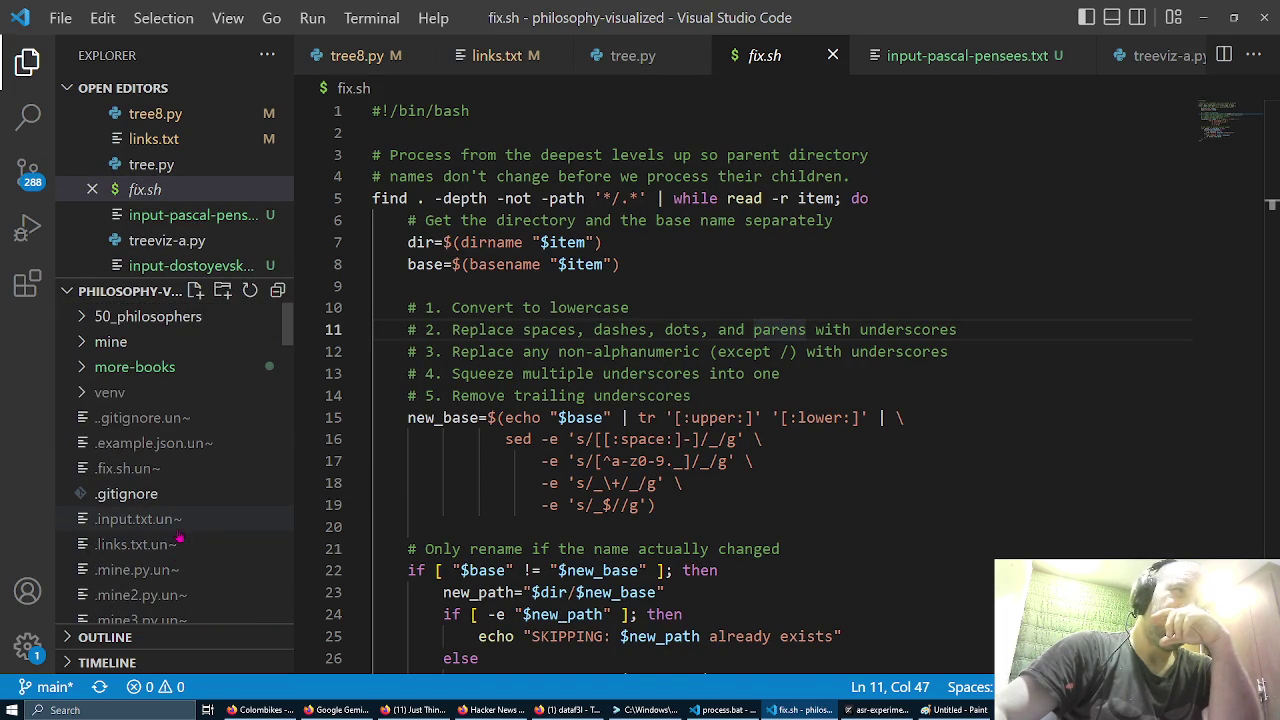
{"action": "scroll", "coordinate": [170, 433], "scroll_direction": "down", "scroll_amount": 8}
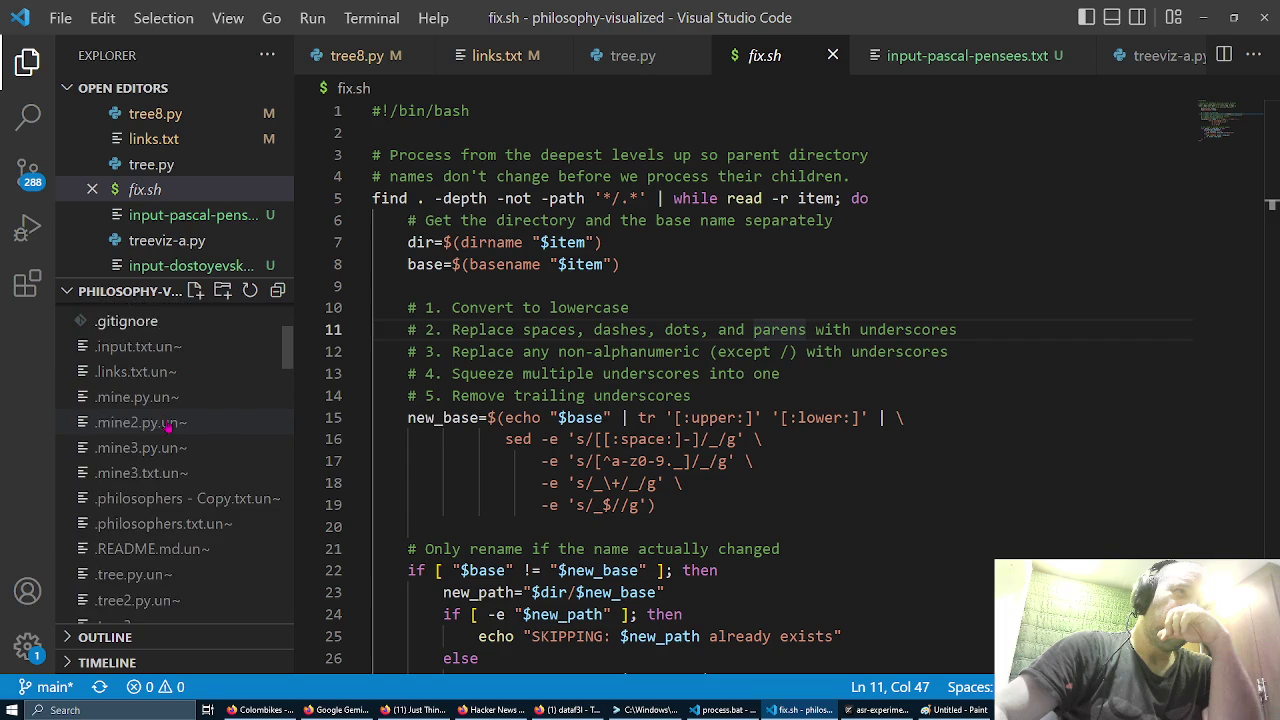
{"action": "scroll", "coordinate": [170, 430], "scroll_direction": "down", "scroll_amount": 10}
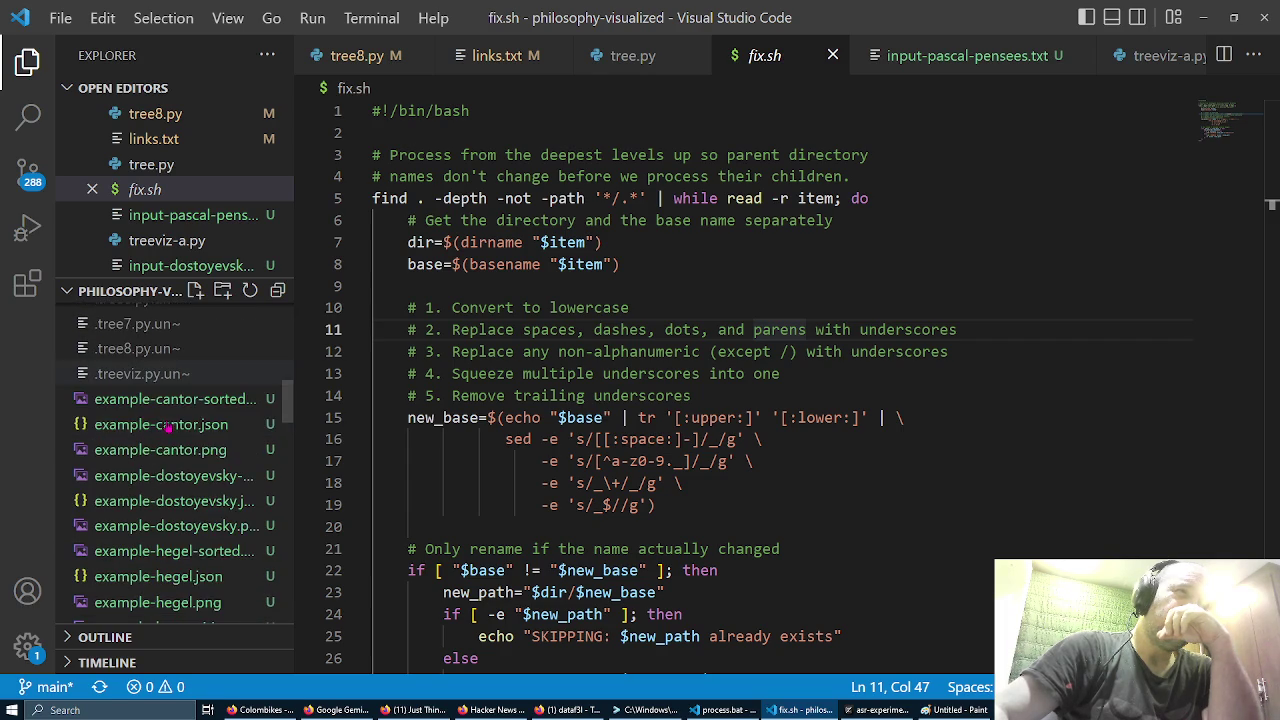
{"action": "scroll", "coordinate": [170, 428], "scroll_direction": "down", "scroll_amount": 5}
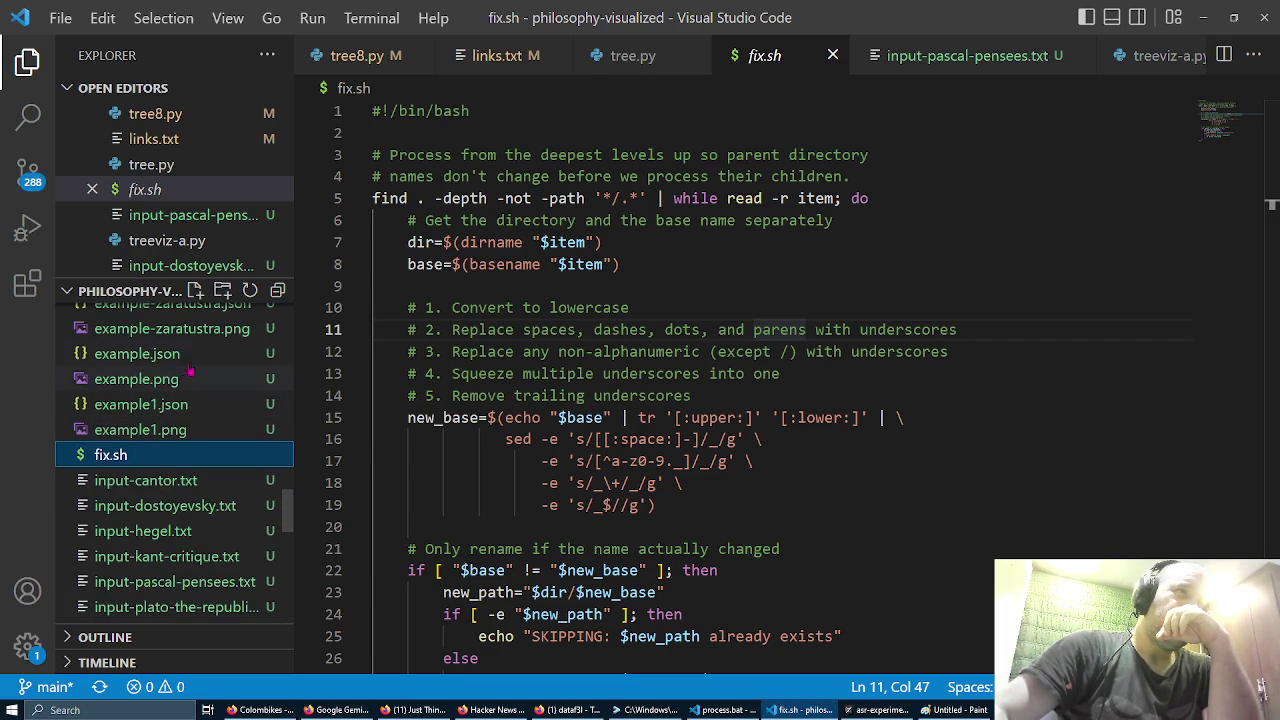
{"action": "left_click", "coordinate": [180, 356]}
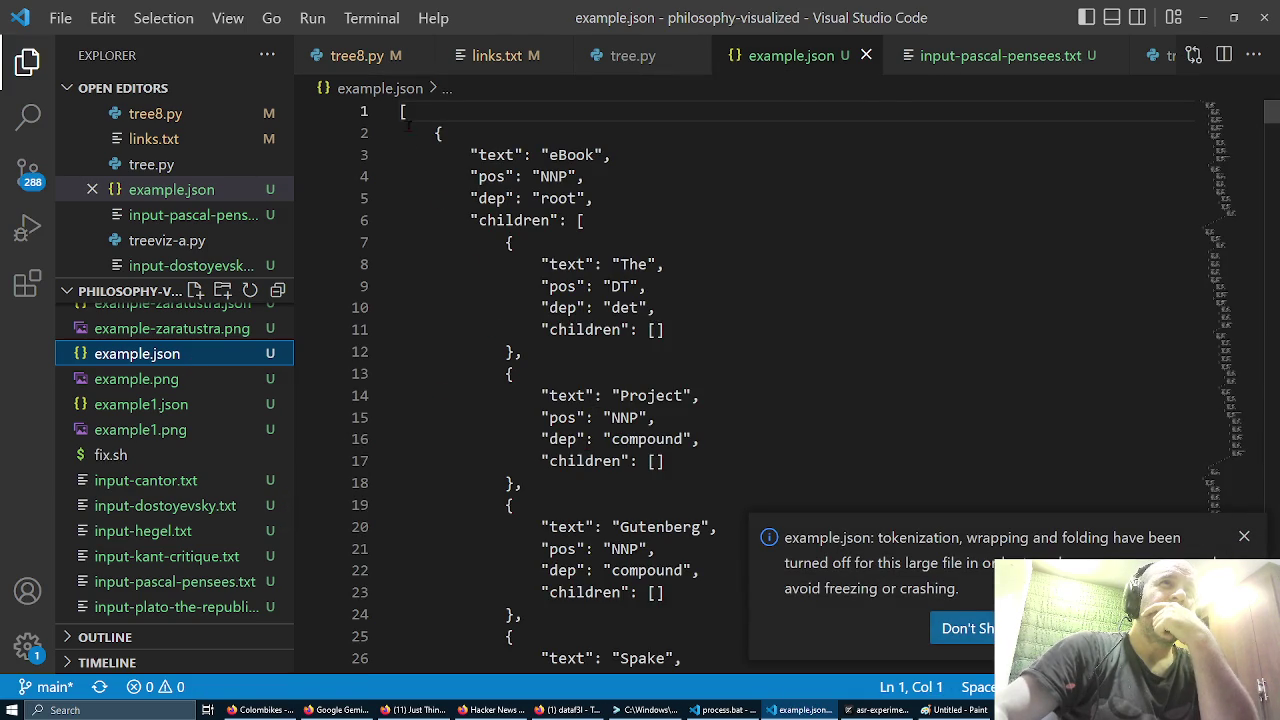
Step: Select example.json's parse-tree JSON from line 1 through line 1221 and copy it
{"action": "mouse_move", "coordinate": [402, 111]}
{"action": "left_mouse_down"}
{"action": "mouse_move", "coordinate": [430, 160]}
{"action": "mouse_move", "coordinate": [530, 660]}
{"action": "mouse_move", "coordinate": [657, 665]}
{"action": "mouse_move", "coordinate": [665, 645]}
{"action": "mouse_move", "coordinate": [550, 645]}
{"action": "mouse_move", "coordinate": [718, 645]}
{"action": "mouse_move", "coordinate": [690, 650]}
{"action": "mouse_move", "coordinate": [701, 376]}
{"action": "left_mouse_up"}
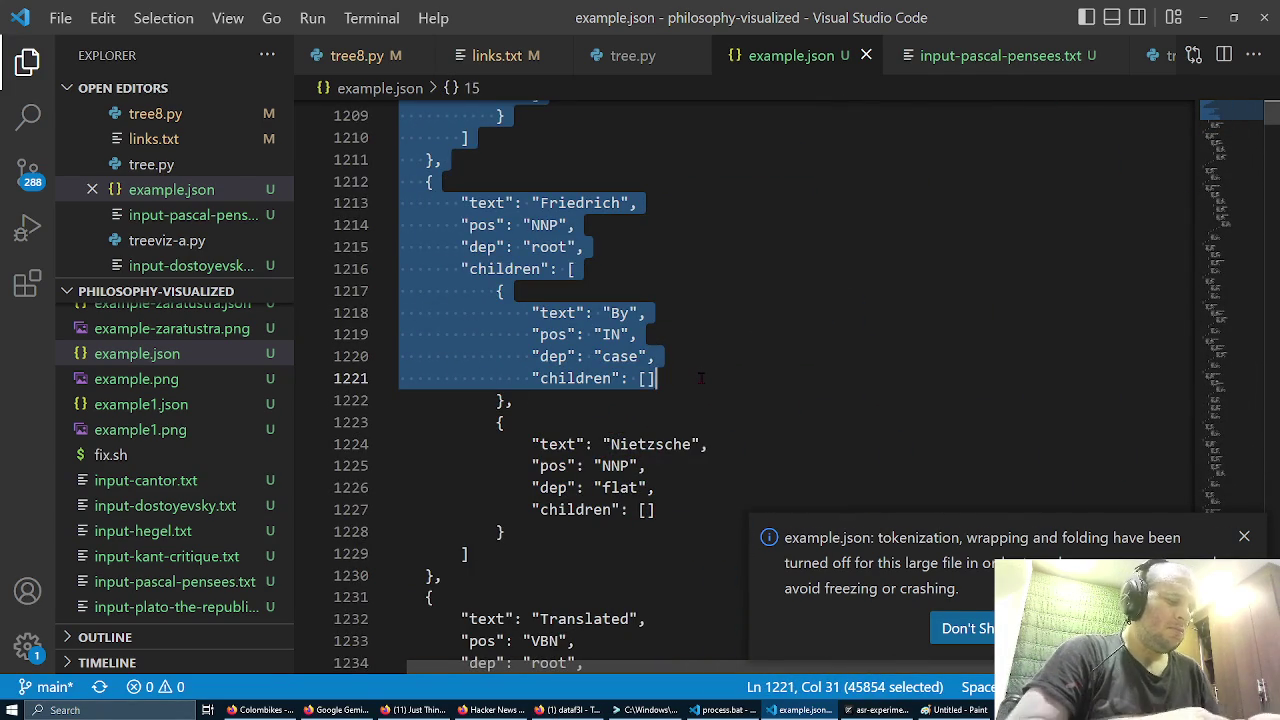
{"action": "key", "text": "super+r"}
{"action": "key", "text": "Escape"}
{"action": "key", "text": "ctrl+Home"}
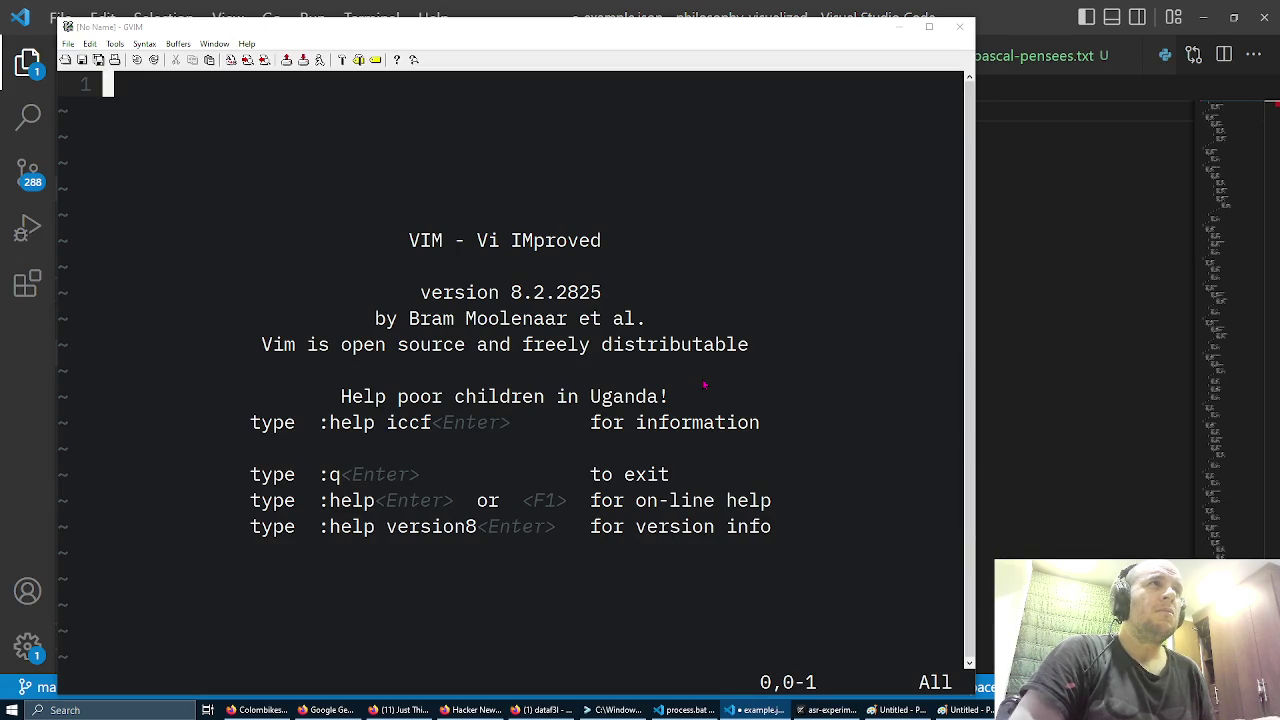
Step: Undo the accidental edit to example.json in VS Code
{"action": "key", "text": "alt+Tab"}
{"action": "key", "text": "alt+Tab"}
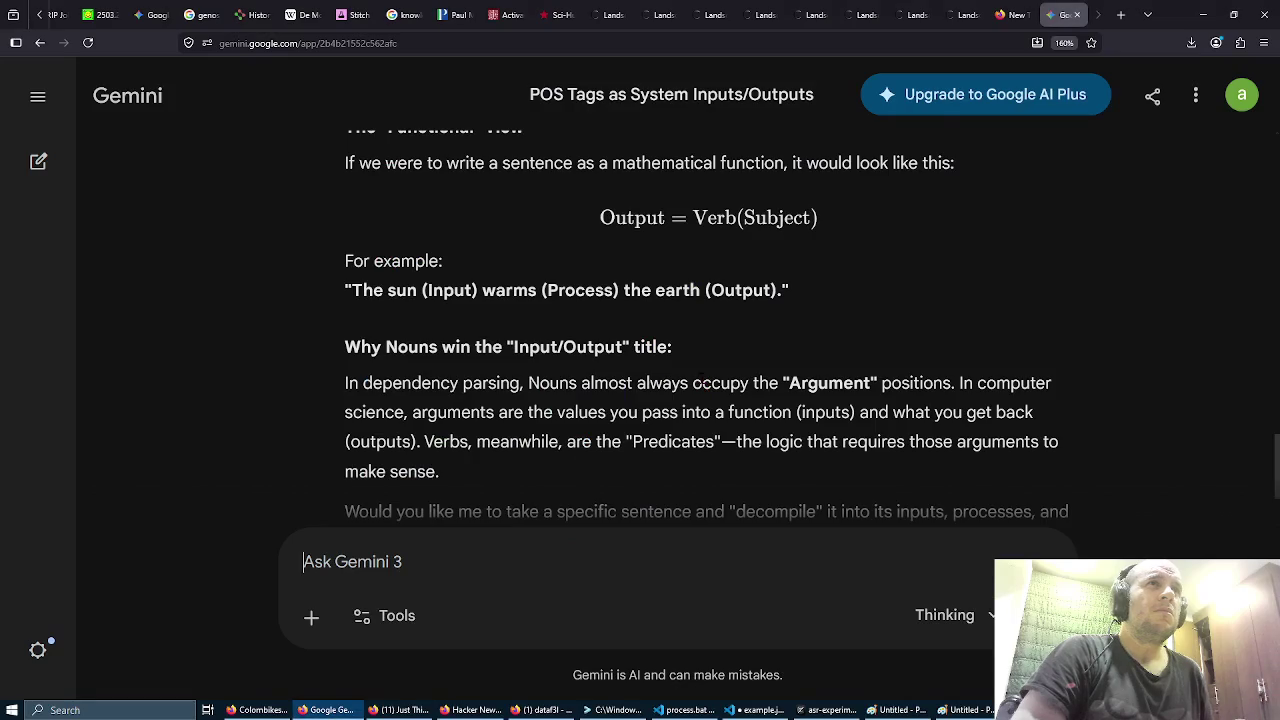
{"action": "key", "text": "alt+Tab"}
{"action": "key", "text": "ctrl+z"}
{"action": "key", "text": "ctrl+z"}
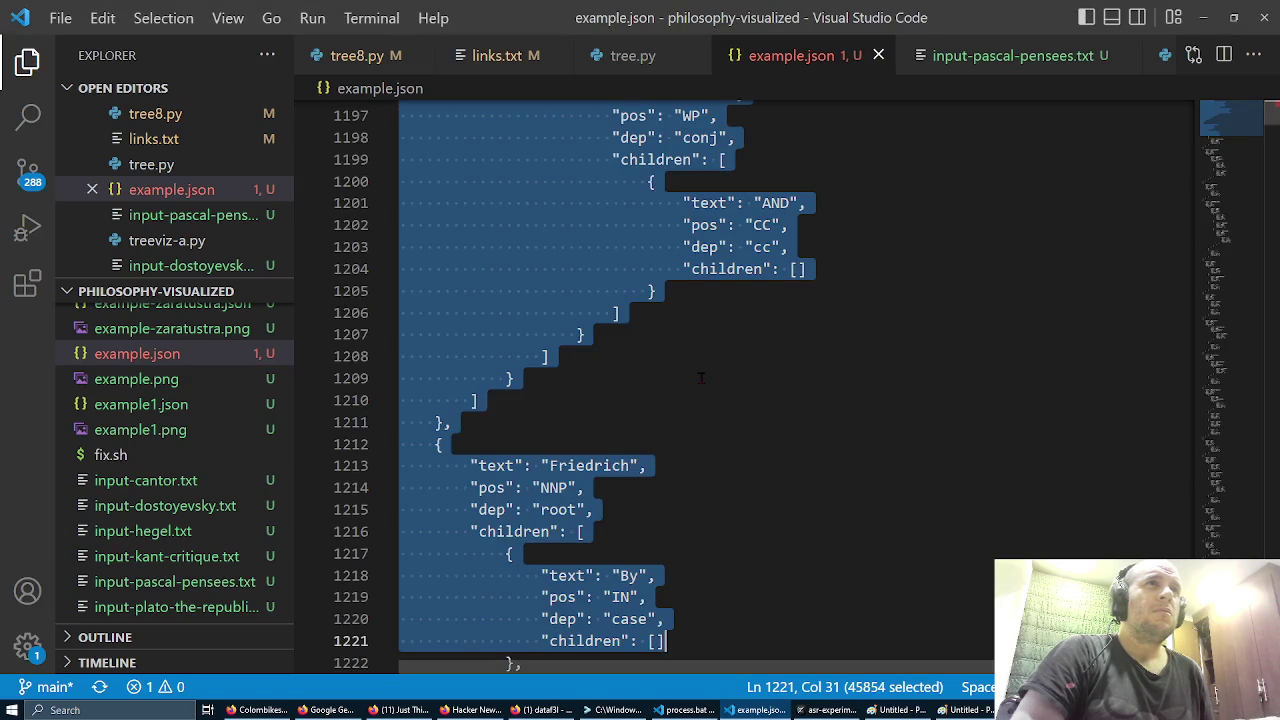
{"action": "key", "text": "alt+Tab"}
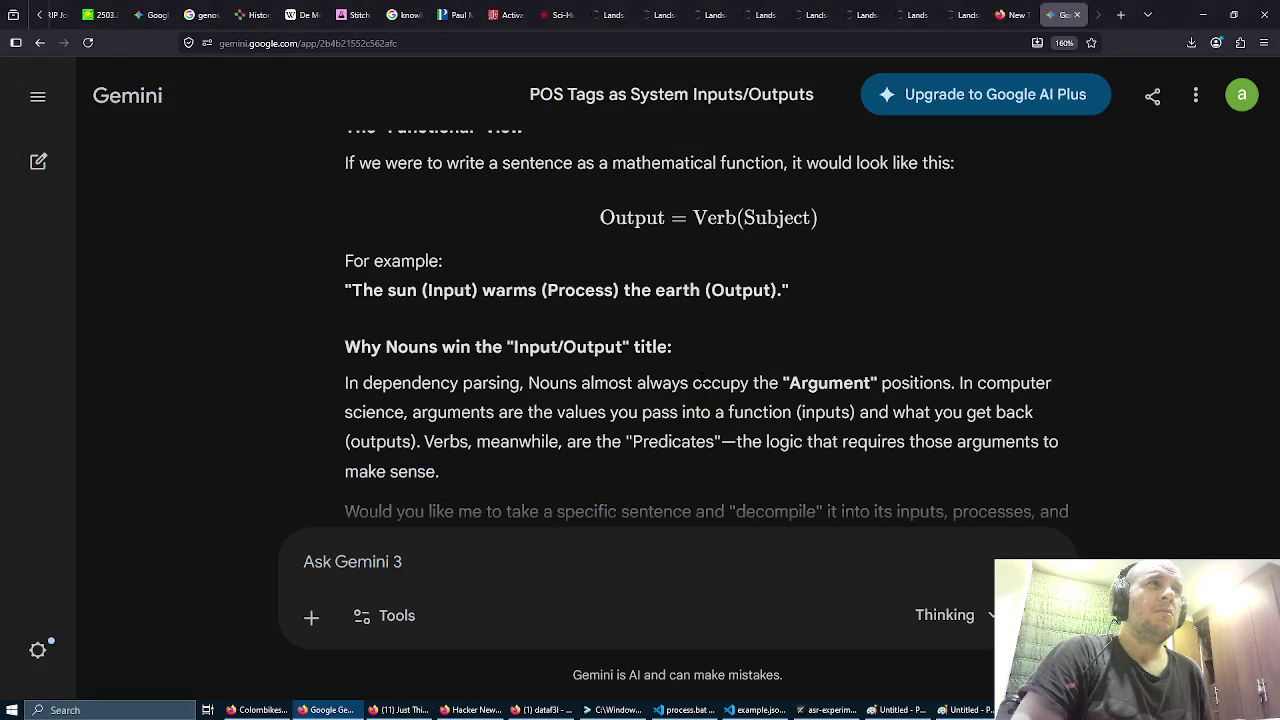
Step: Launch GVim on the project folder with 'gvim .' from the command prompt
{"action": "key", "text": "alt+Tab"}
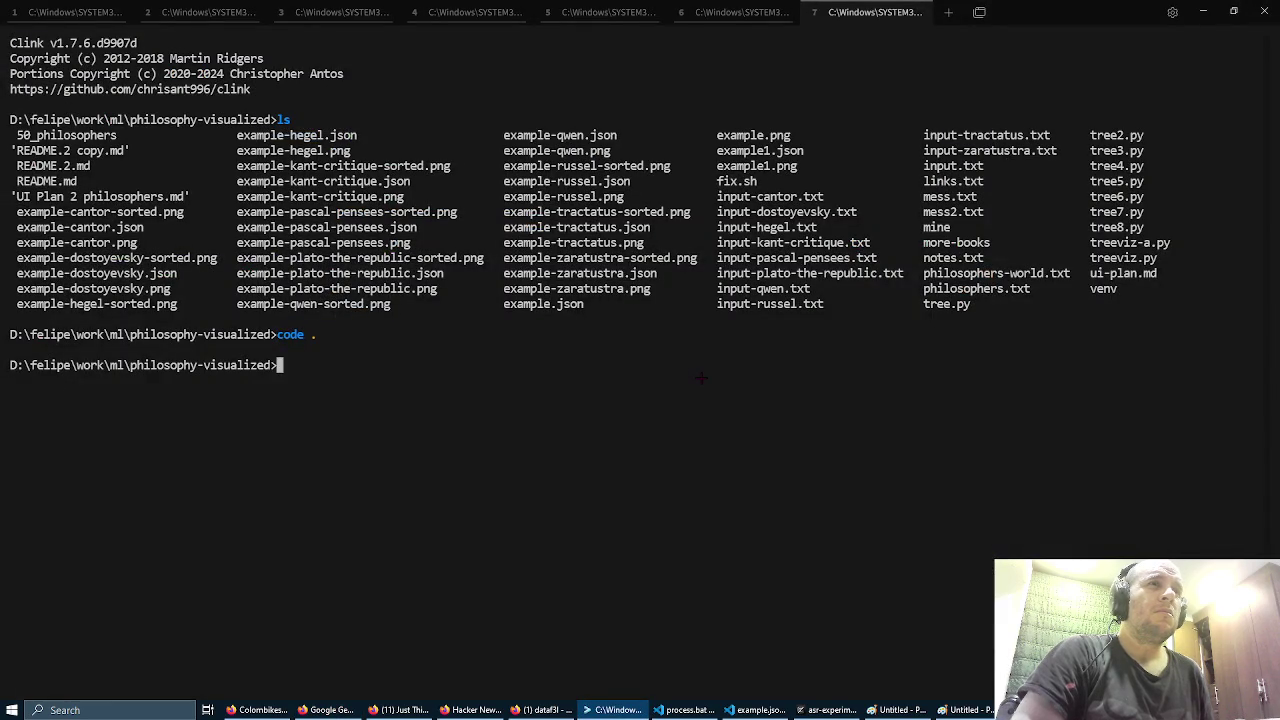
{"action": "type", "text": "gvim ."}
{"action": "key", "text": "Return"}
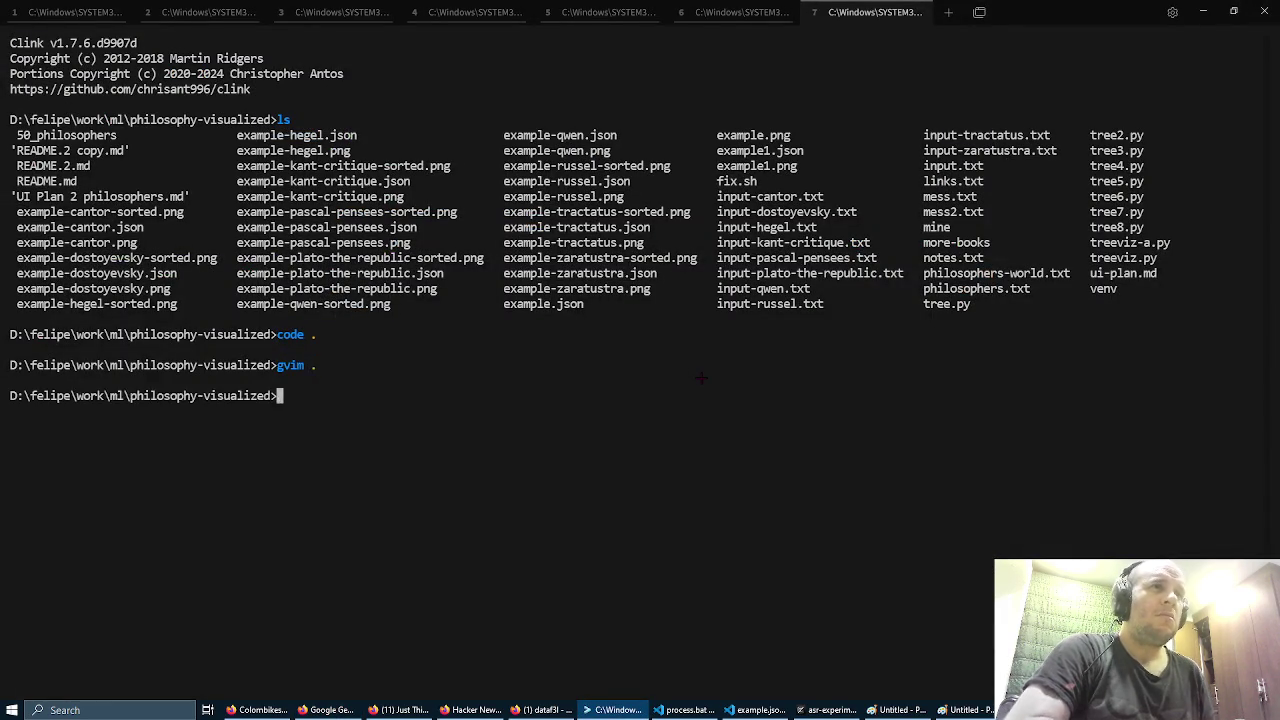
{"action": "type", "text": ":"}
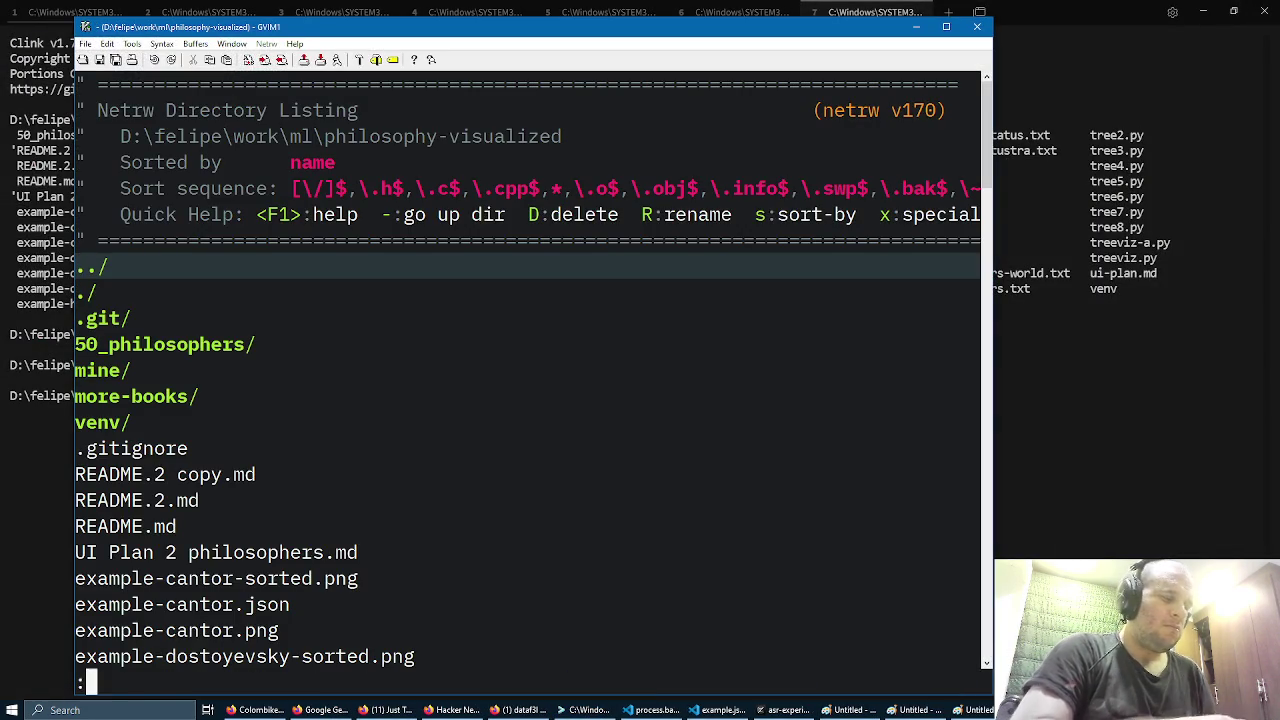
{"action": "type", "text": "tabe analisis.tx"}
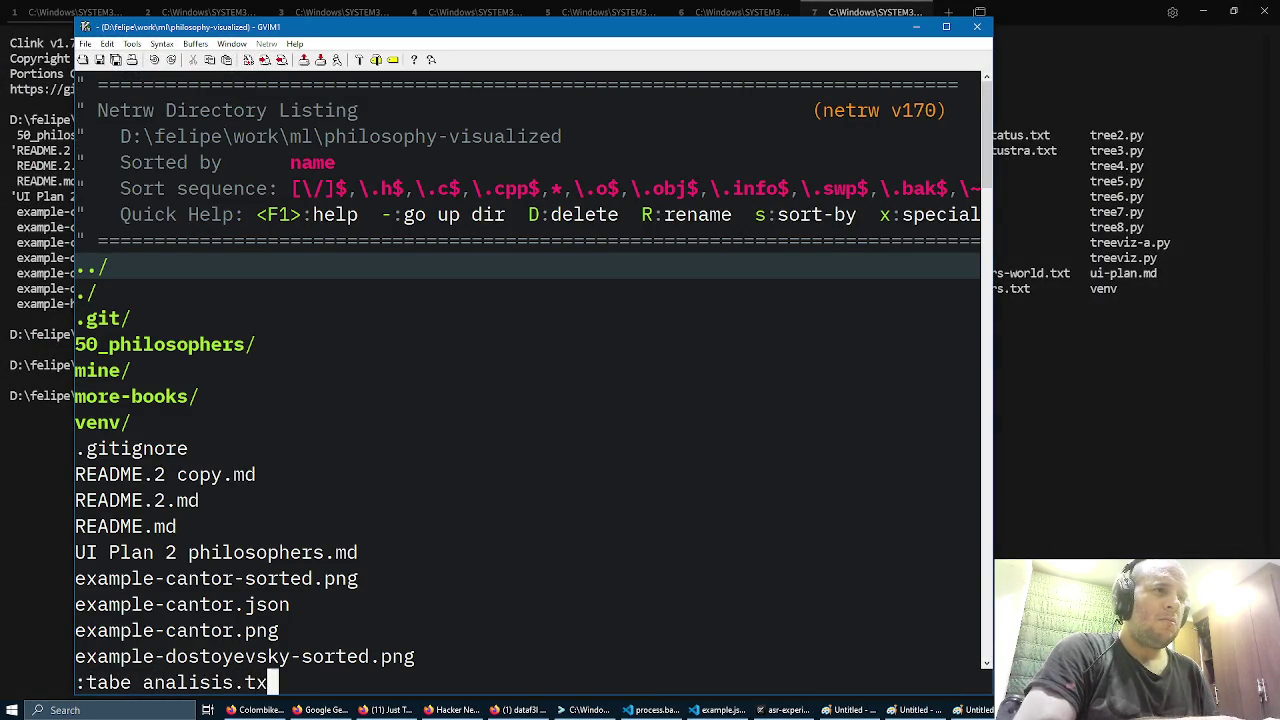
{"action": "type", "text": "t"}
Step: Paste the copied JSON into a new analisis.txt tab
{"action": "key", "text": "Return"}
{"action": "key", "text": "i"}
{"action": "key", "text": "ctrl+v"}
{"action": "key", "text": "Escape"}
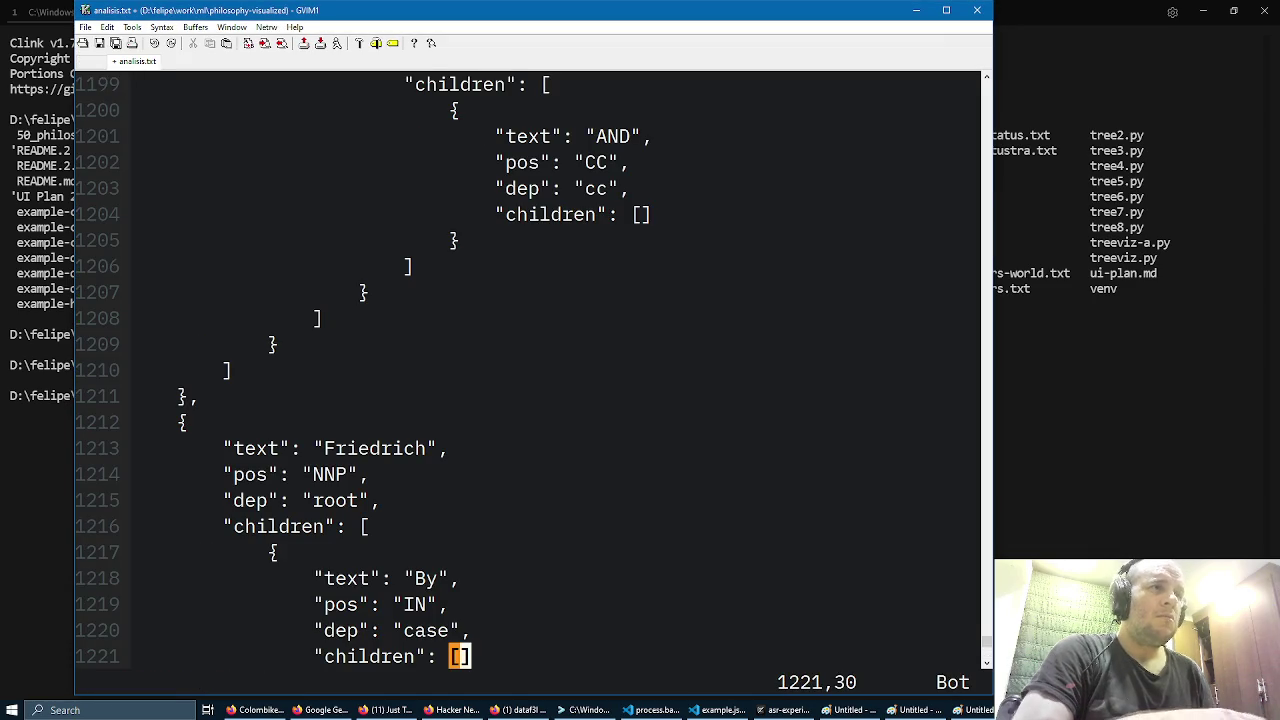
Step: Yank every line containing 'pos' with :g/pos/y and open a blank tab
{"action": "type", "text": ":g/"}
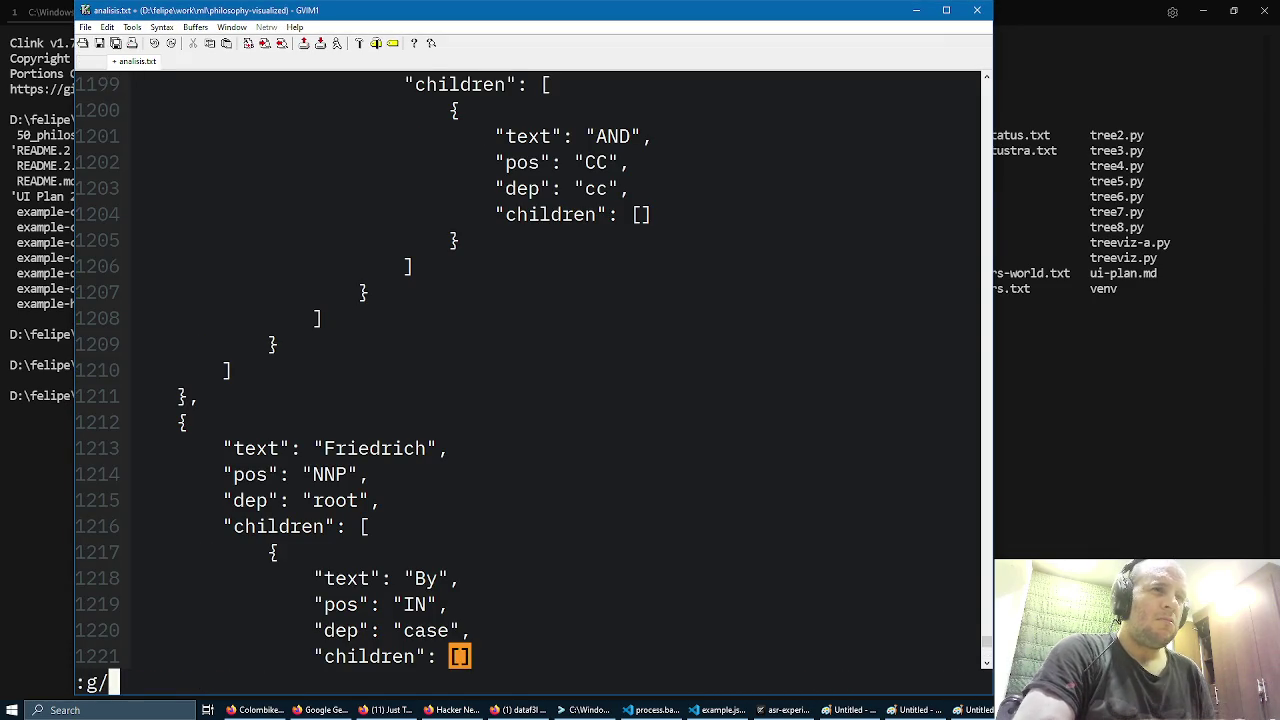
{"action": "type", "text": "pos/y"}
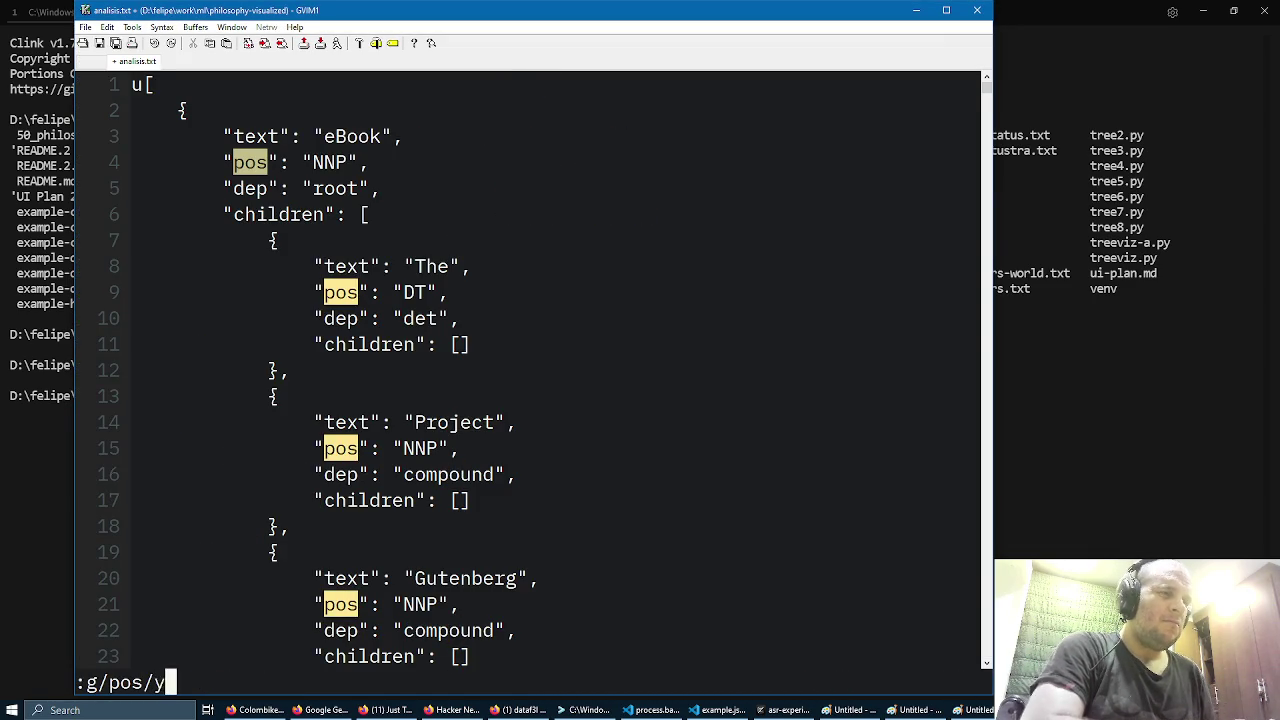
{"action": "key", "text": "Return"}
{"action": "type", "text": ":tab"}
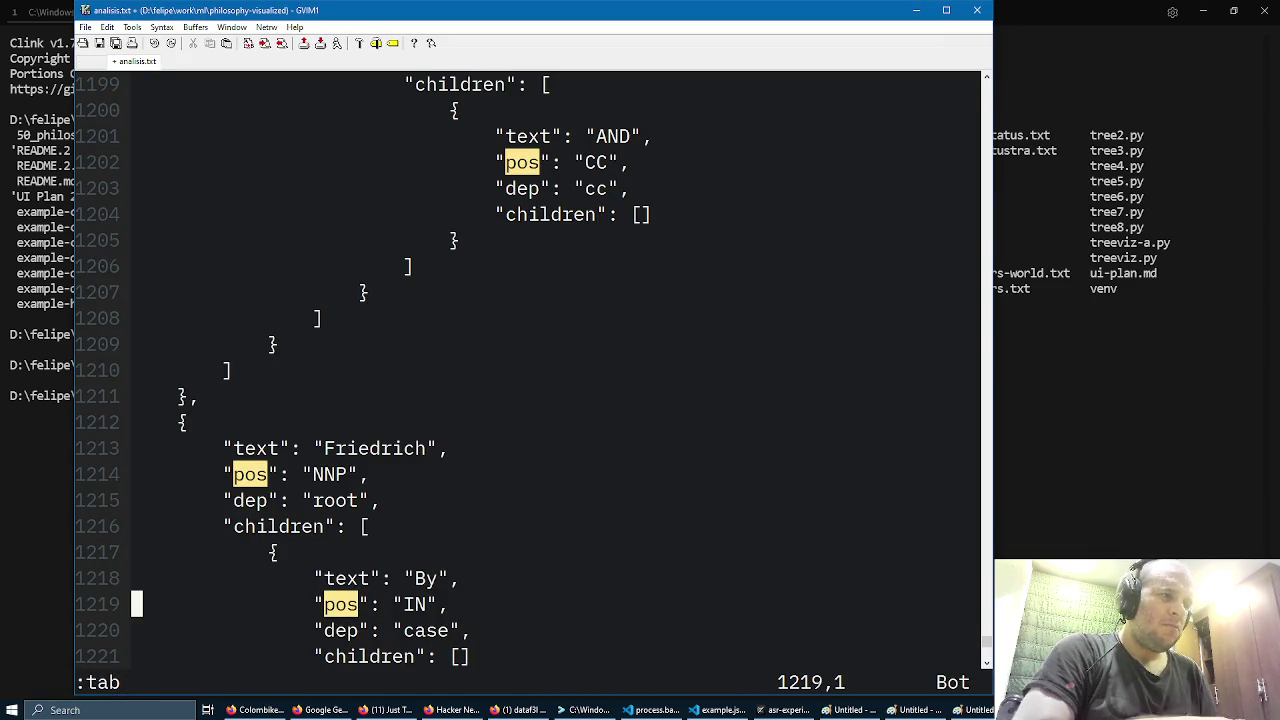
{"action": "type", "text": ":ta"}
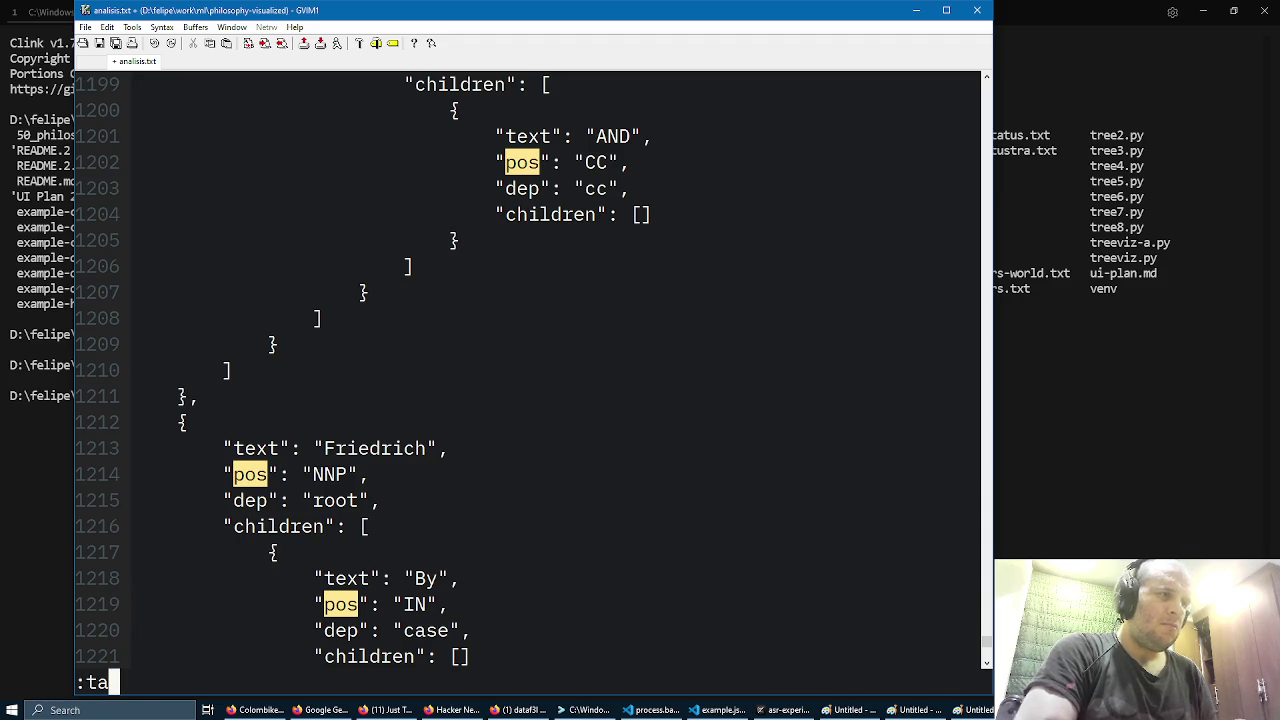
{"action": "type", "text": "be"}
{"action": "key", "text": "Return"}
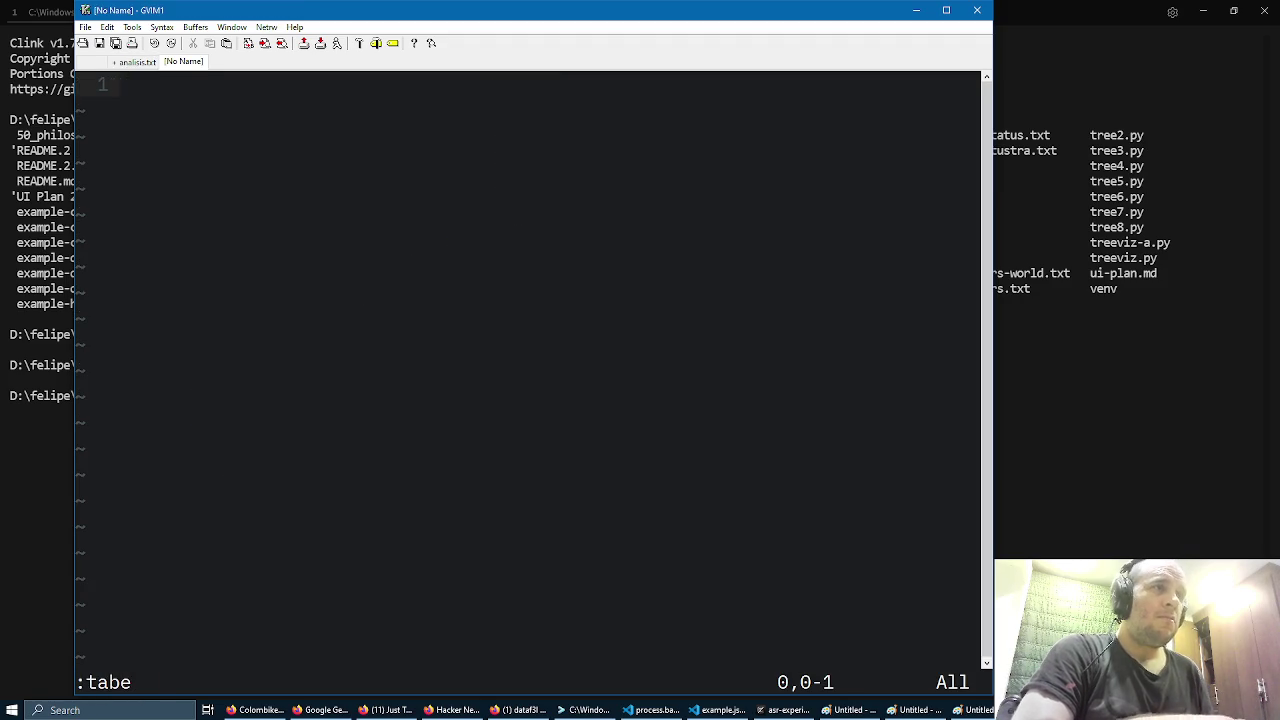
Step: Paste the collected pos lines and delete the twelve leftover digraph lines
{"action": "key", "text": "p"}
{"action": "key", "text": "j"}
{"action": "key", "text": "j"}
{"action": "key", "text": "j"}
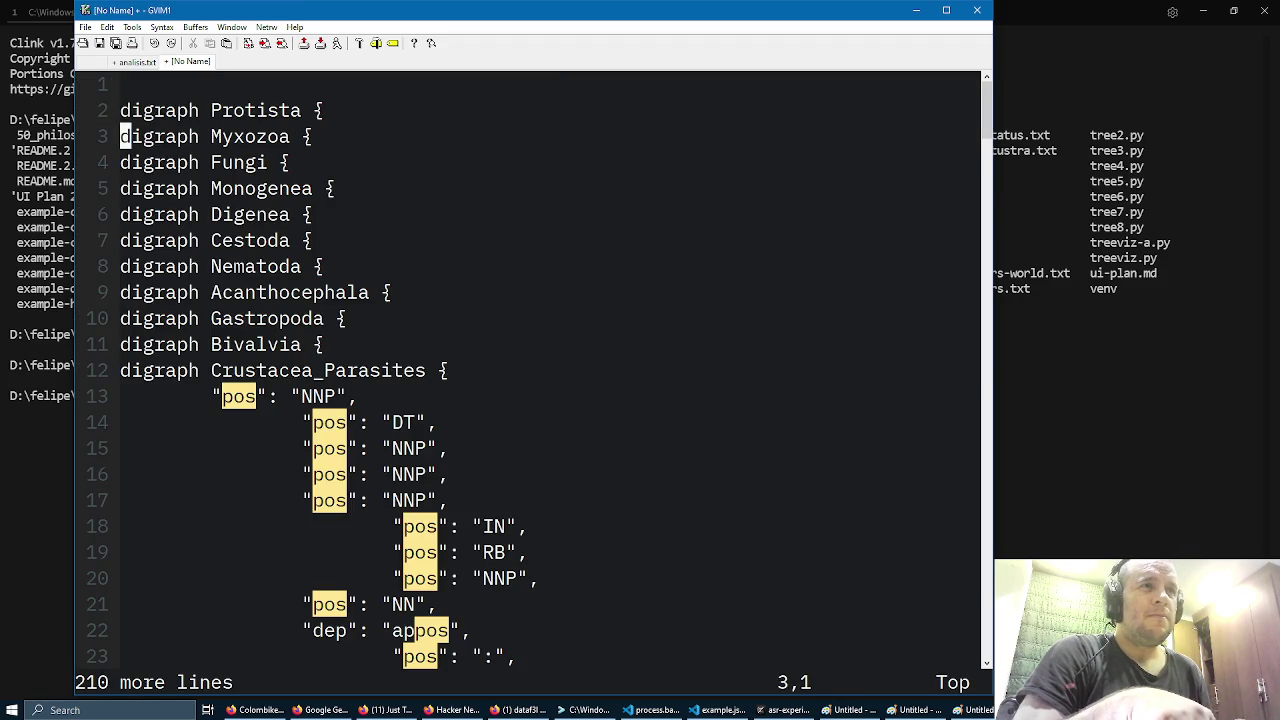
{"action": "key", "text": "k"}
{"action": "key", "text": "d"}
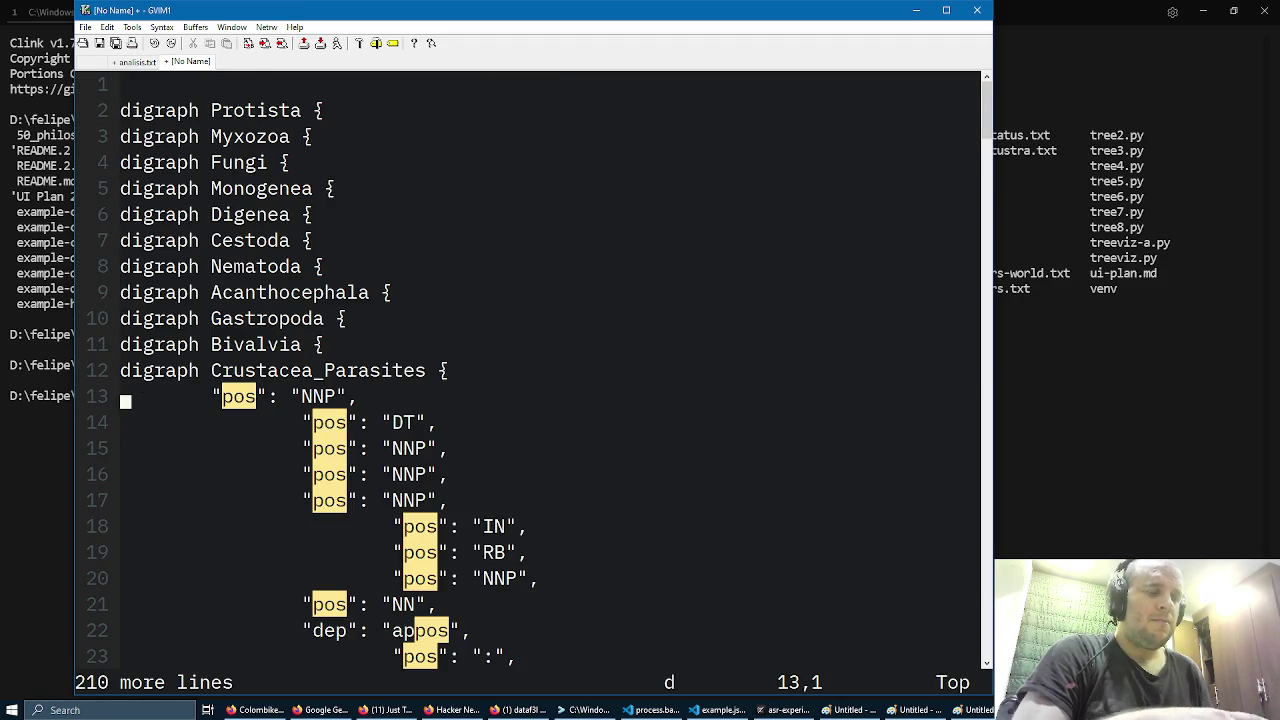
{"action": "key", "text": "braceleft"}
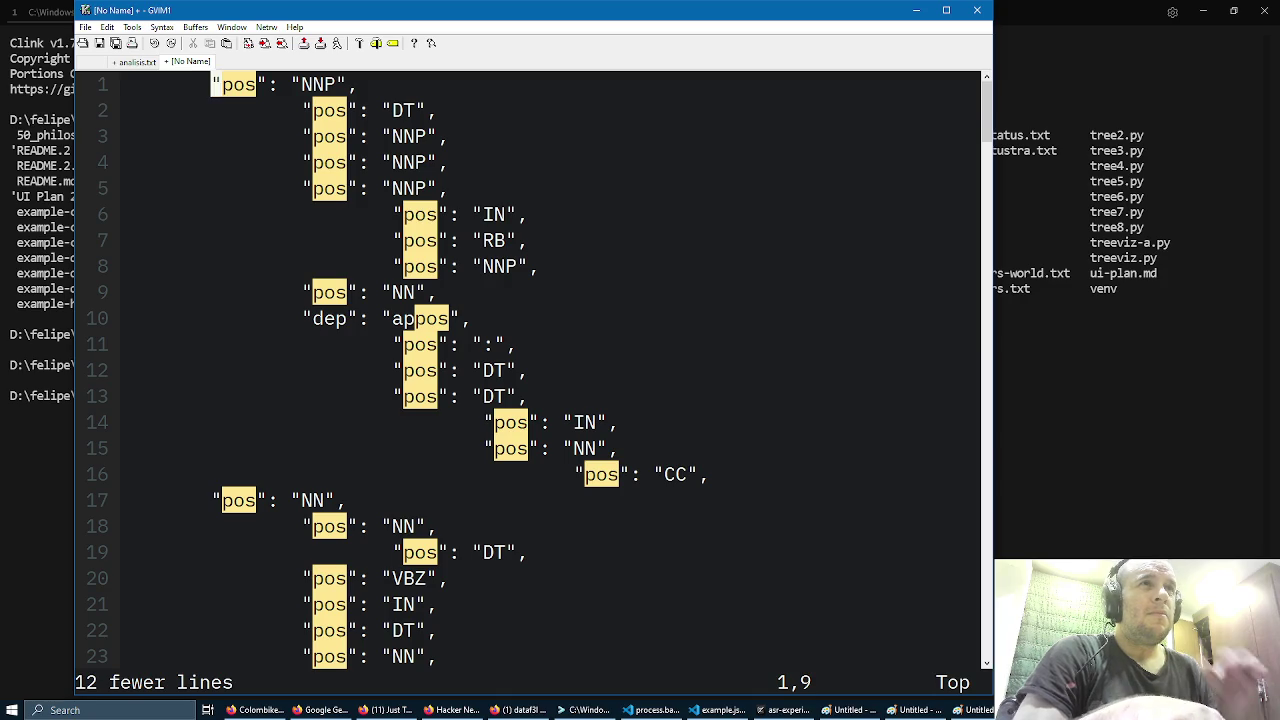
{"action": "key", "text": "ctrl+f"}
{"action": "key", "text": "ctrl+f"}
{"action": "key", "text": "ctrl+f"}
{"action": "key", "text": "ctrl+f"}
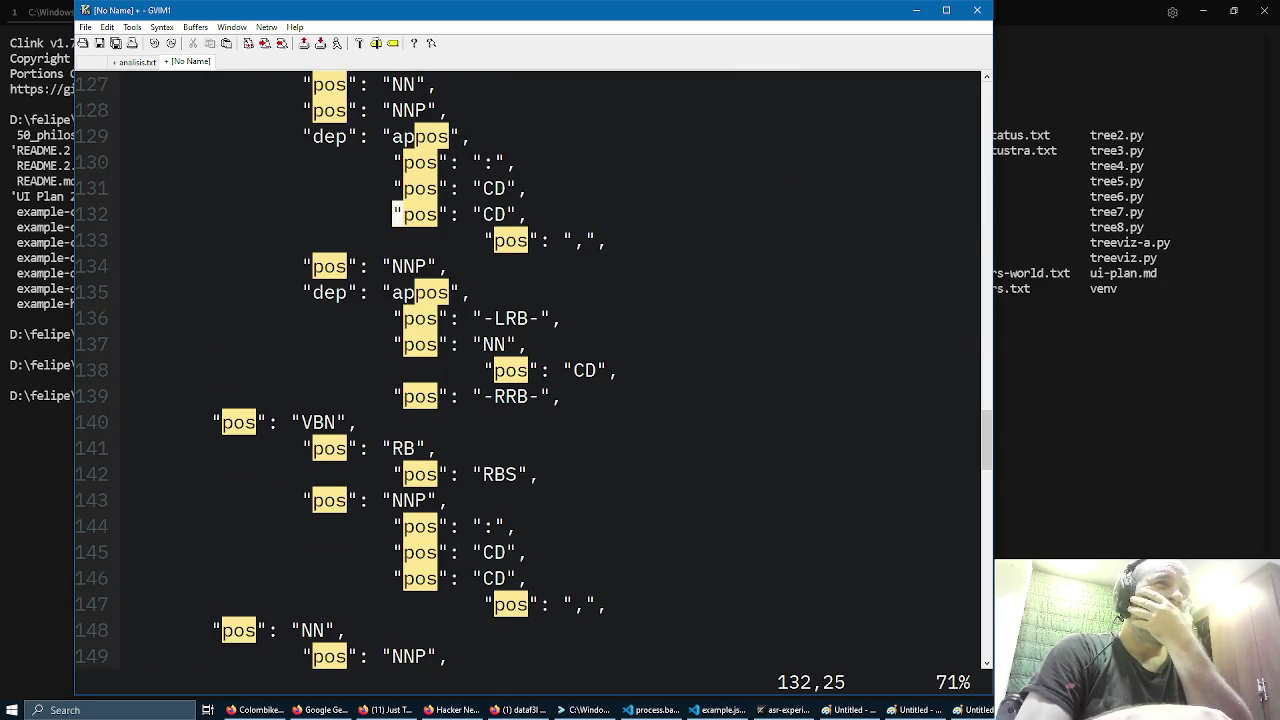
{"action": "key", "text": "ctrl+f"}
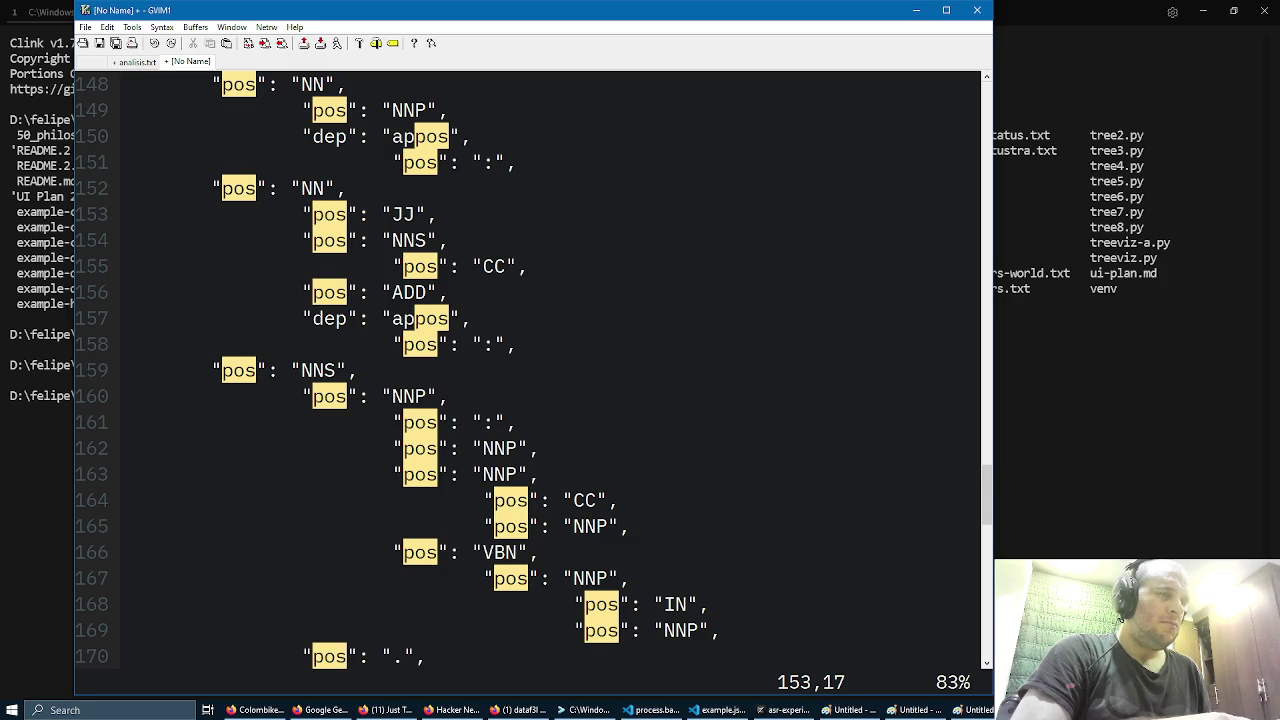
Step: Strip all spaces with :%s/ //g and sort unique with :sort u, leaving 32 tags
{"action": "type", "text": ":%s/ /"}
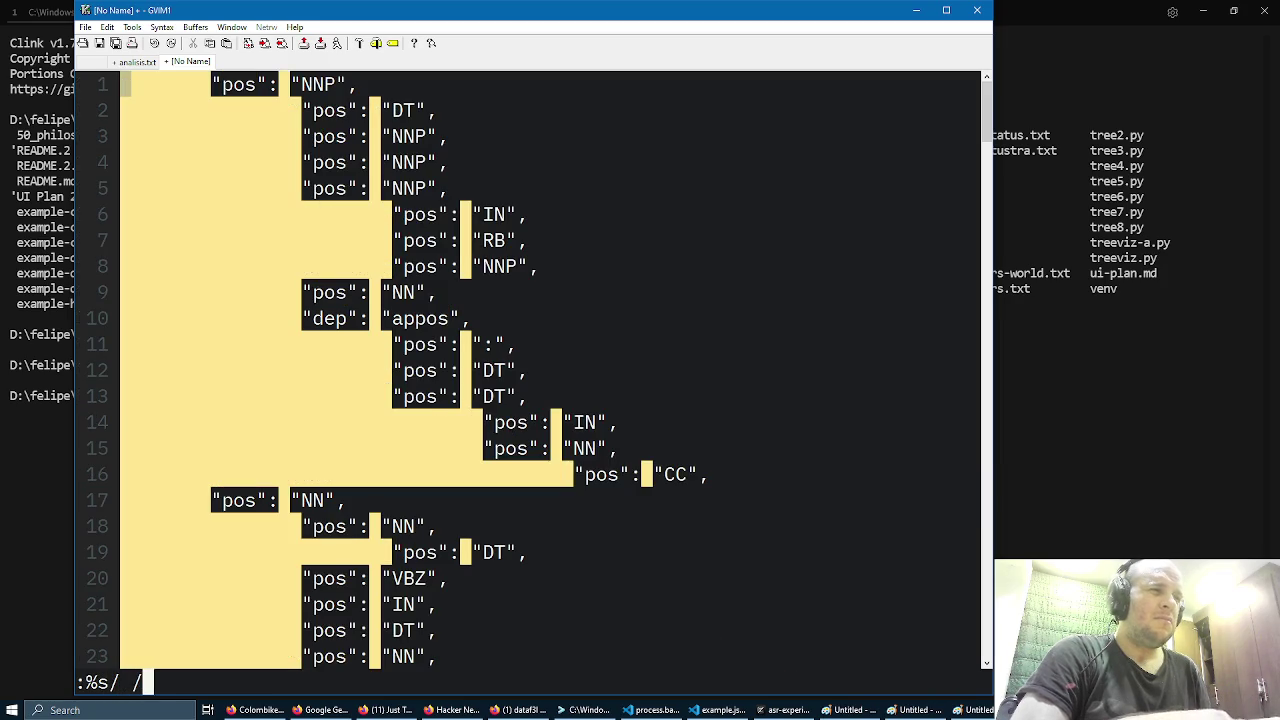
{"action": "type", "text": "/g"}
{"action": "key", "text": "Return"}
{"action": "type", "text": ":"}
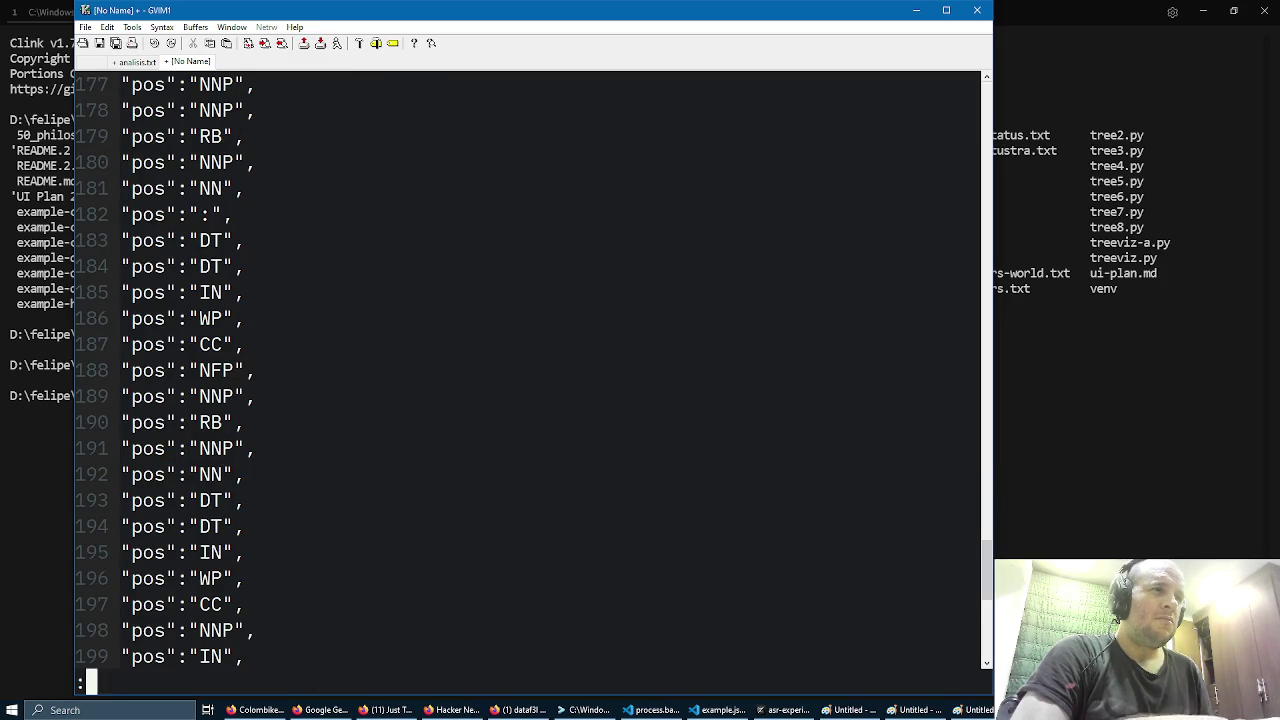
{"action": "type", "text": "sort u"}
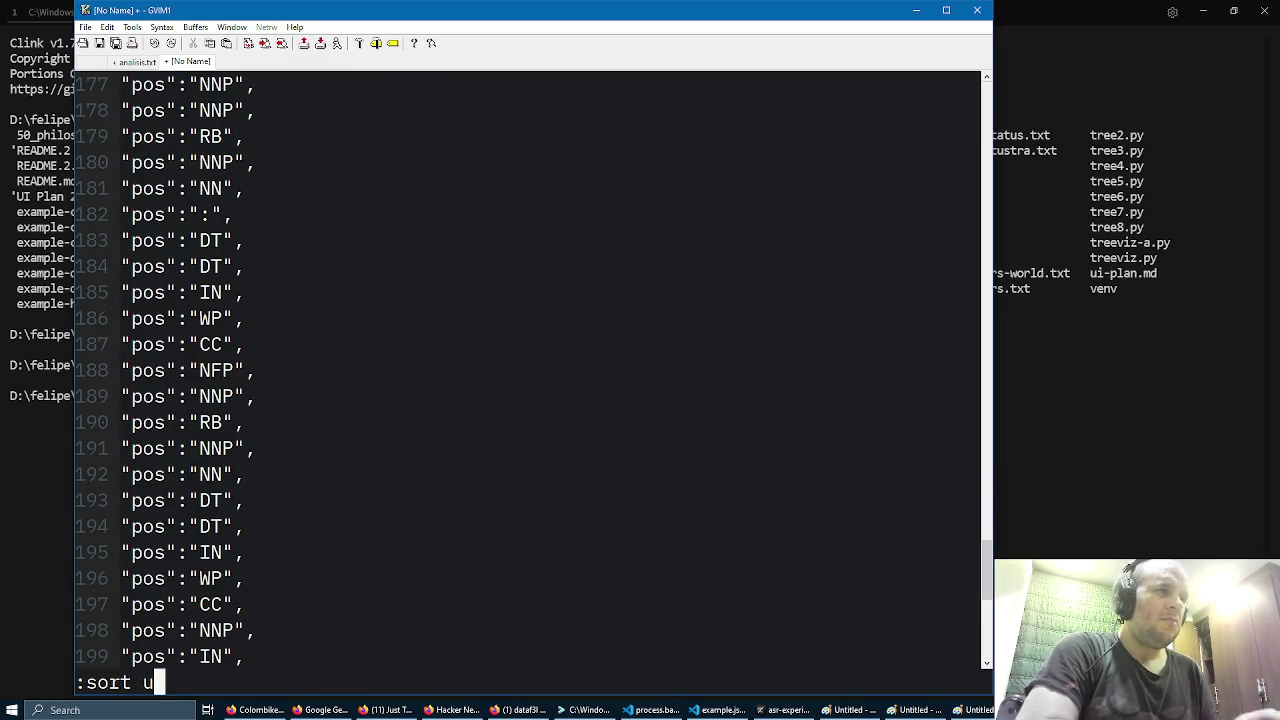
{"action": "key", "text": "Return"}
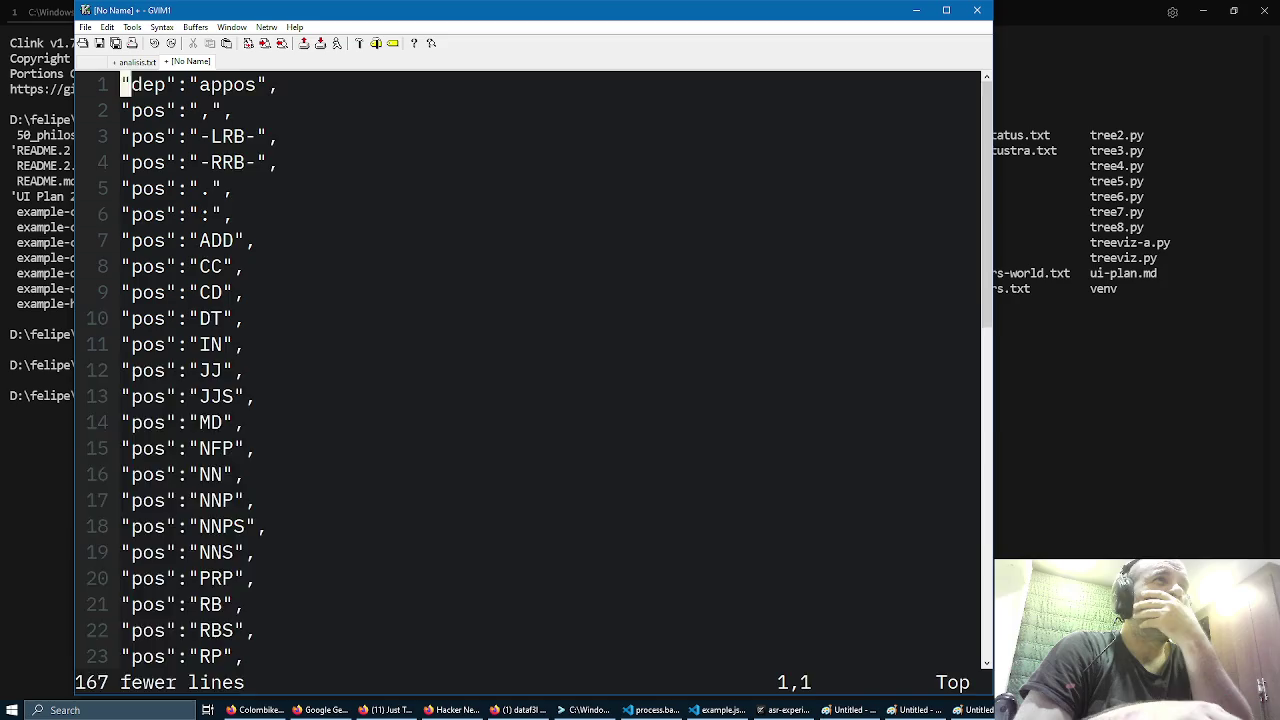
Step: Select the whole tag list and switch back to the Gemini conversation
{"action": "key", "text": "ctrl+f"}
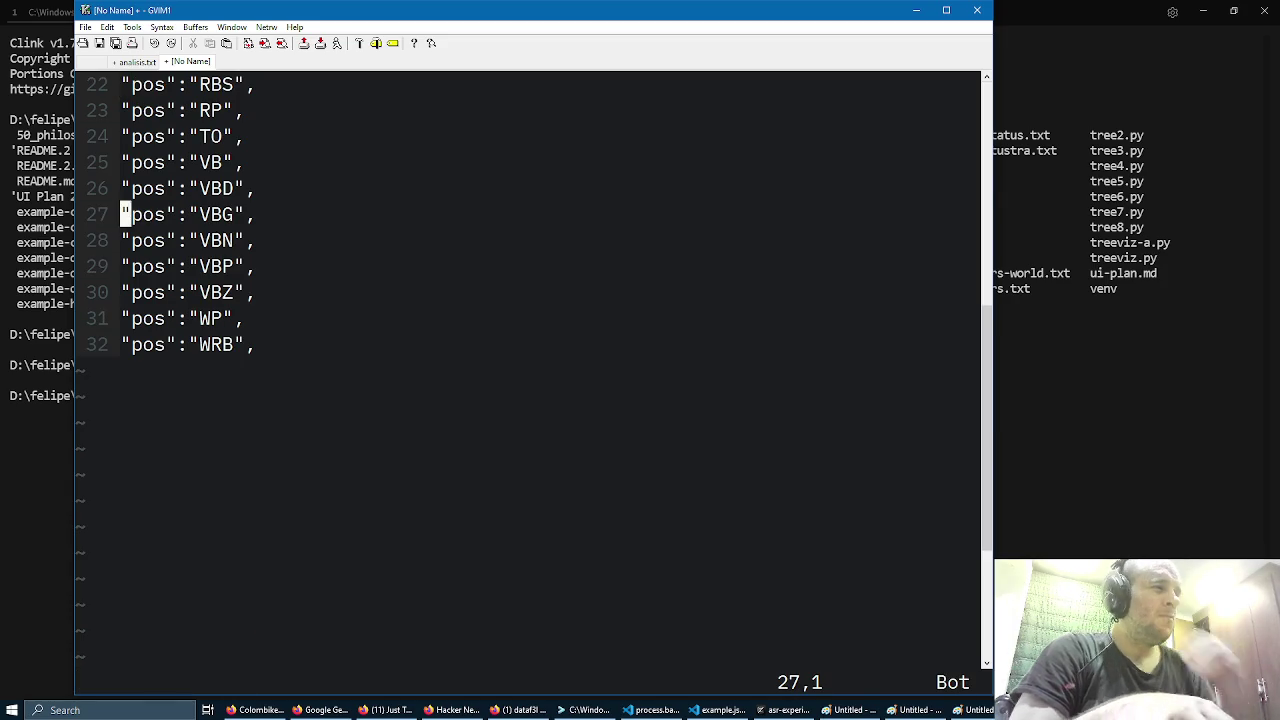
{"action": "key", "text": "ctrl+a"}
{"action": "key", "text": "alt+Tab"}
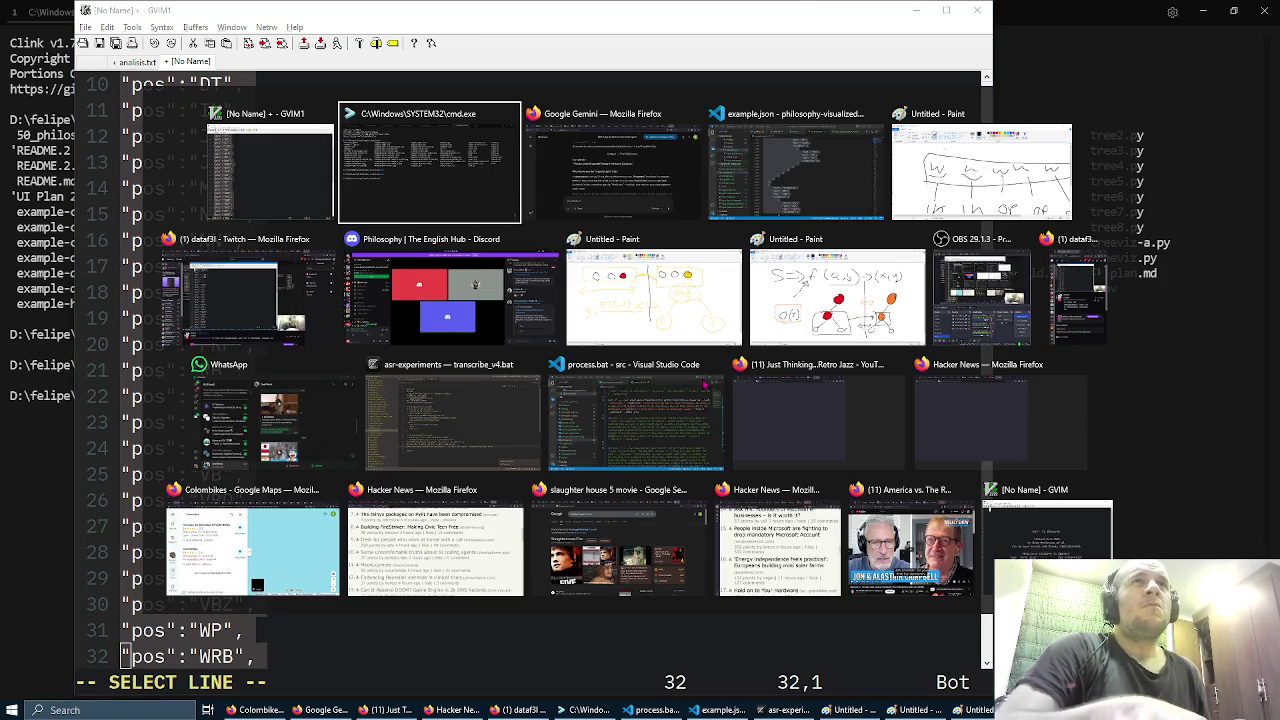
{"action": "key", "text": "Tab"}
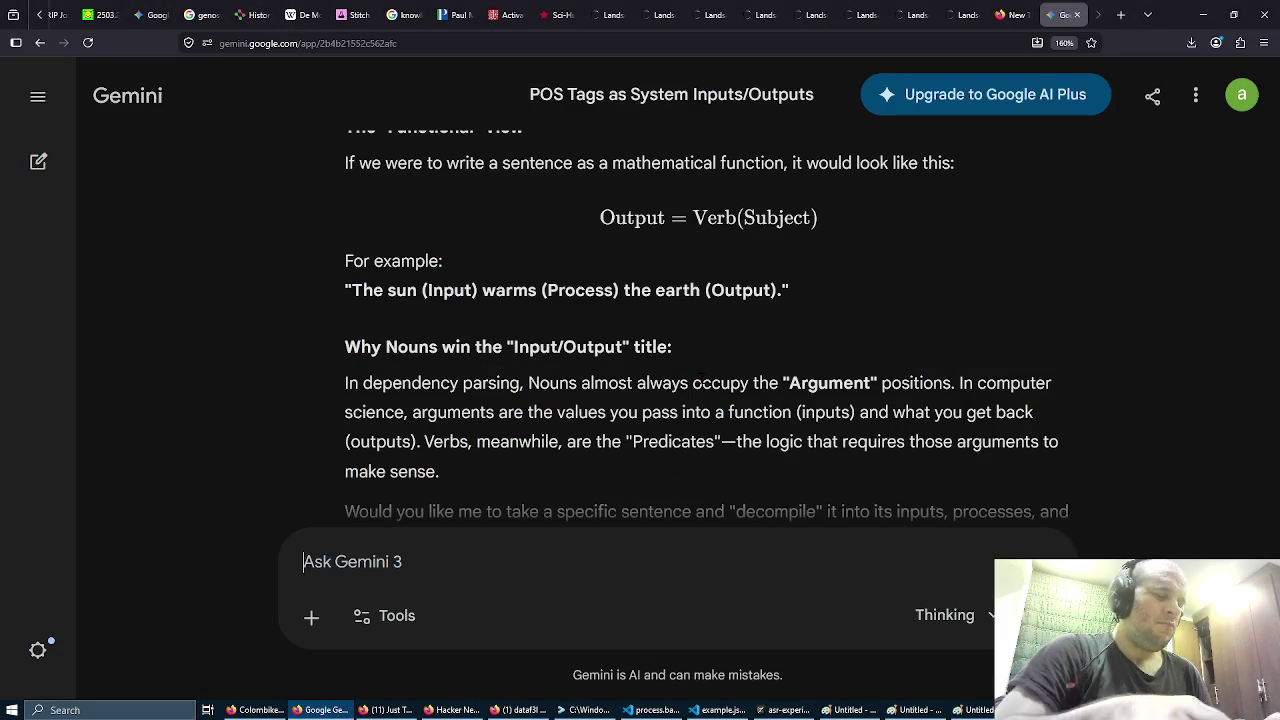
Step: Ask Gemini whether these tags map to inputs and outputs, pasting the POS list, and review its mapping table
{"action": "left_click", "coordinate": [305, 562]}
{"action": "type", "text": "this is"}
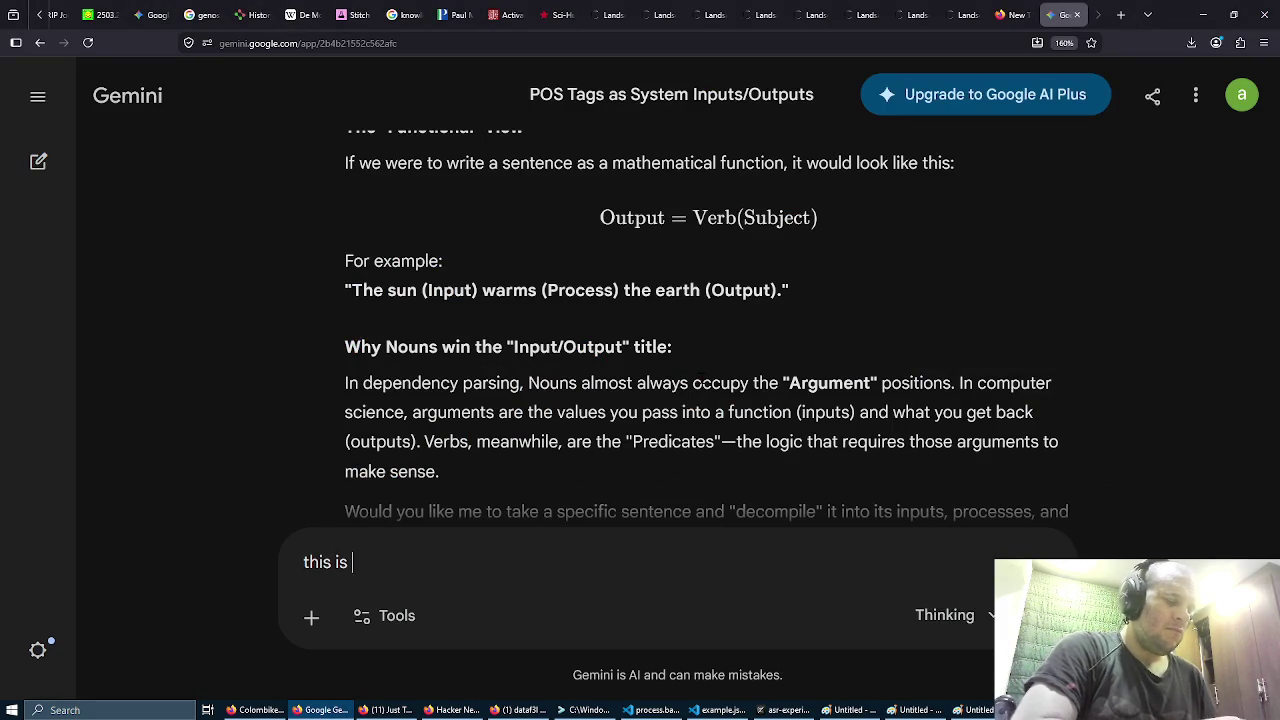
{"action": "type", "text": "my "}
{"action": "type", "text": "ut can we map these top"}
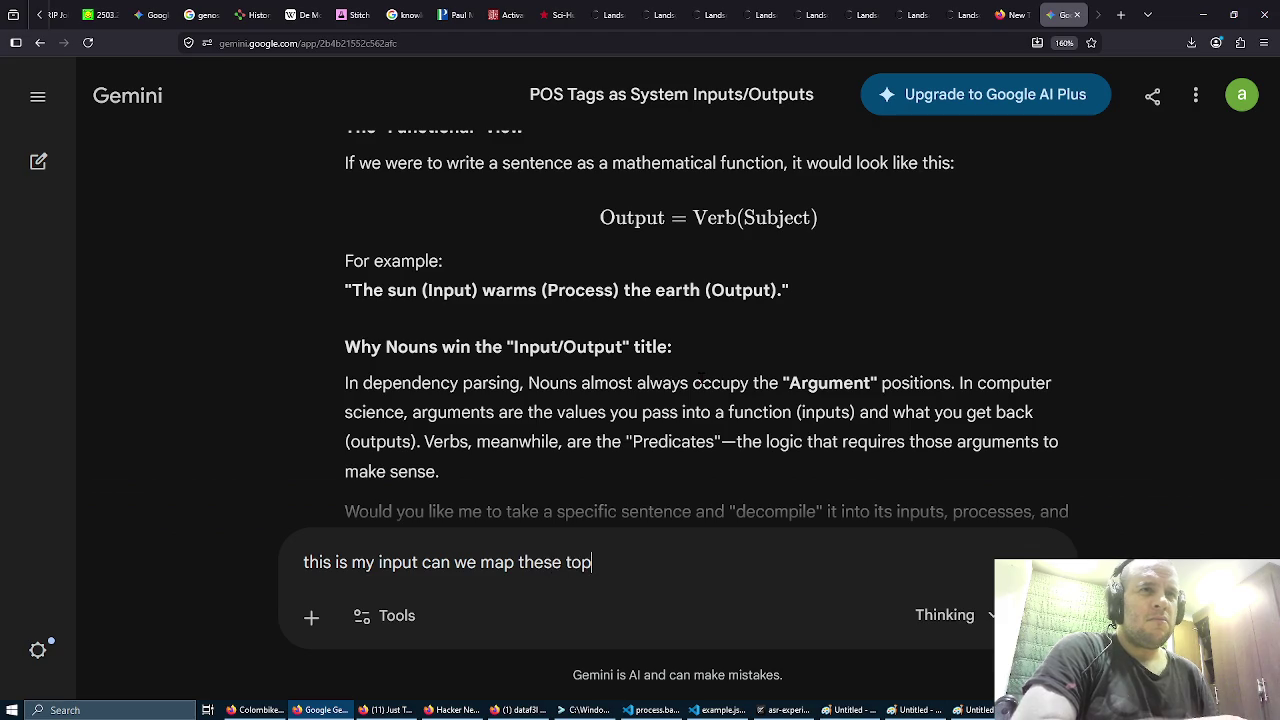
{"action": "key", "text": "BackSpace"}
{"action": "type", "text": " inputs and out"}
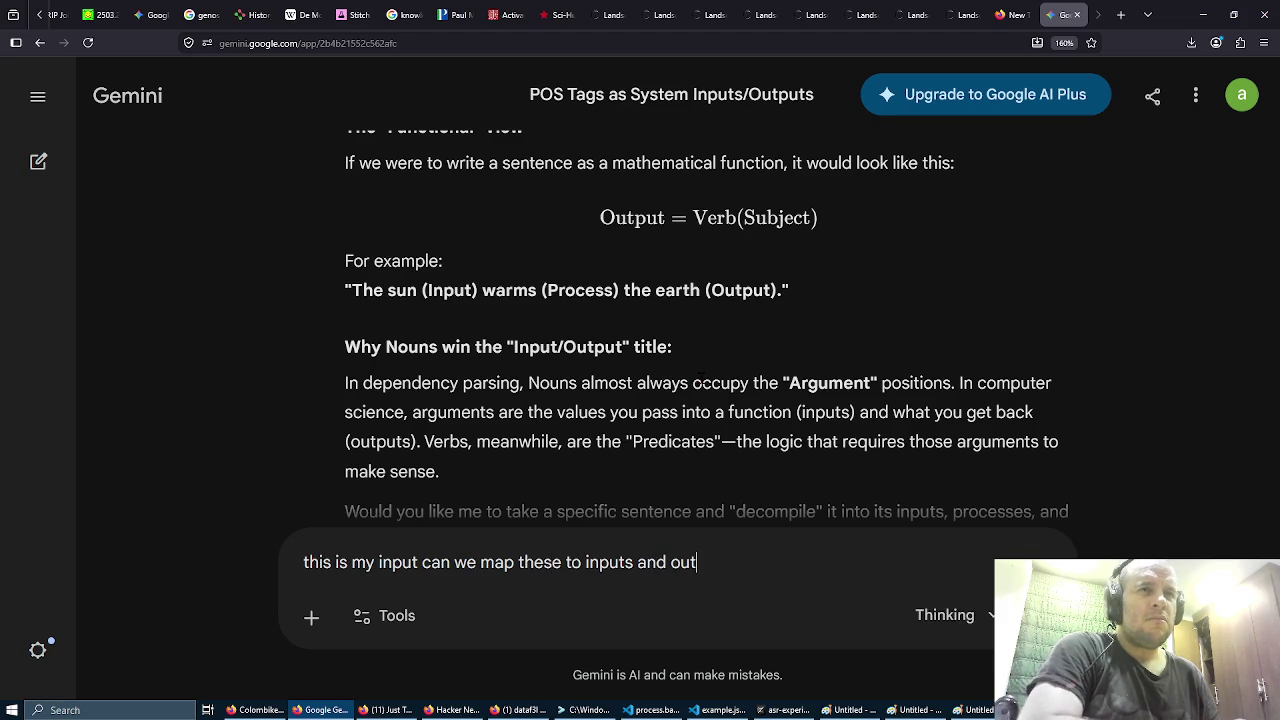
{"action": "type", "text": "puts somehow?"}
{"action": "key", "text": "shift+Return"}
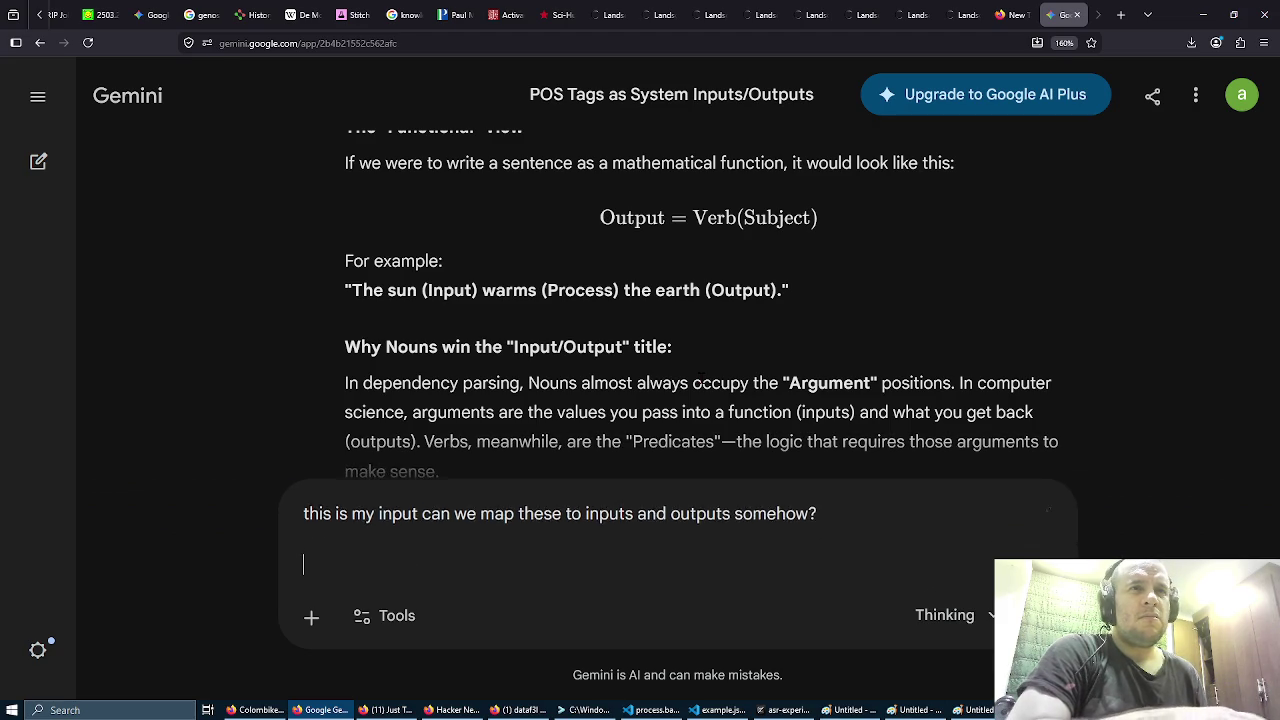
{"action": "key", "text": "ctrl+v"}
{"action": "key", "text": "Tab"}
{"action": "key", "text": "Tab"}
{"action": "key", "text": "Tab"}
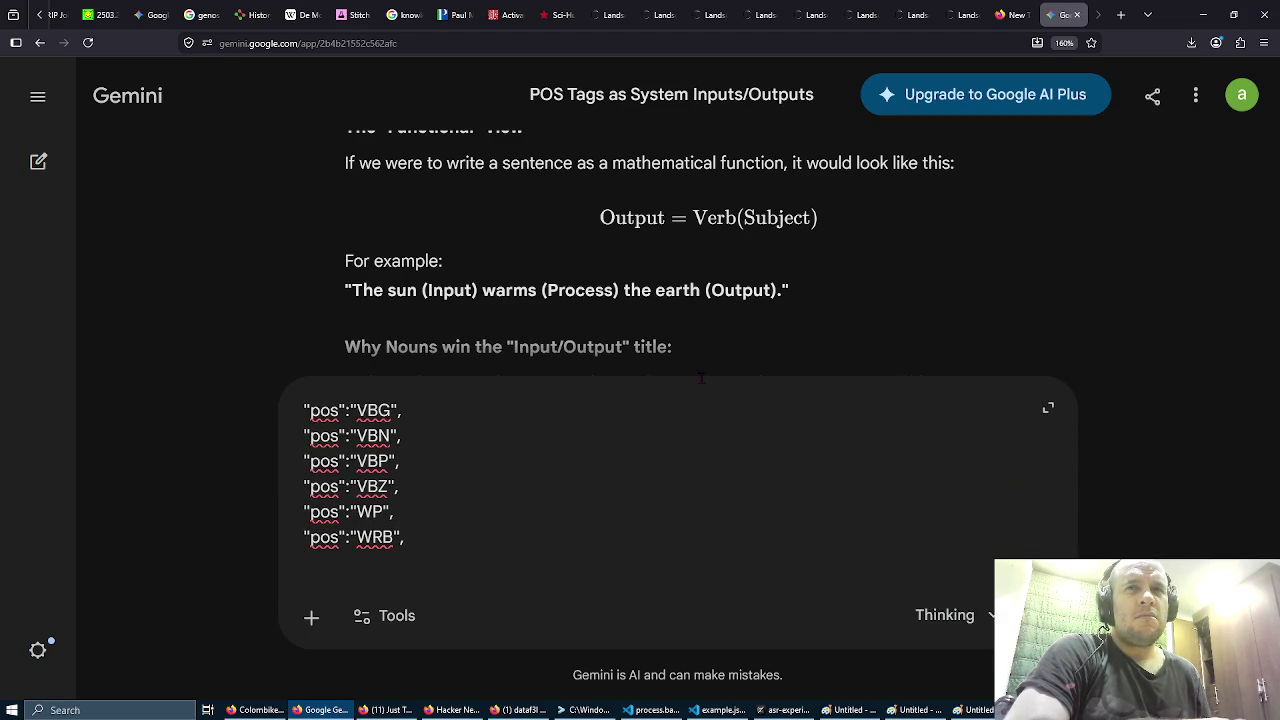
{"action": "key", "text": "Return"}
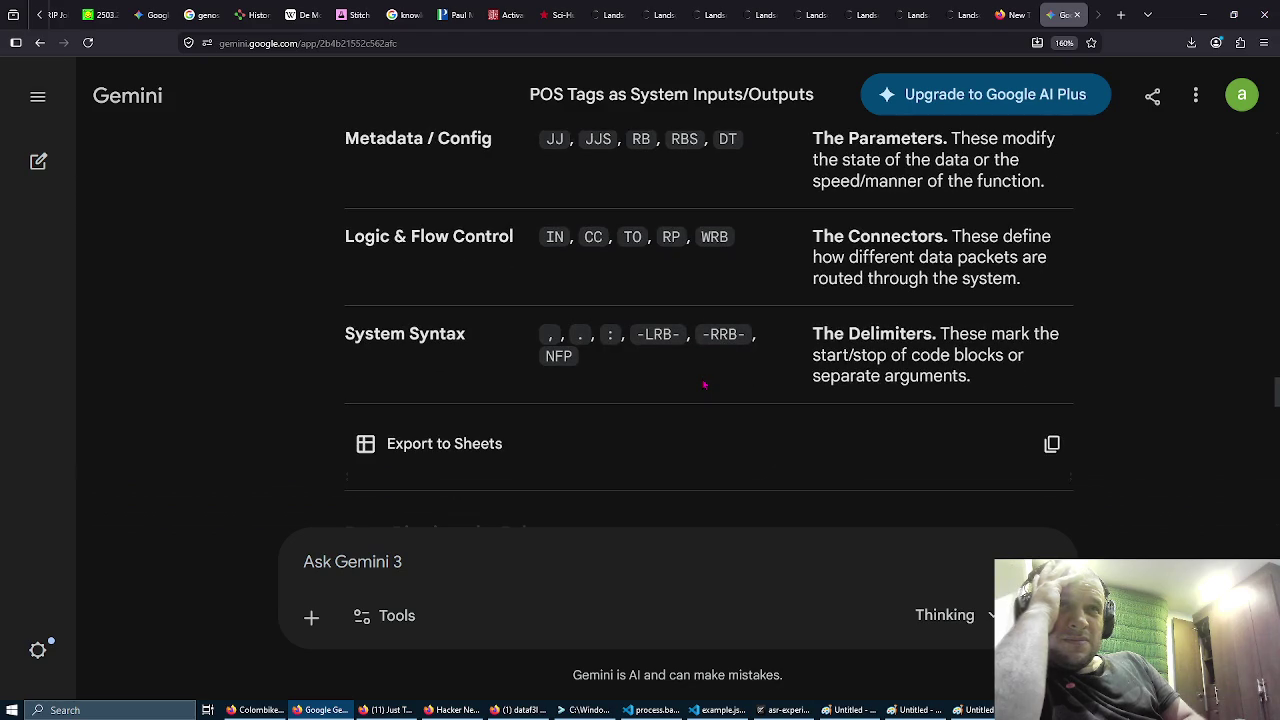
{"action": "scroll", "coordinate": [704, 384], "scroll_direction": "up", "scroll_amount": 3}
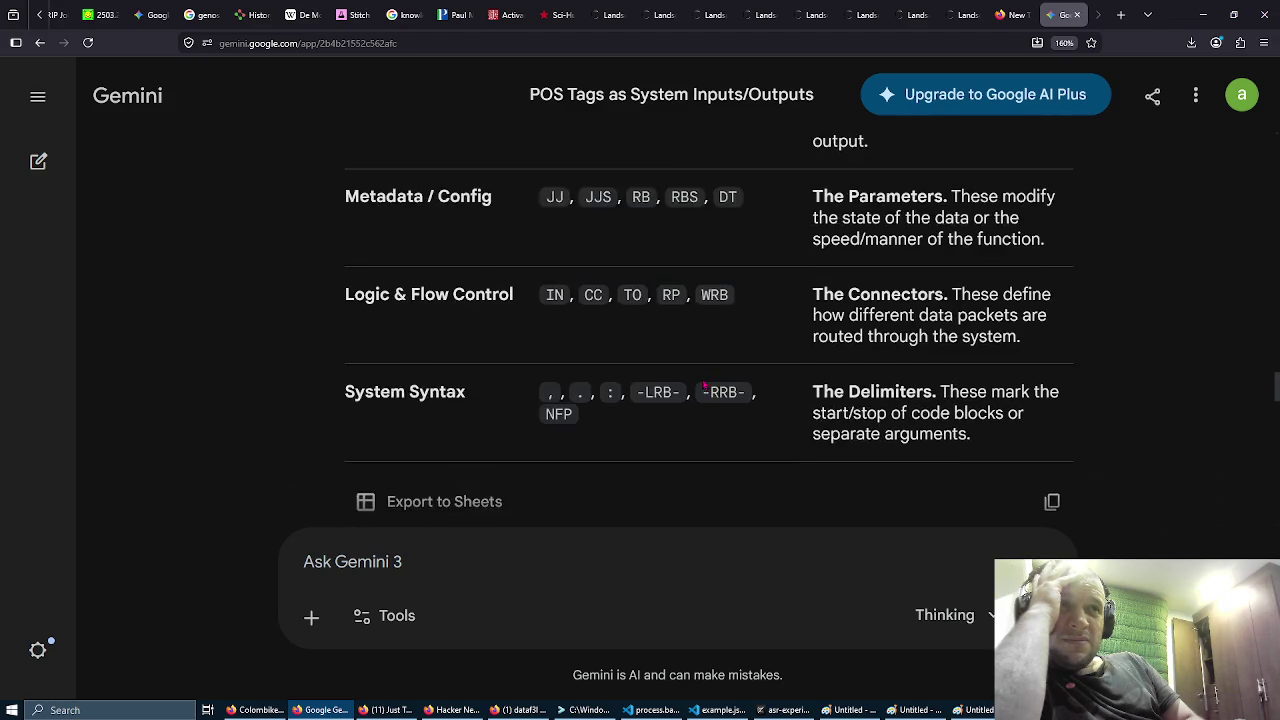
{"action": "scroll", "coordinate": [704, 384], "scroll_direction": "up", "scroll_amount": 1}
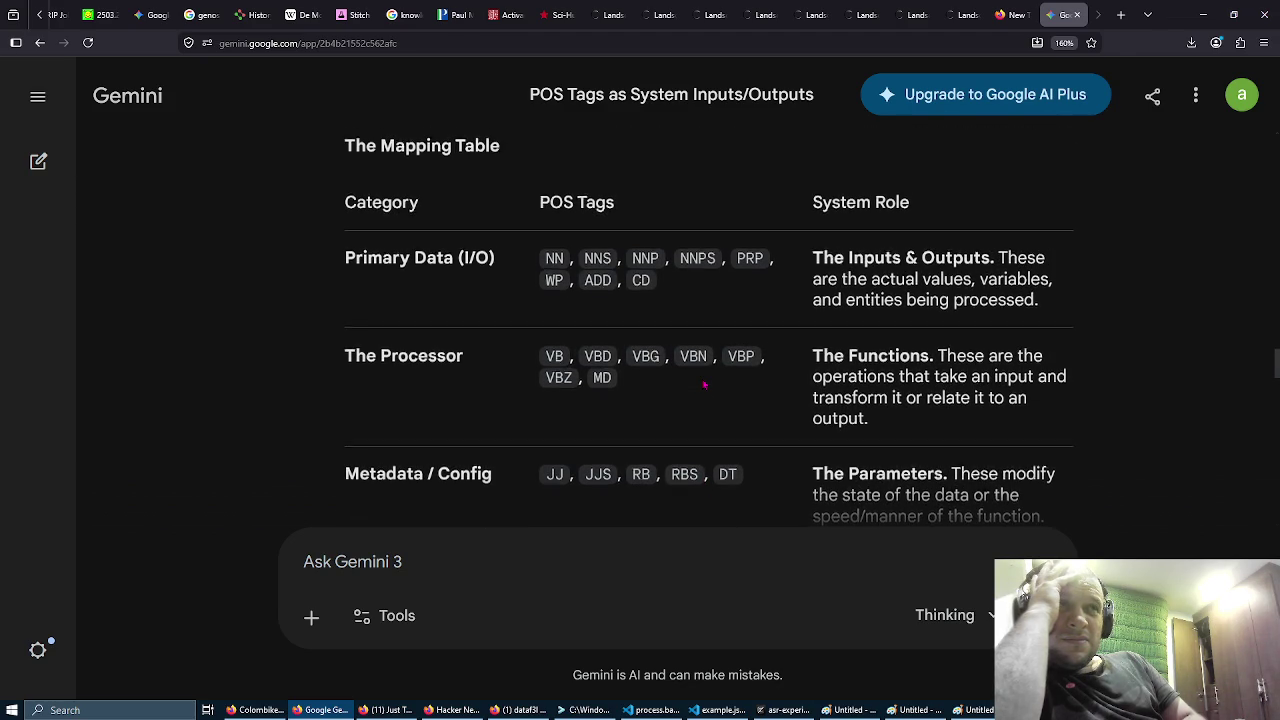
{"action": "scroll", "coordinate": [704, 384], "scroll_direction": "down", "scroll_amount": 3}
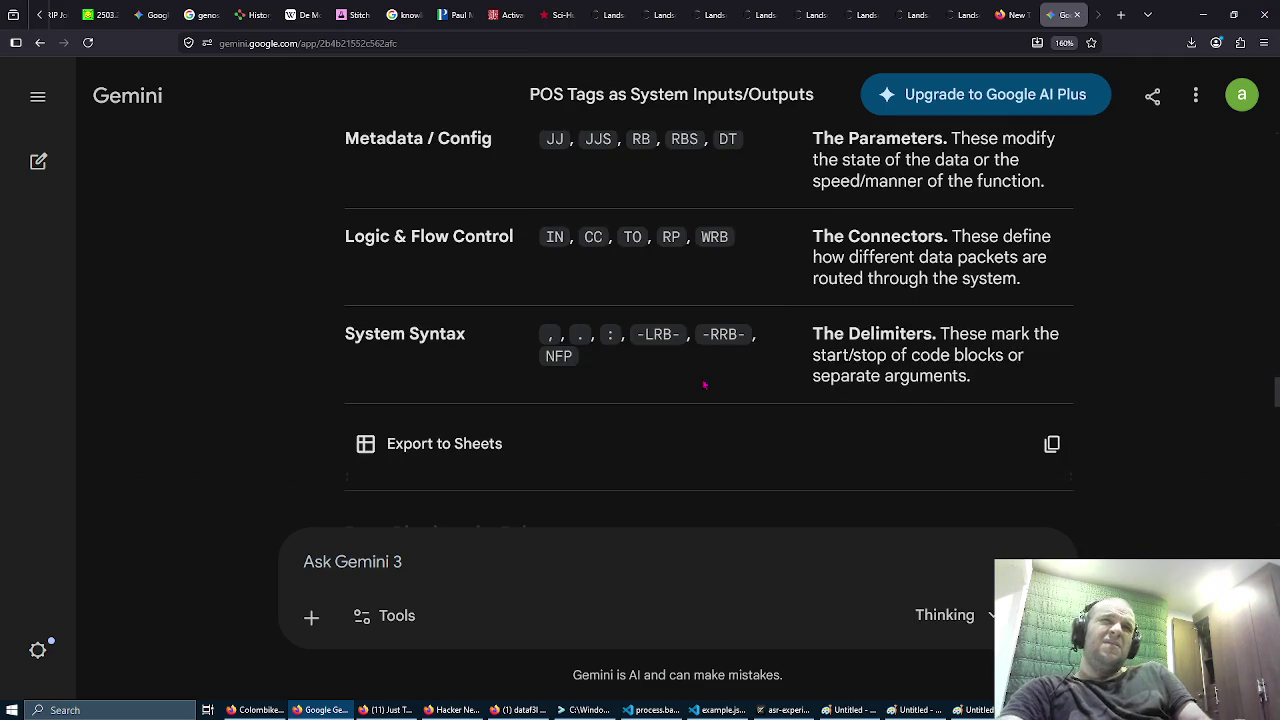
Step: Send Gemini the follow-up 'what about the outputs?'
{"action": "type", "text": "what ab"}
{"action": "type", "text": "out the"}
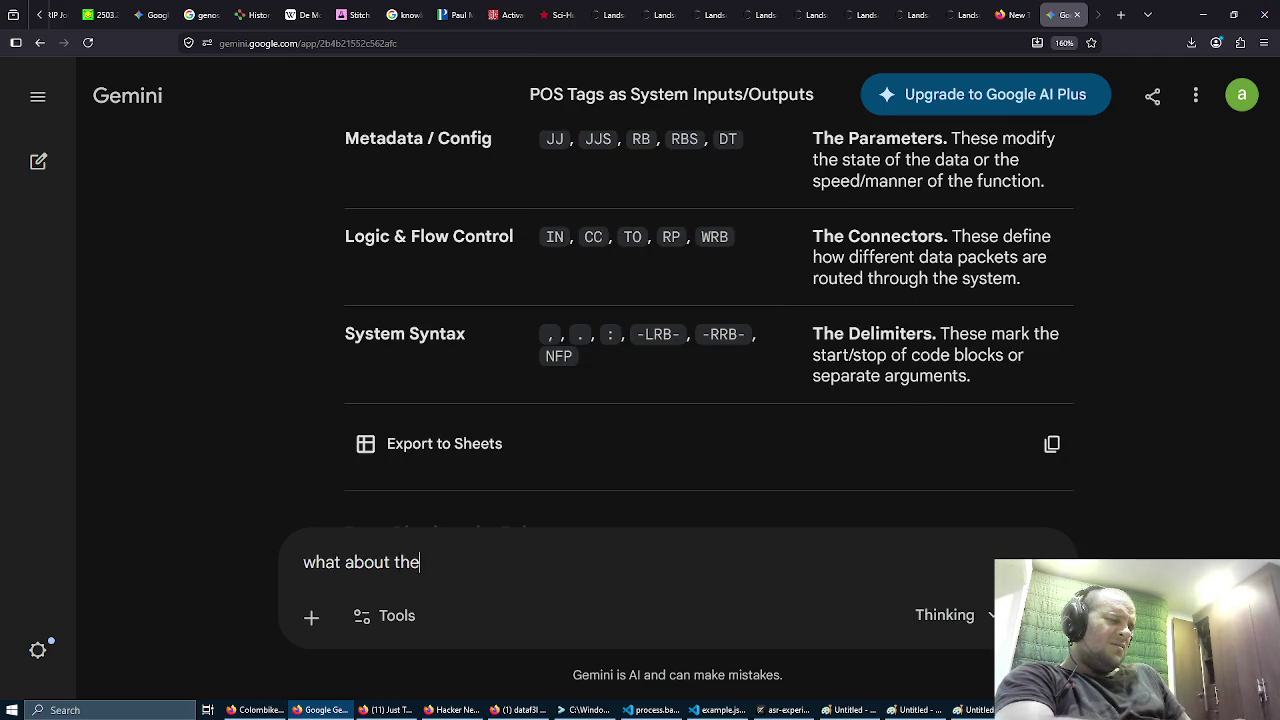
{"action": "type", "text": " outputs?"}
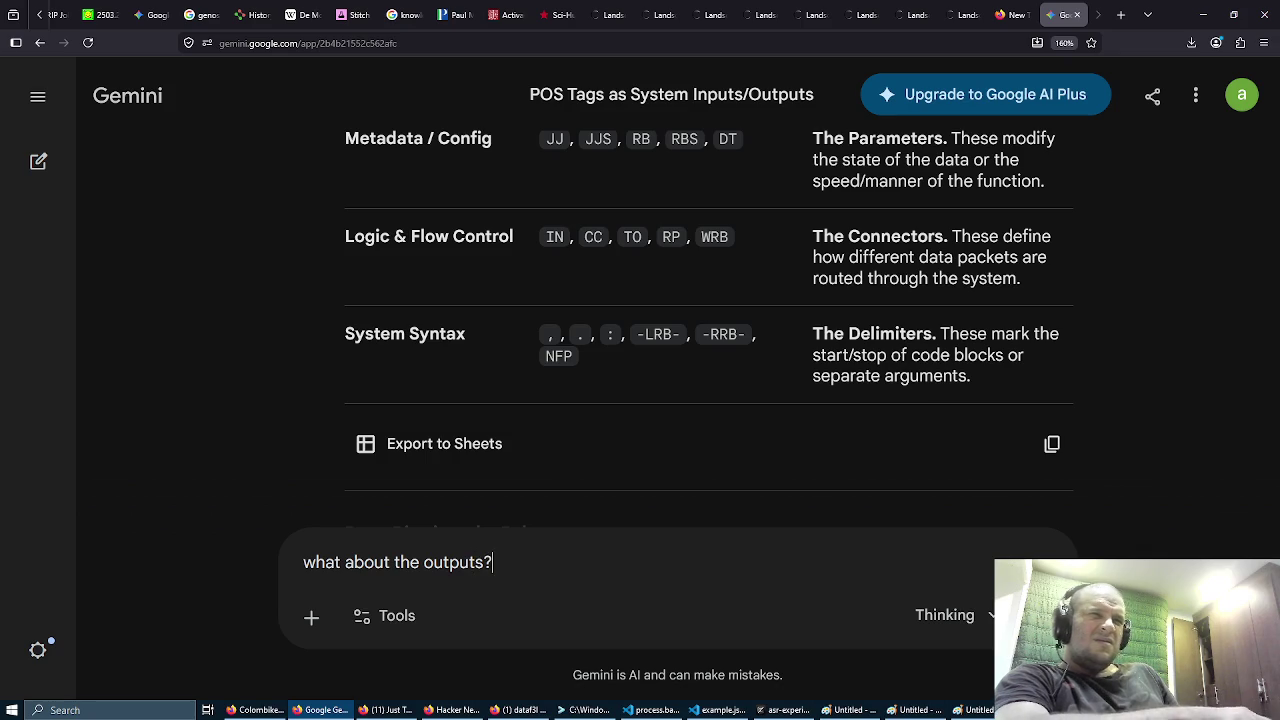
{"action": "key", "text": "Return"}
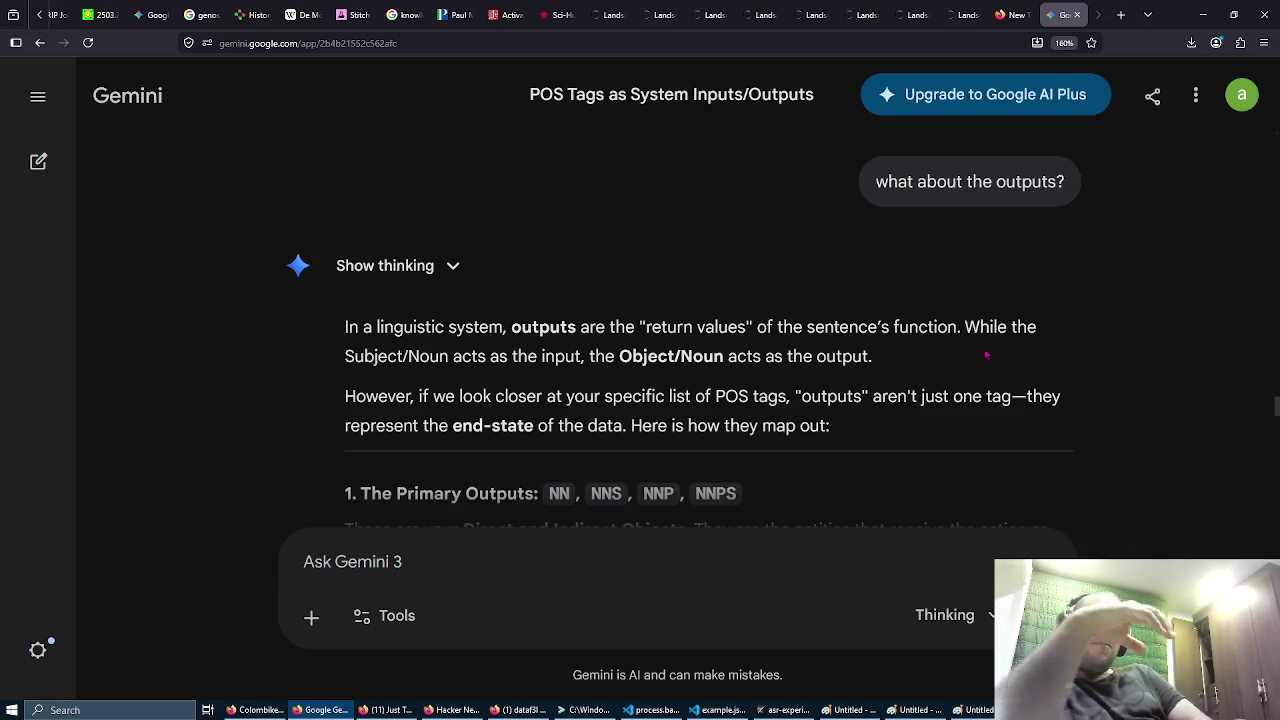
{"action": "scroll", "coordinate": [986, 355], "scroll_direction": "down", "scroll_amount": 1}
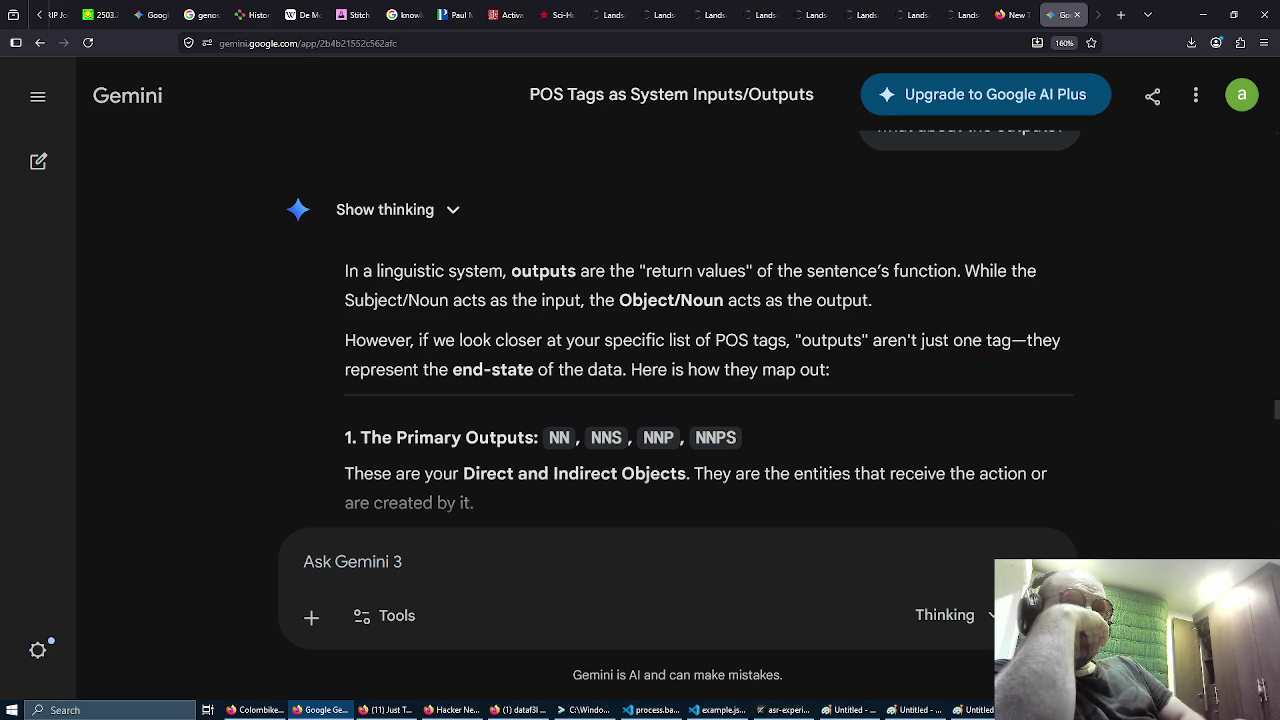
{"action": "scroll", "coordinate": [986, 348], "scroll_direction": "down", "scroll_amount": 1}
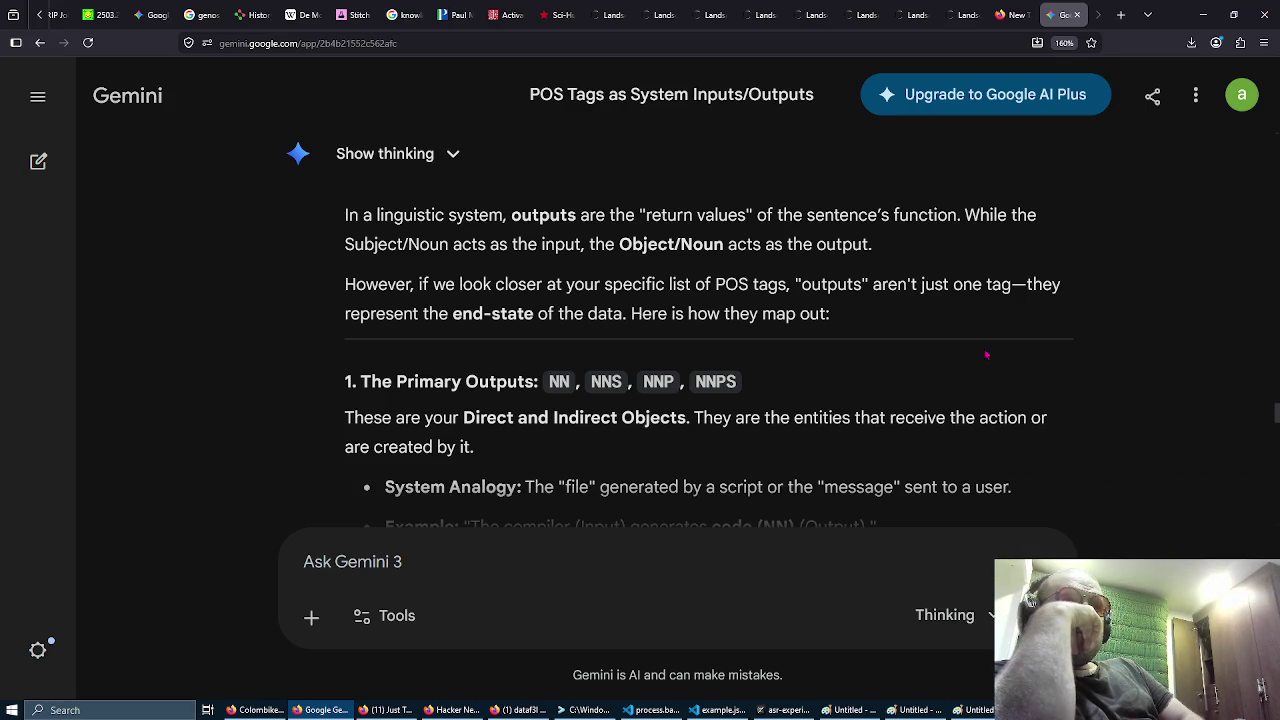
{"action": "scroll", "coordinate": [986, 355], "scroll_direction": "down", "scroll_amount": 3}
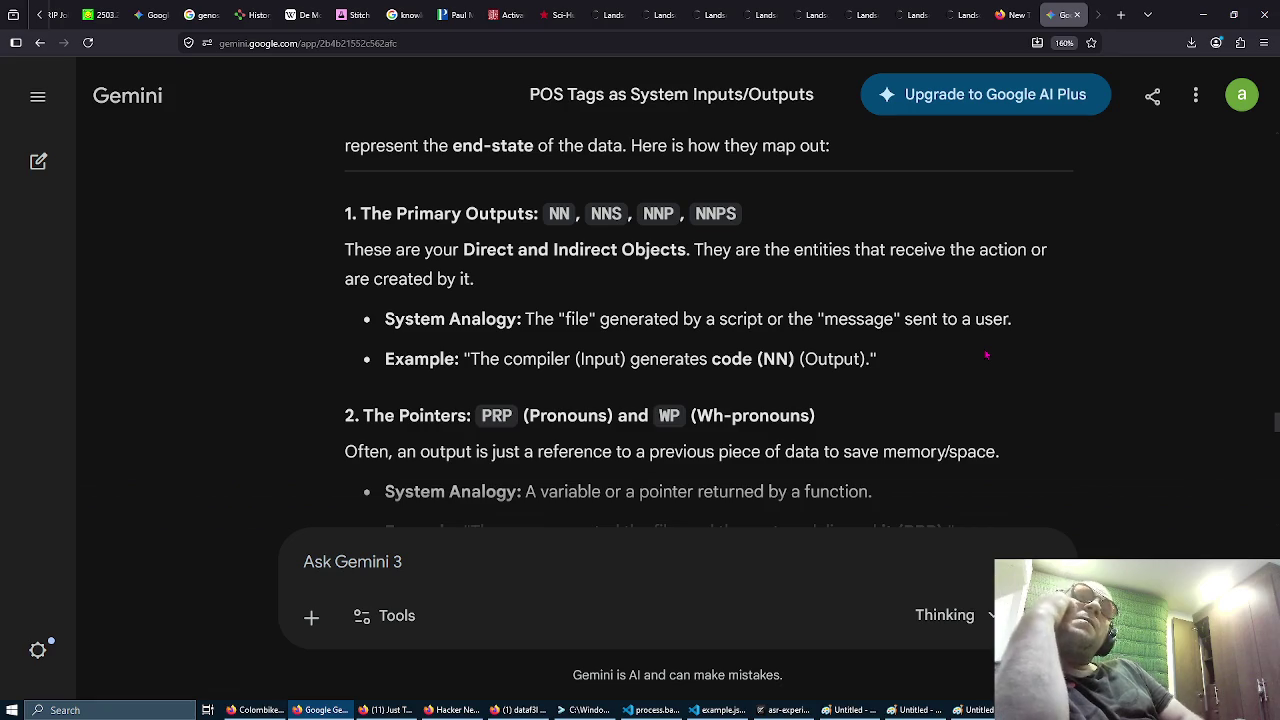
{"action": "scroll", "coordinate": [986, 355], "scroll_direction": "down", "scroll_amount": 4}
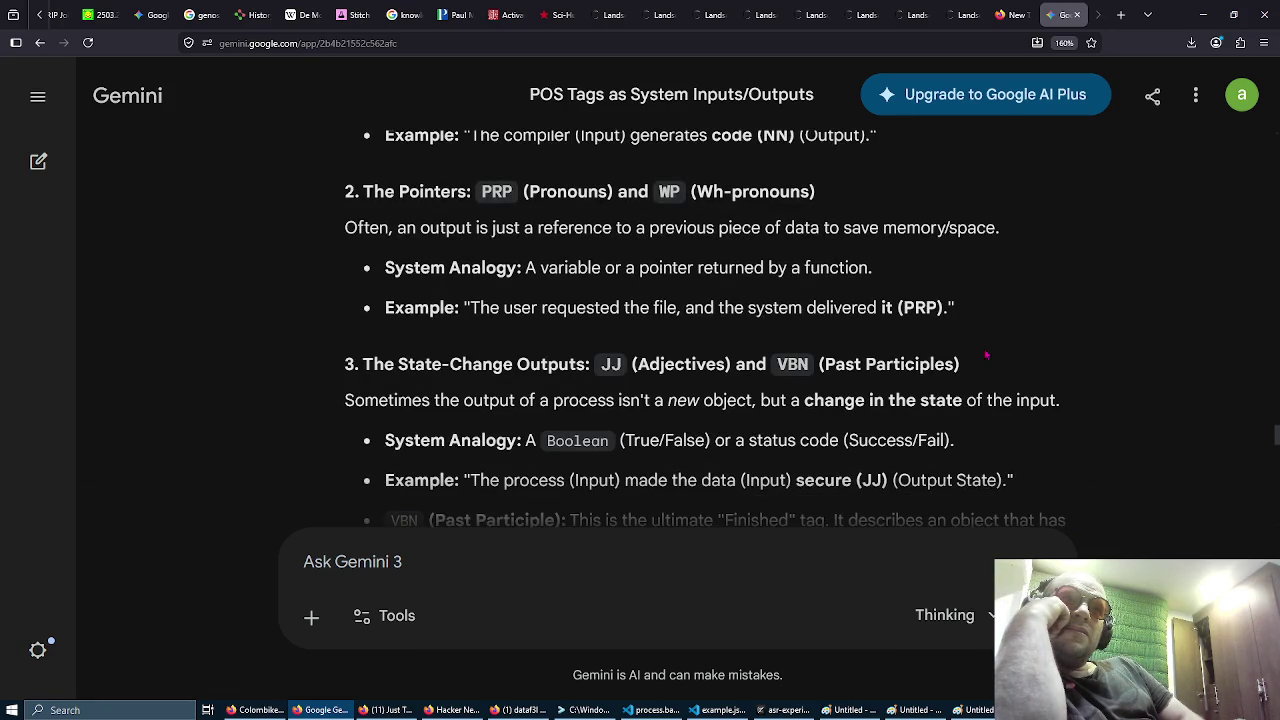
{"action": "scroll", "coordinate": [986, 355], "scroll_direction": "down", "scroll_amount": 3}
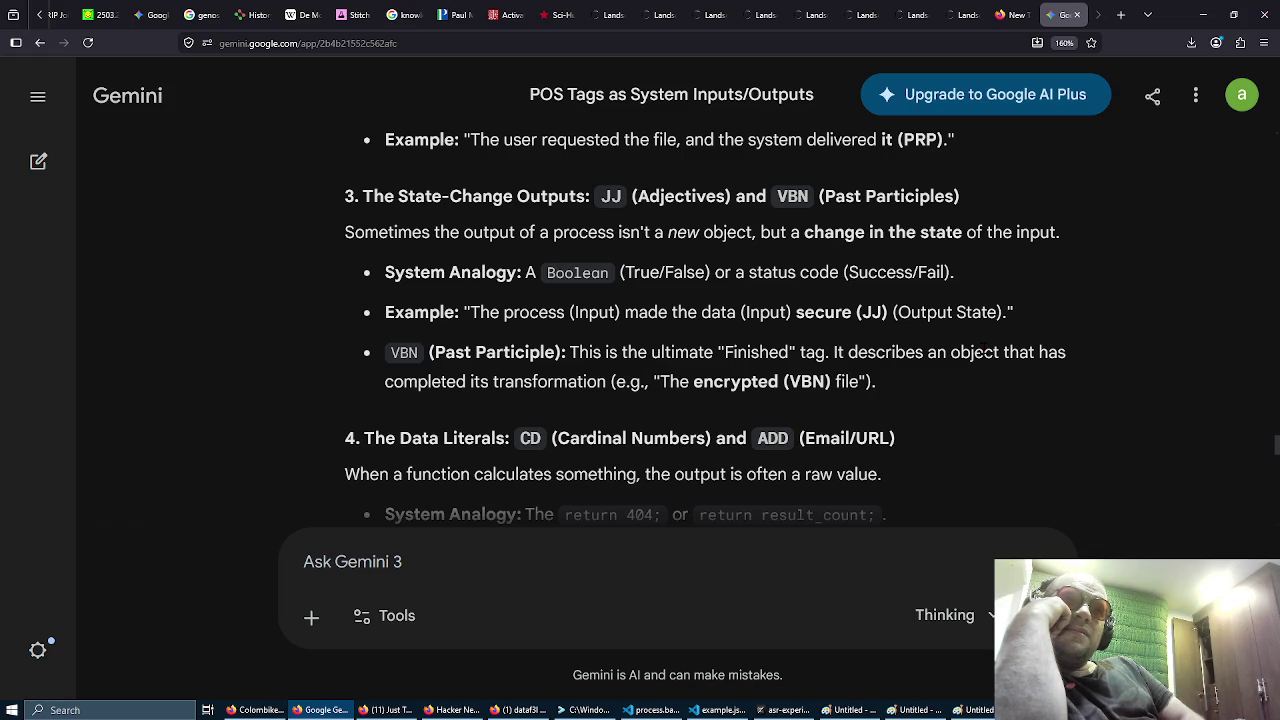
{"action": "scroll", "coordinate": [986, 353], "scroll_direction": "down", "scroll_amount": 5}
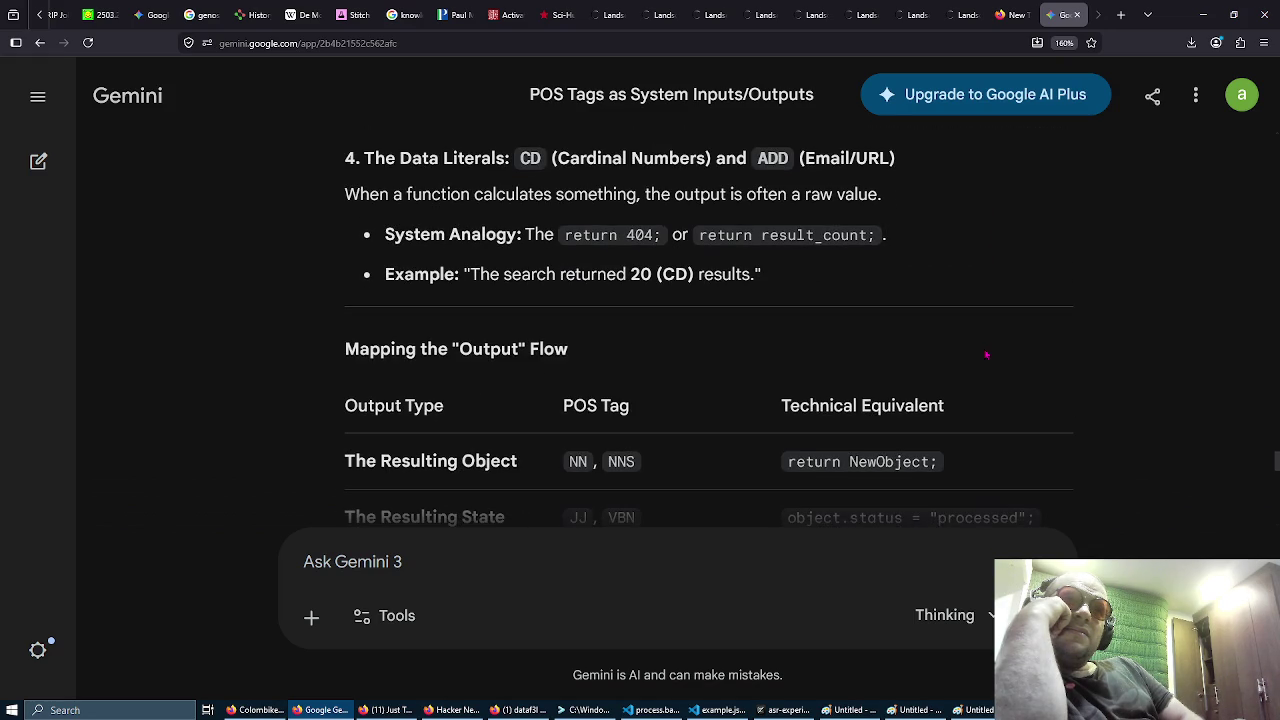
{"action": "scroll", "coordinate": [986, 355], "scroll_direction": "down", "scroll_amount": 4}
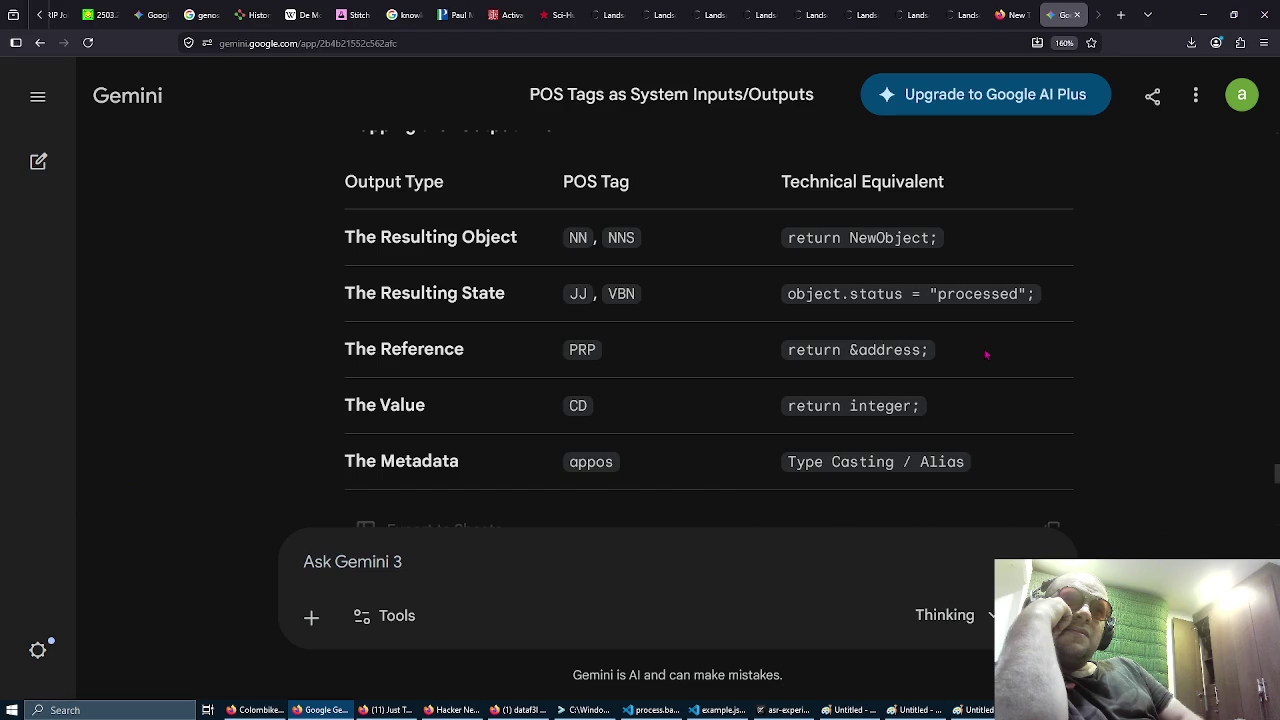
{"action": "scroll", "coordinate": [986, 355], "scroll_direction": "down", "scroll_amount": 6}
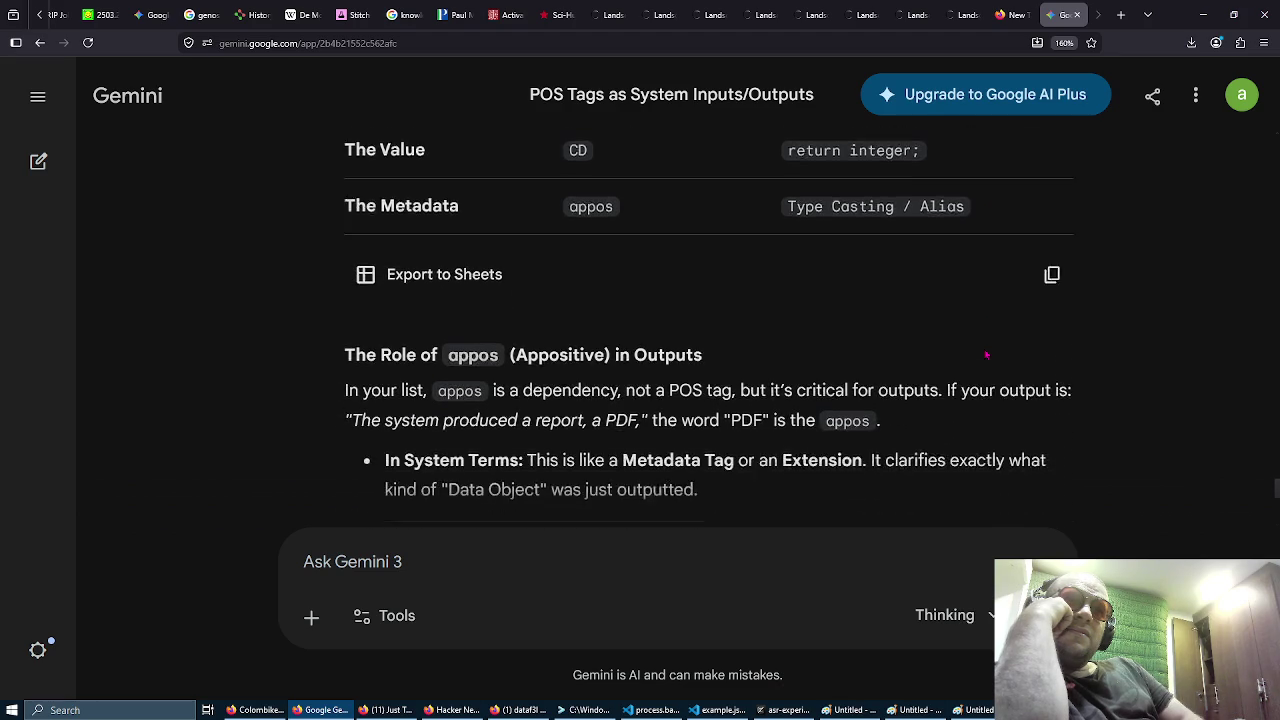
{"action": "scroll", "coordinate": [986, 355], "scroll_direction": "down", "scroll_amount": 6}
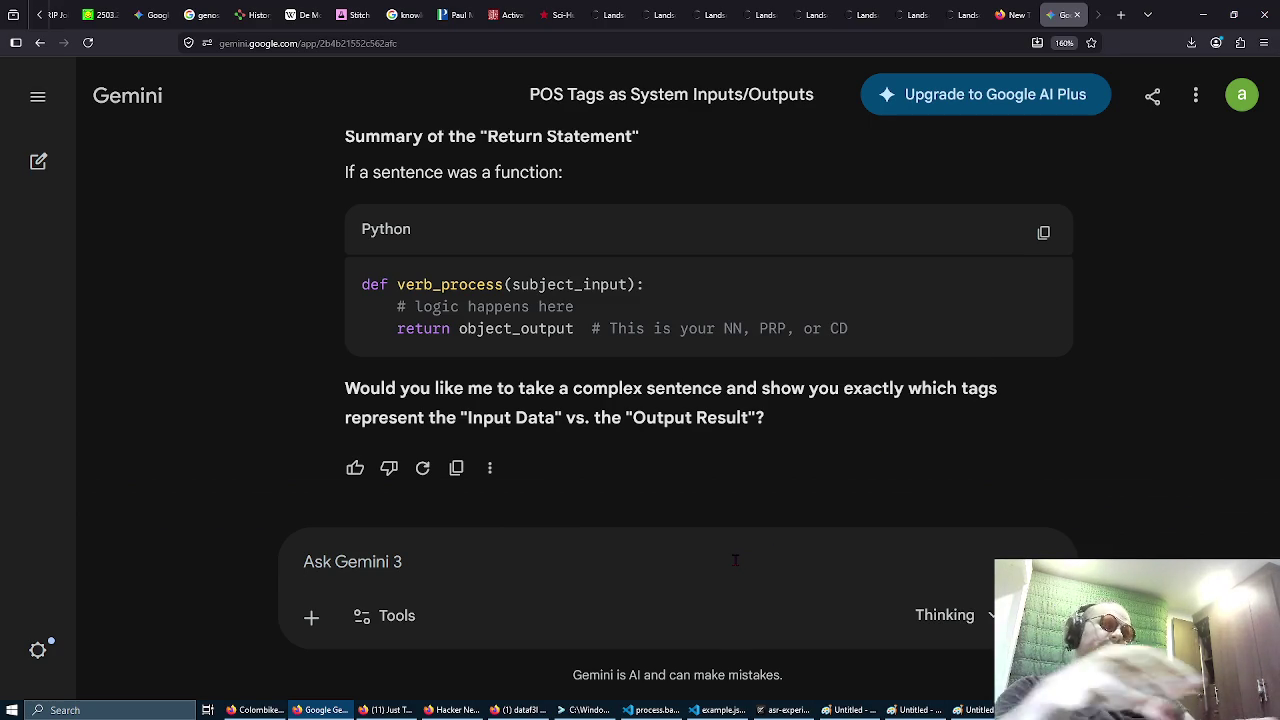
Step: Ask Gemini which nouns lean toward inputs versus outputs, requesting 20 random nouns categorized
{"action": "type", "text": "so nouns are both input and output? which nouns are more closely related to inputs and wh"}
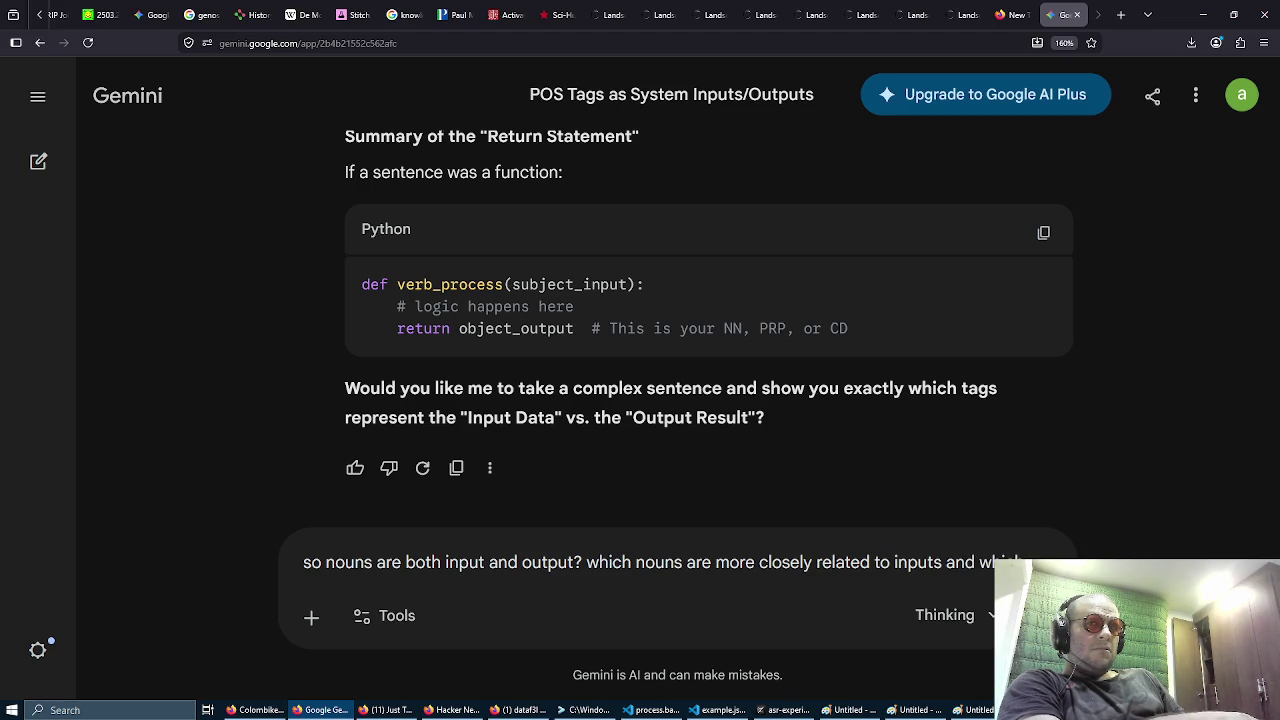
{"action": "type", "text": "nouns are more closely related to outpus?"}
{"action": "key", "text": "BackSpace"}
{"action": "key", "text": "BackSpace"}
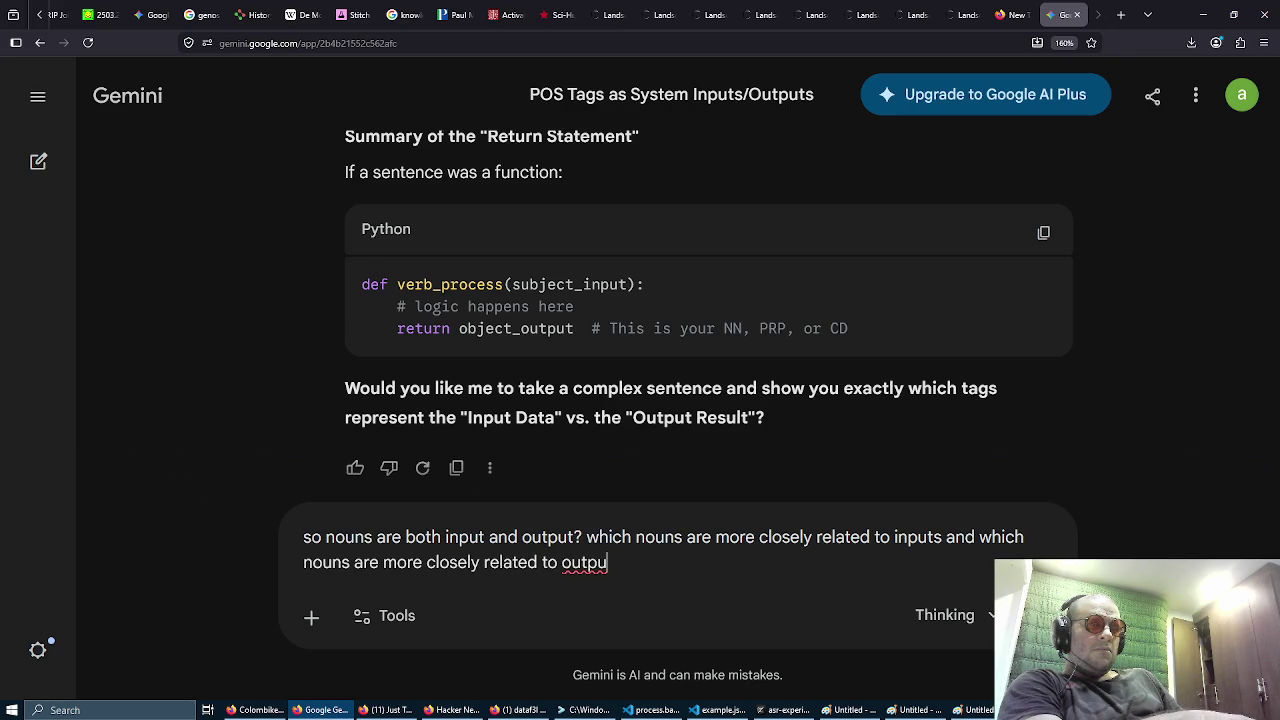
{"action": "type", "text": "ts? cho"}
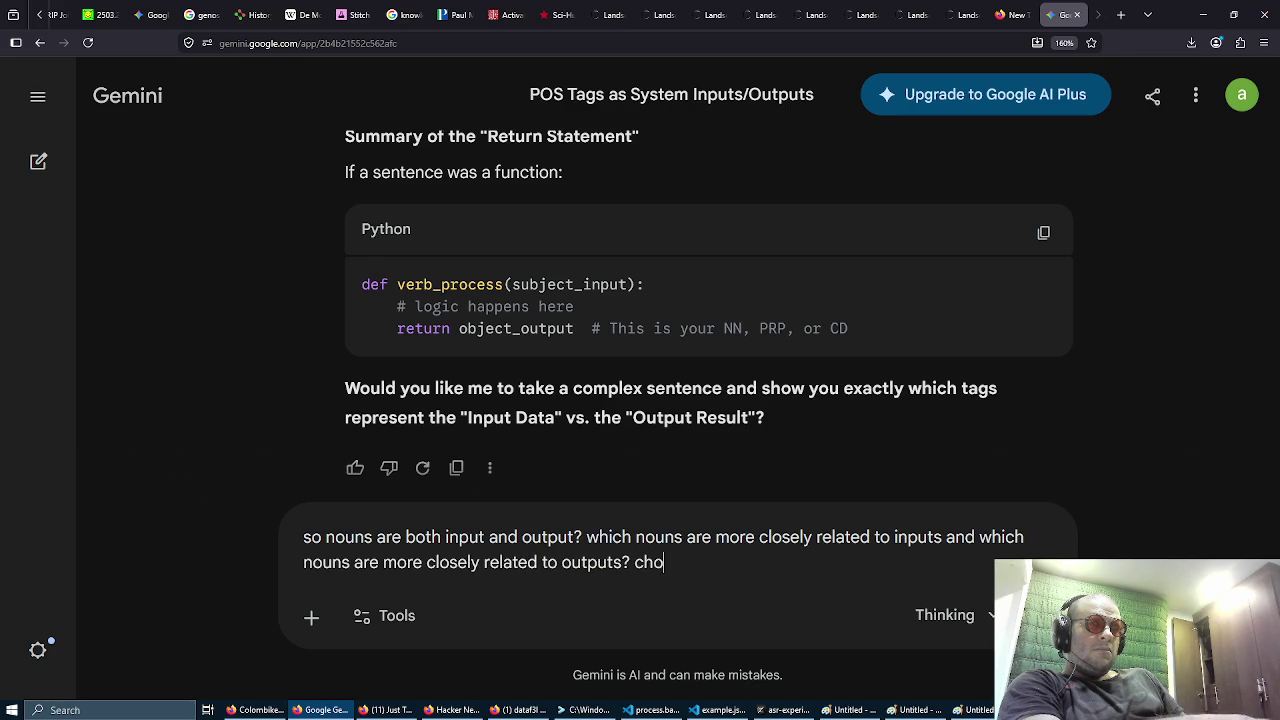
{"action": "type", "text": "ose 20 random "}
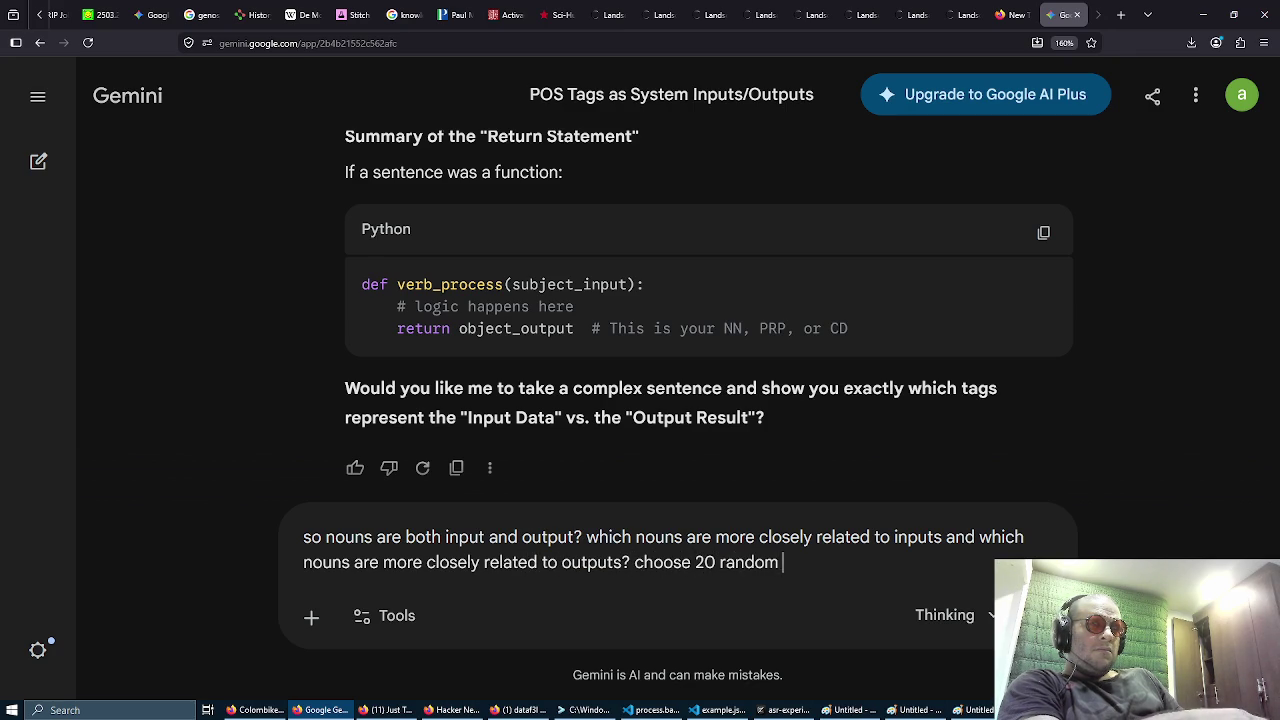
{"action": "type", "text": "nouns "}
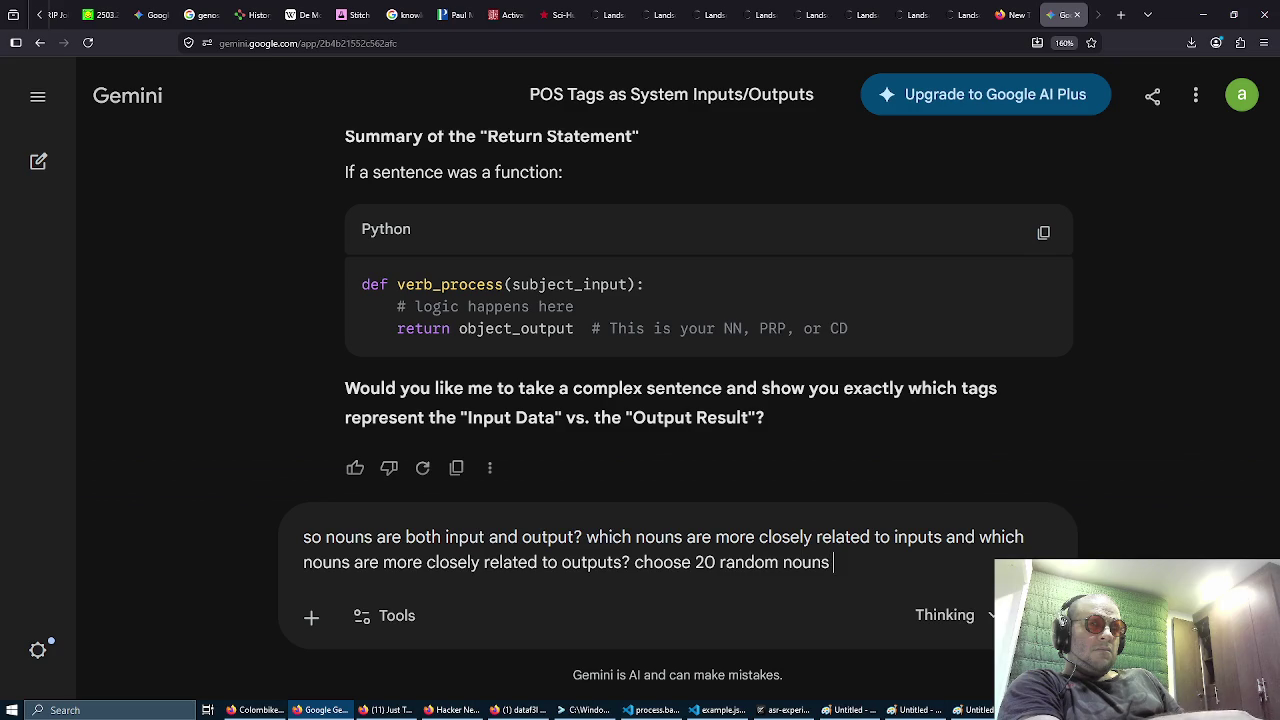
{"action": "type", "text": "and catef"}
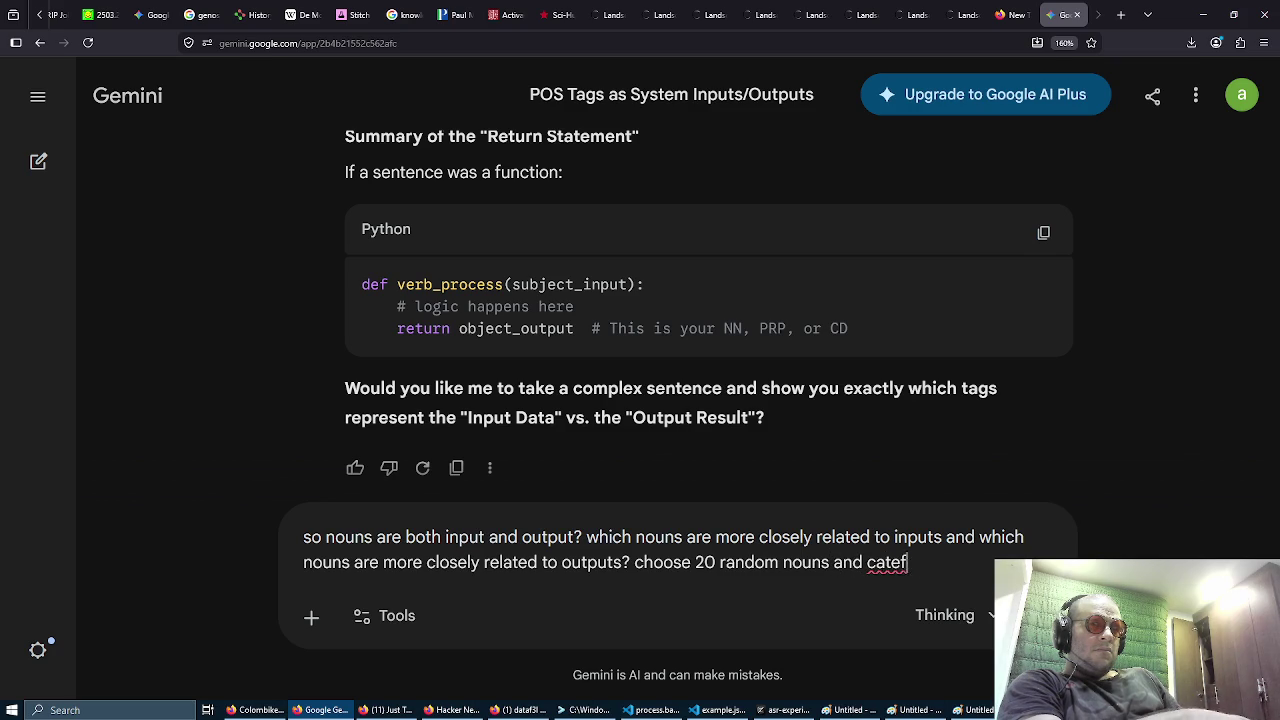
{"action": "key", "text": "BackSpace"}
{"action": "type", "text": "gorize them"}
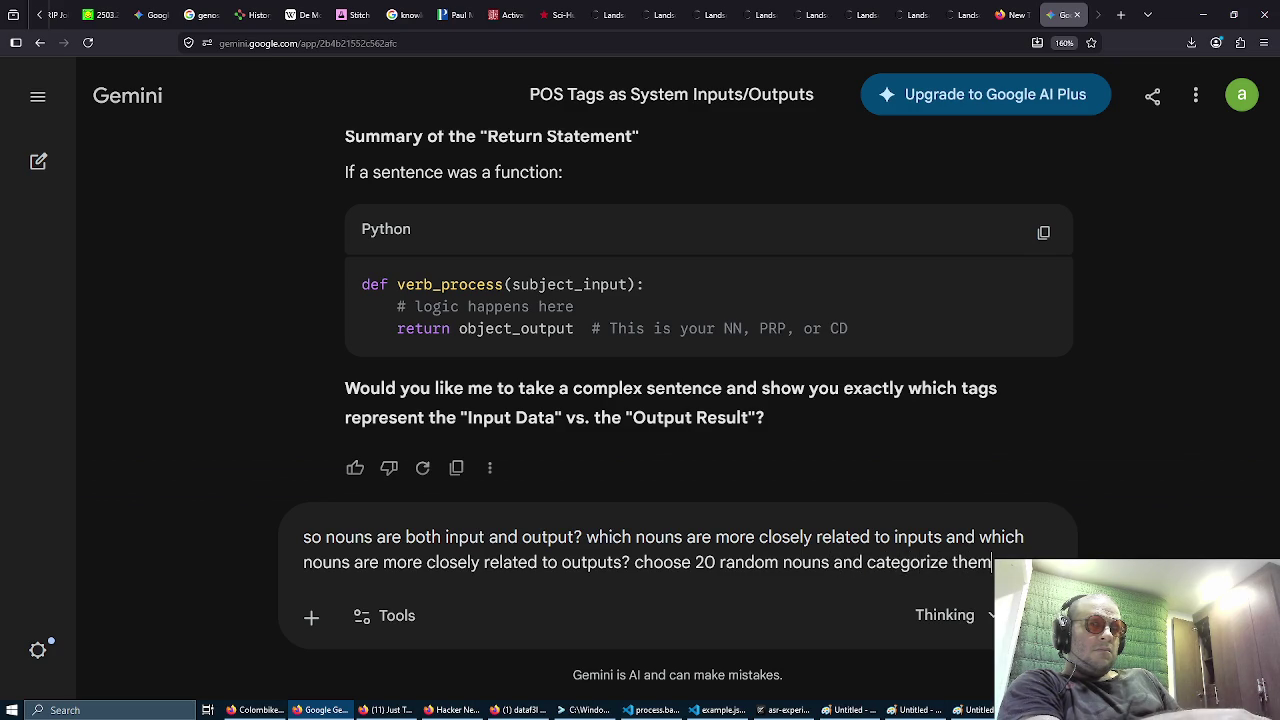
{"action": "key", "text": "Return"}
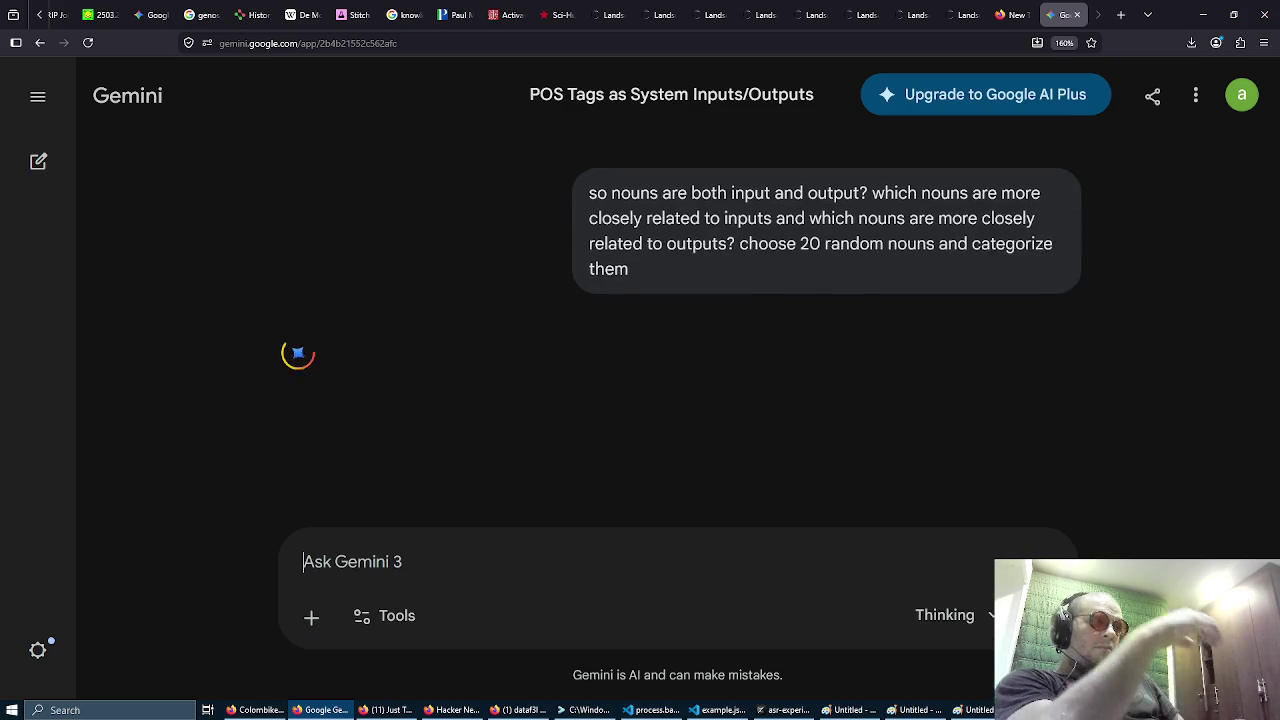
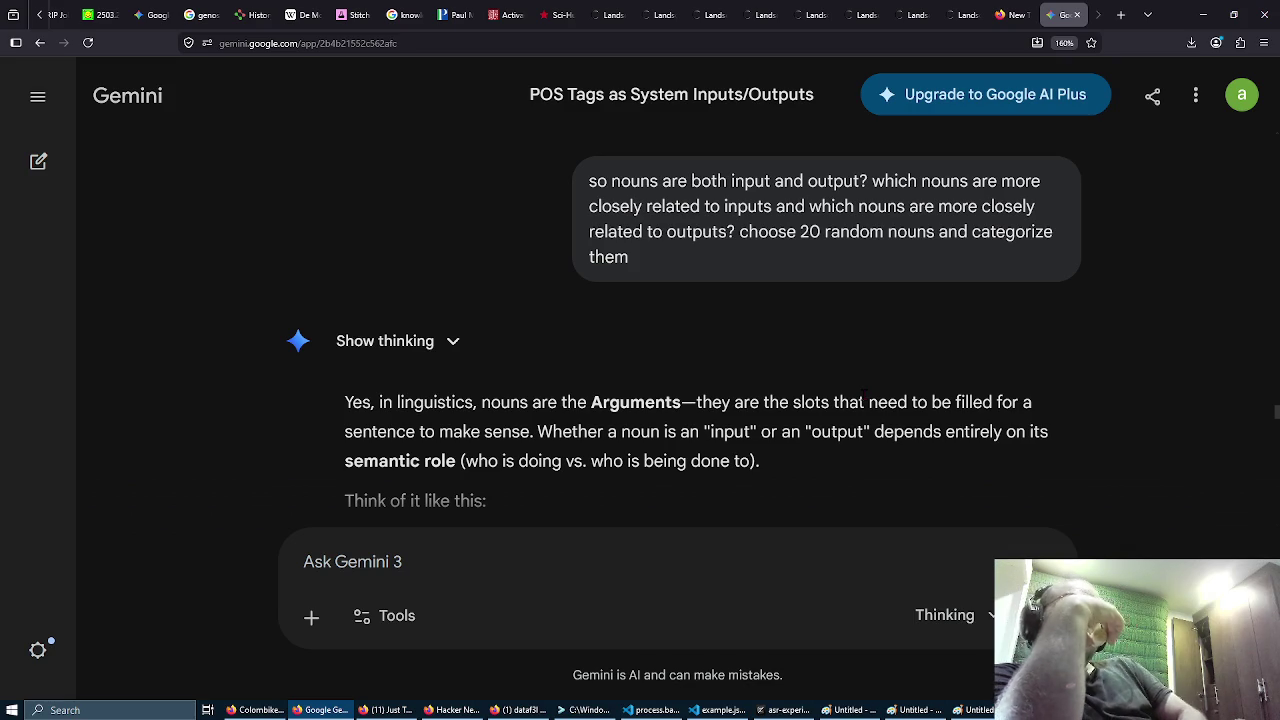
Step: Ask Gemini for three random sentences by Russell, Kant and Nietzsche with their nouns analysed
{"action": "scroll", "coordinate": [864, 395], "scroll_direction": "down", "scroll_amount": 2}
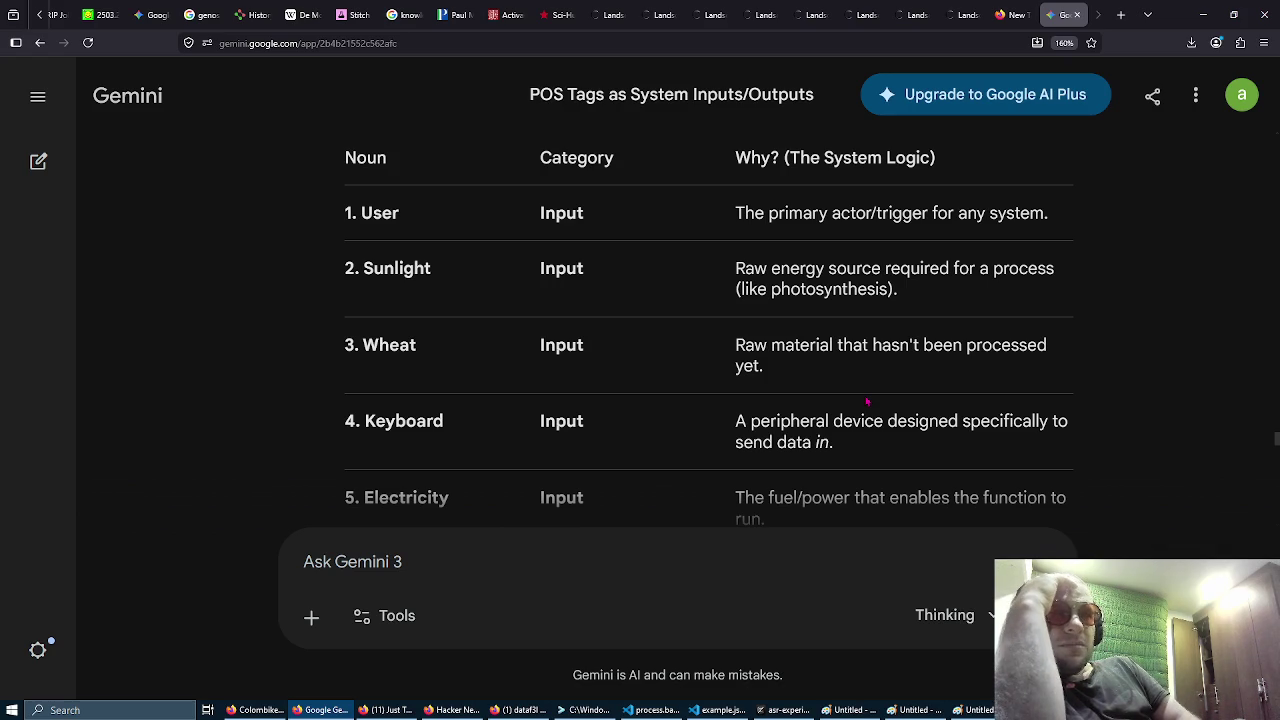
{"action": "scroll", "coordinate": [867, 401], "scroll_direction": "down", "scroll_amount": 1}
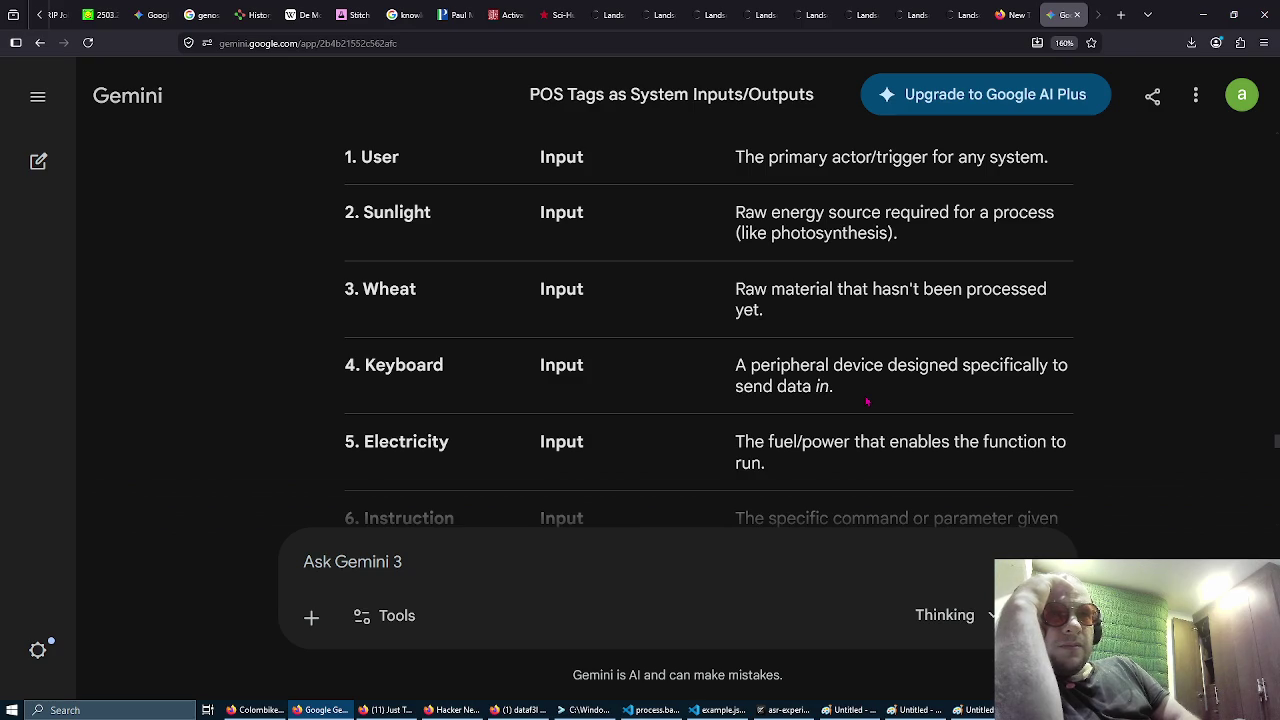
{"action": "scroll", "coordinate": [867, 401], "scroll_direction": "down", "scroll_amount": 5}
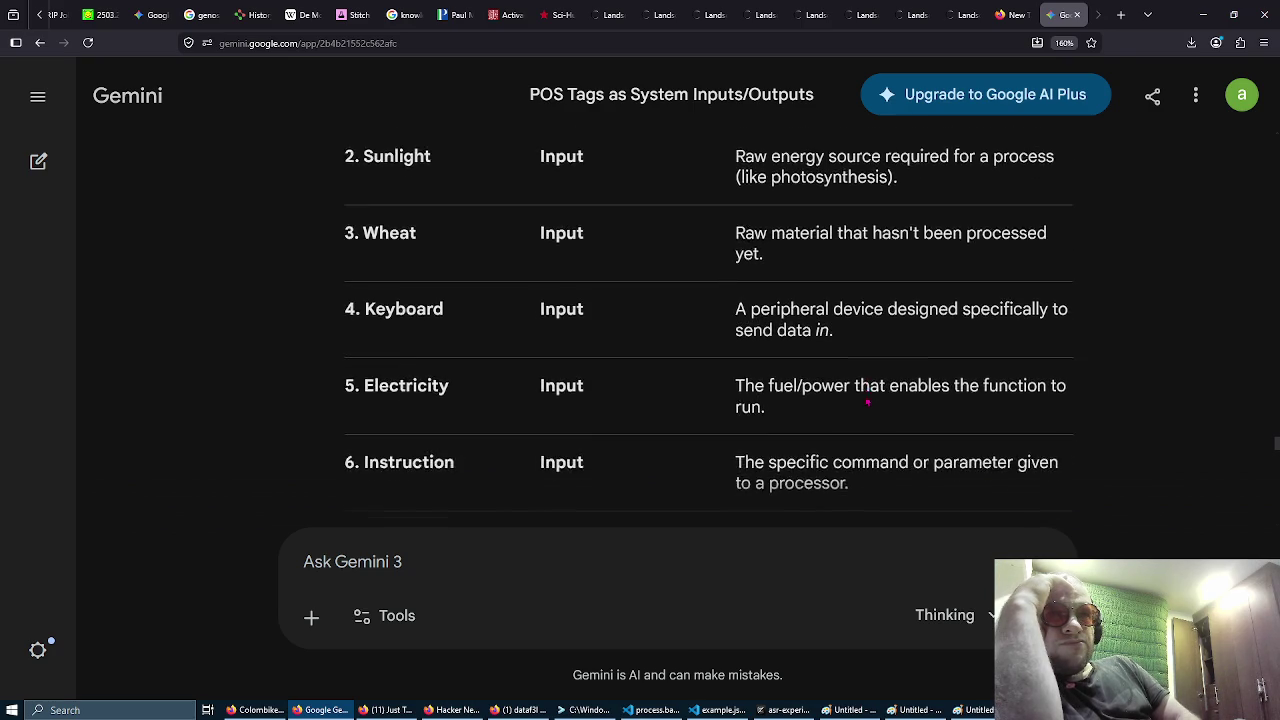
{"action": "scroll", "coordinate": [867, 401], "scroll_direction": "down", "scroll_amount": 5}
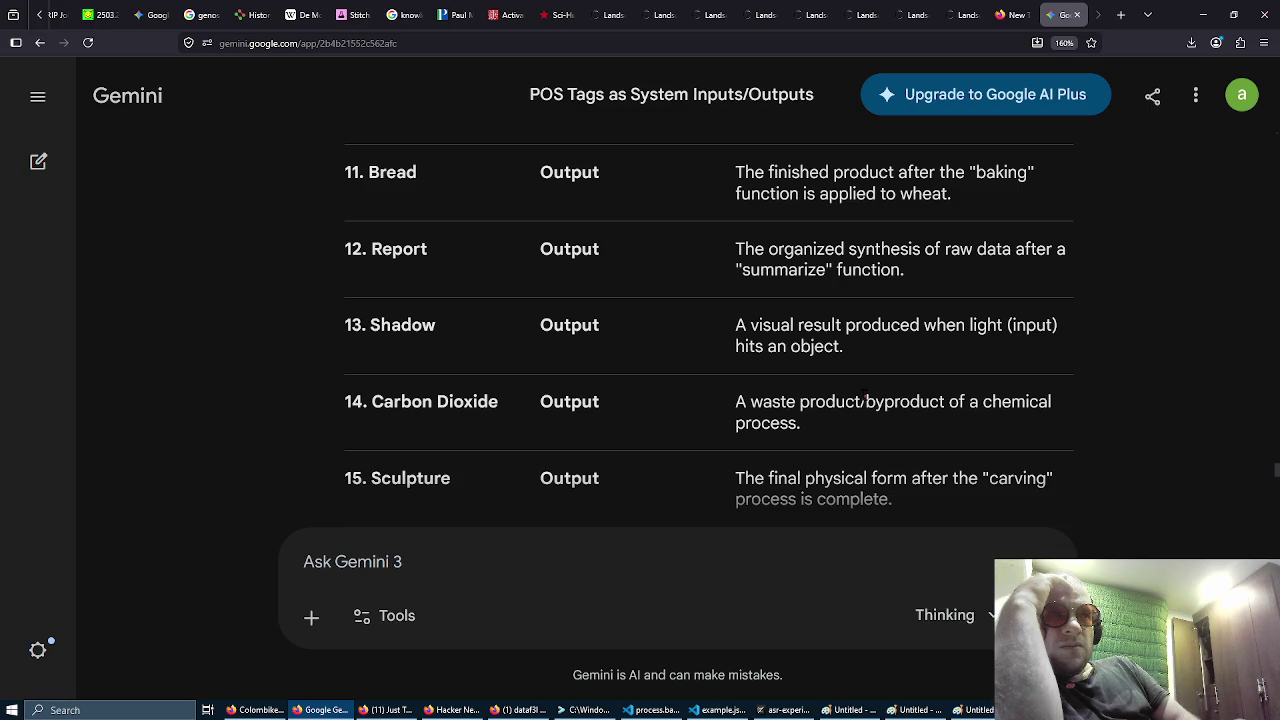
{"action": "scroll", "coordinate": [863, 397], "scroll_direction": "down", "scroll_amount": 10}
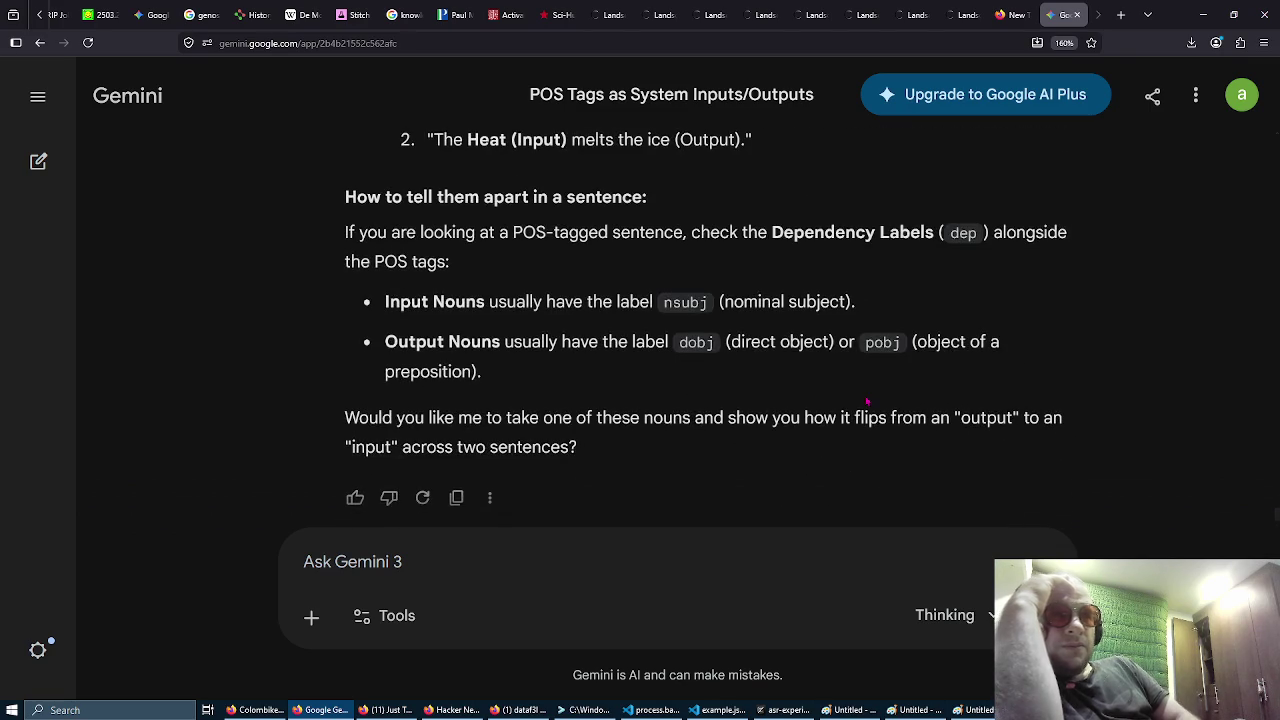
{"action": "left_click", "coordinate": [539, 556]}
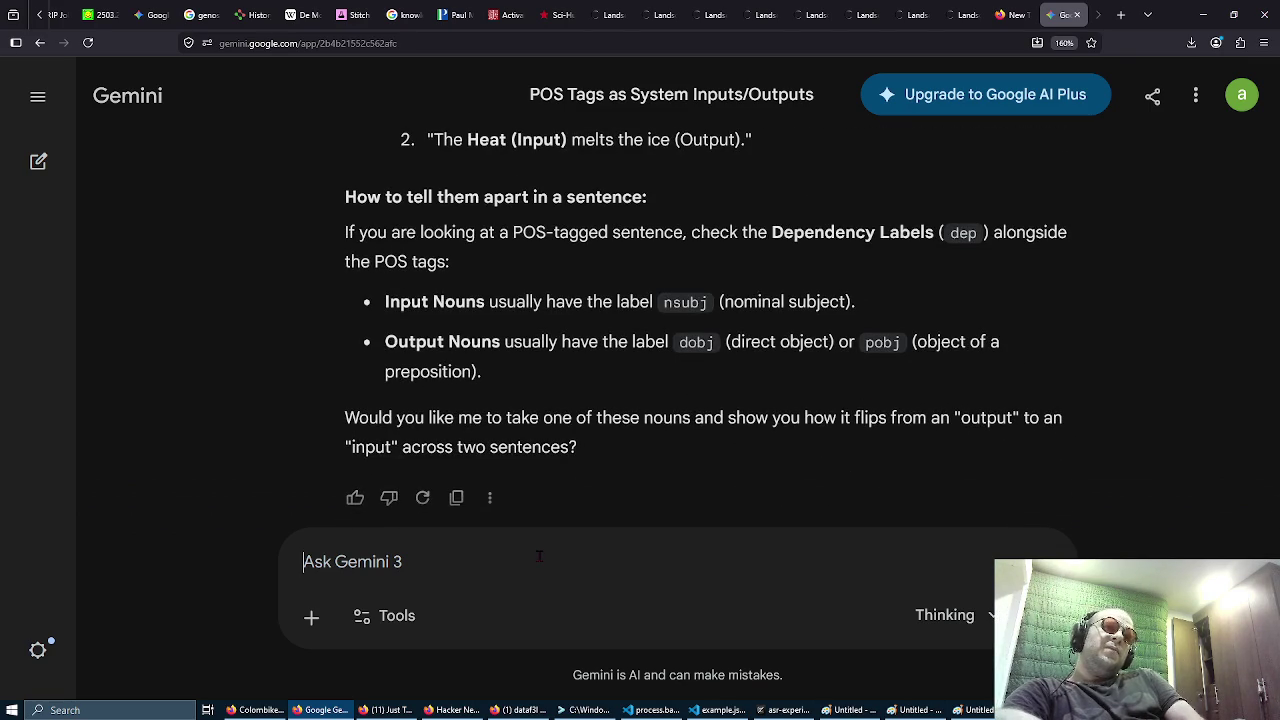
{"action": "type", "text": "ch"}
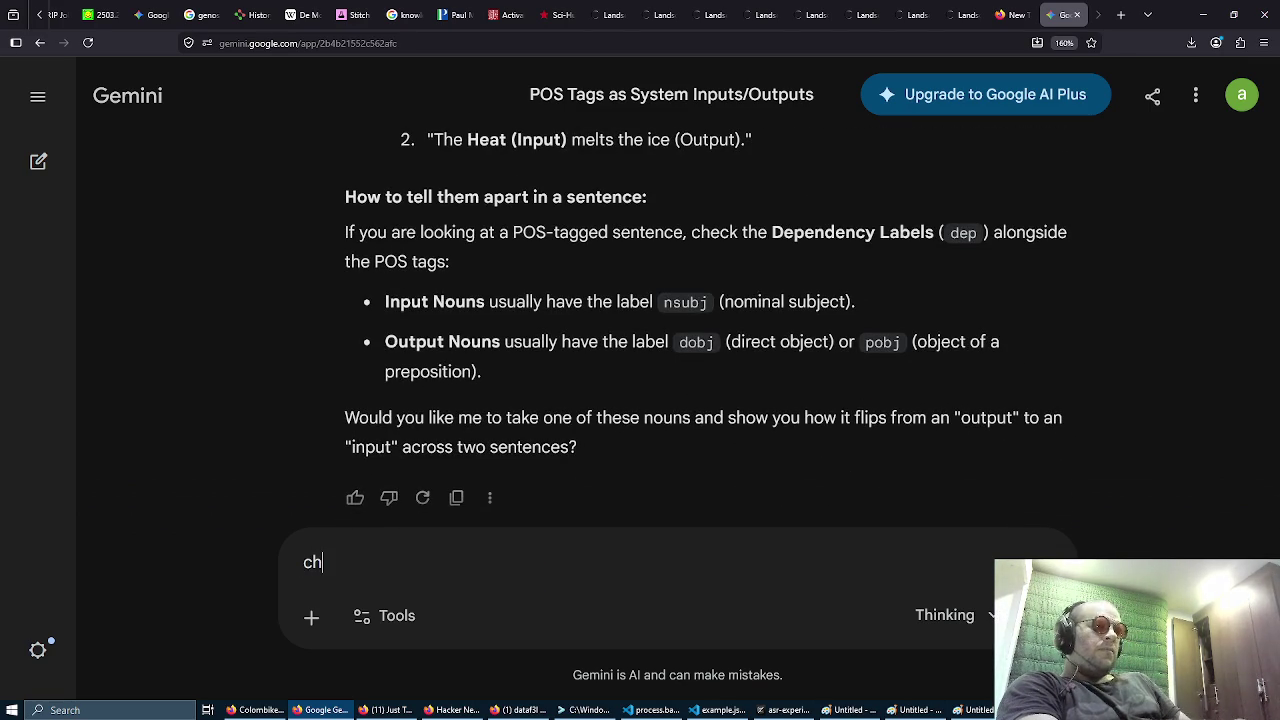
{"action": "key", "text": "BackSpace"}
{"action": "key", "text": "BackSpace"}
{"action": "type", "text": "choose 3 random sentences by russel, kant and nietzche and "}
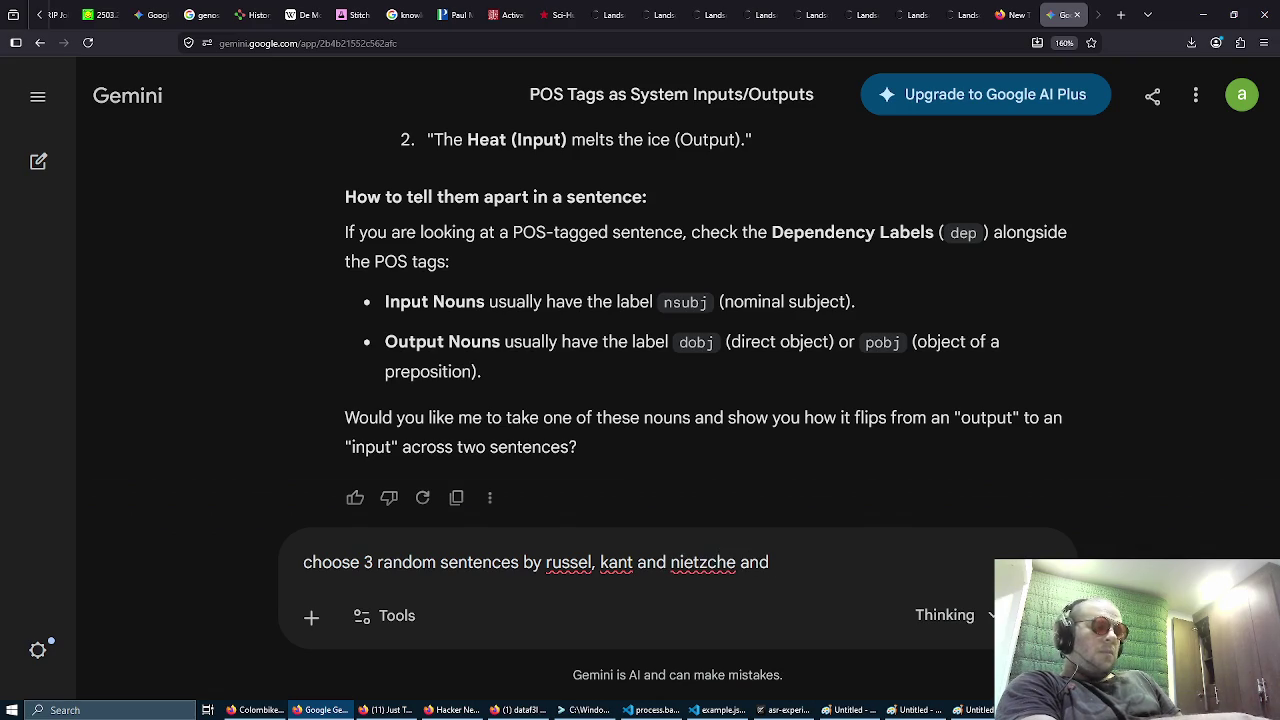
{"action": "type", "text": "analize the nouns in the sentence as inputs, outputs"}
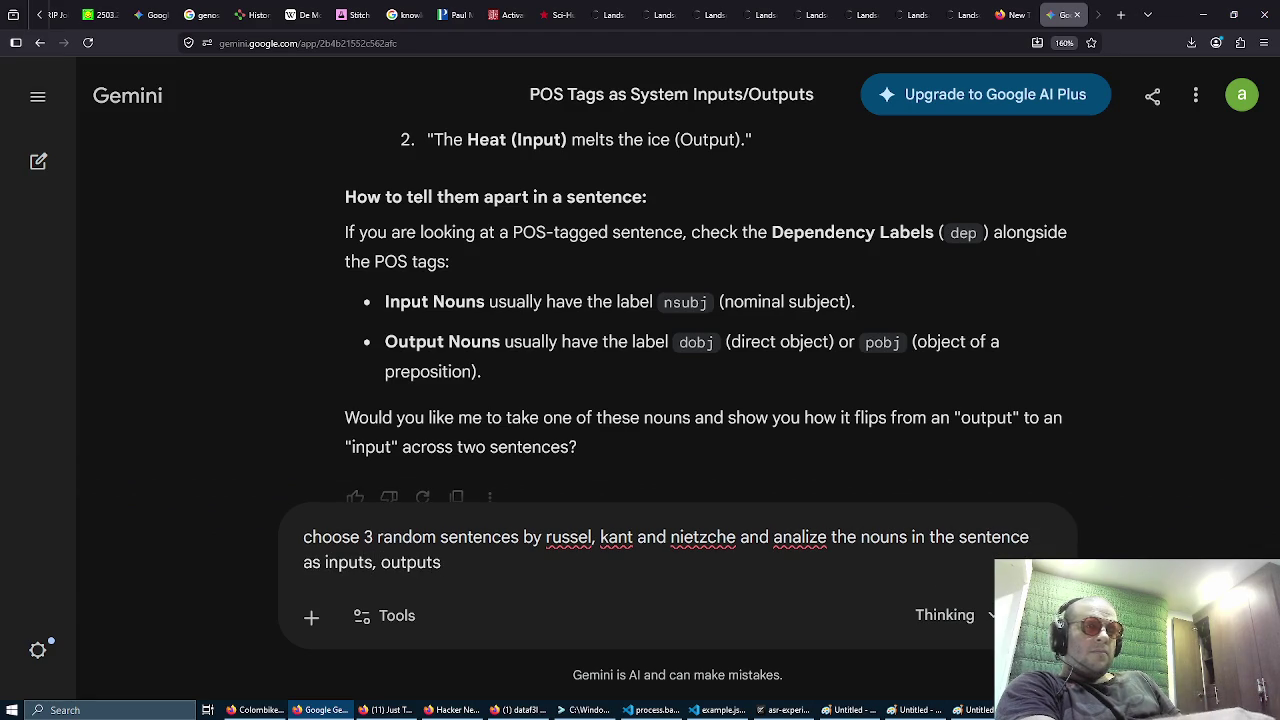
{"action": "type", "text": ", p"}
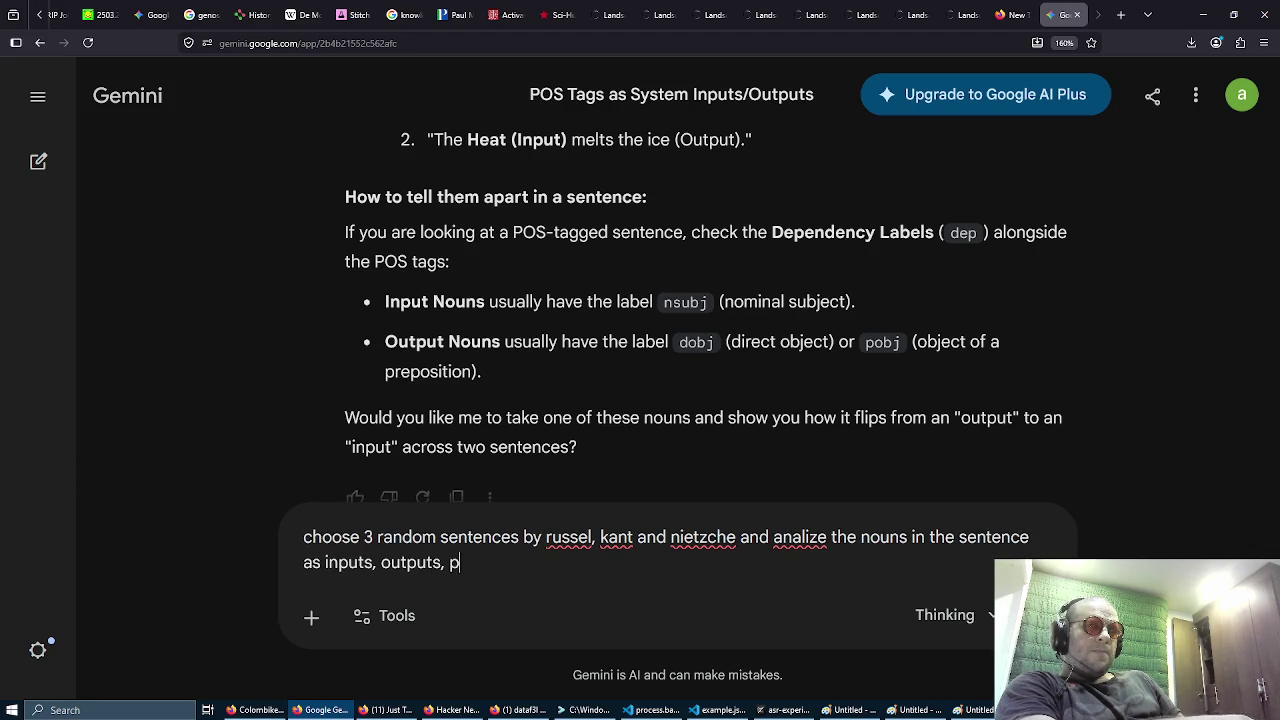
{"action": "type", "text": "rovide the full"}
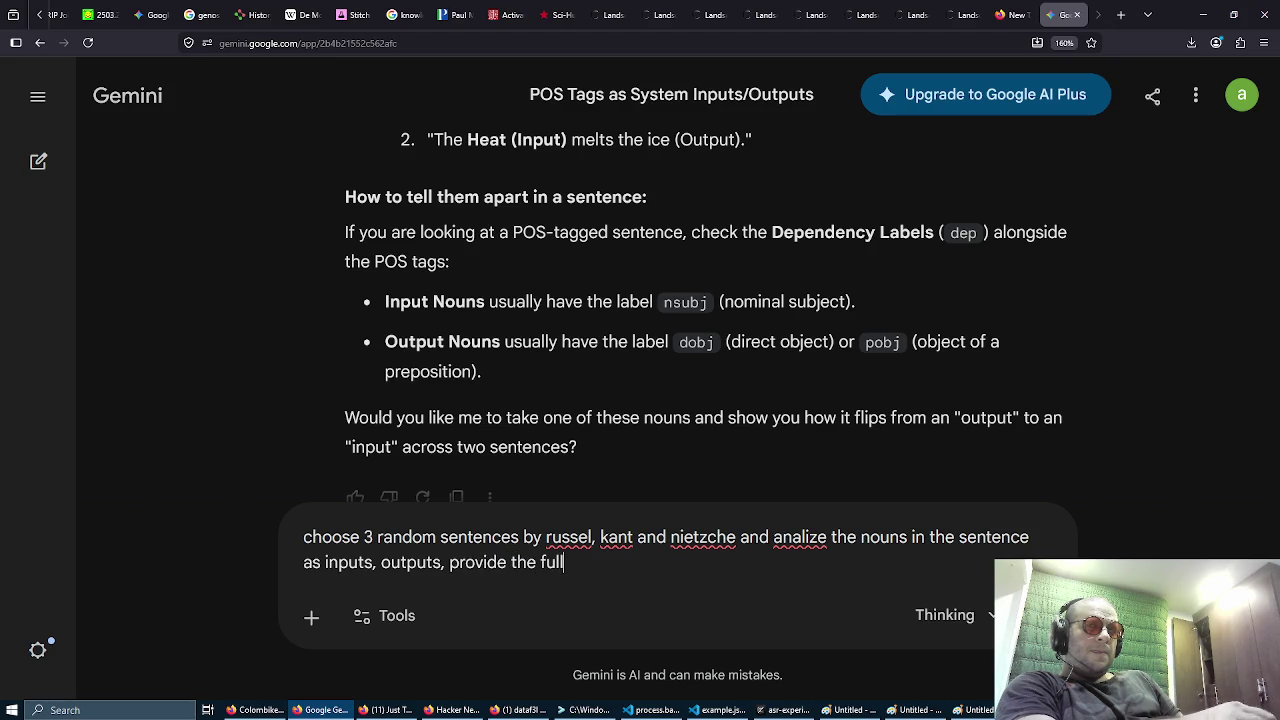
{"action": "type", "text": " sente"}
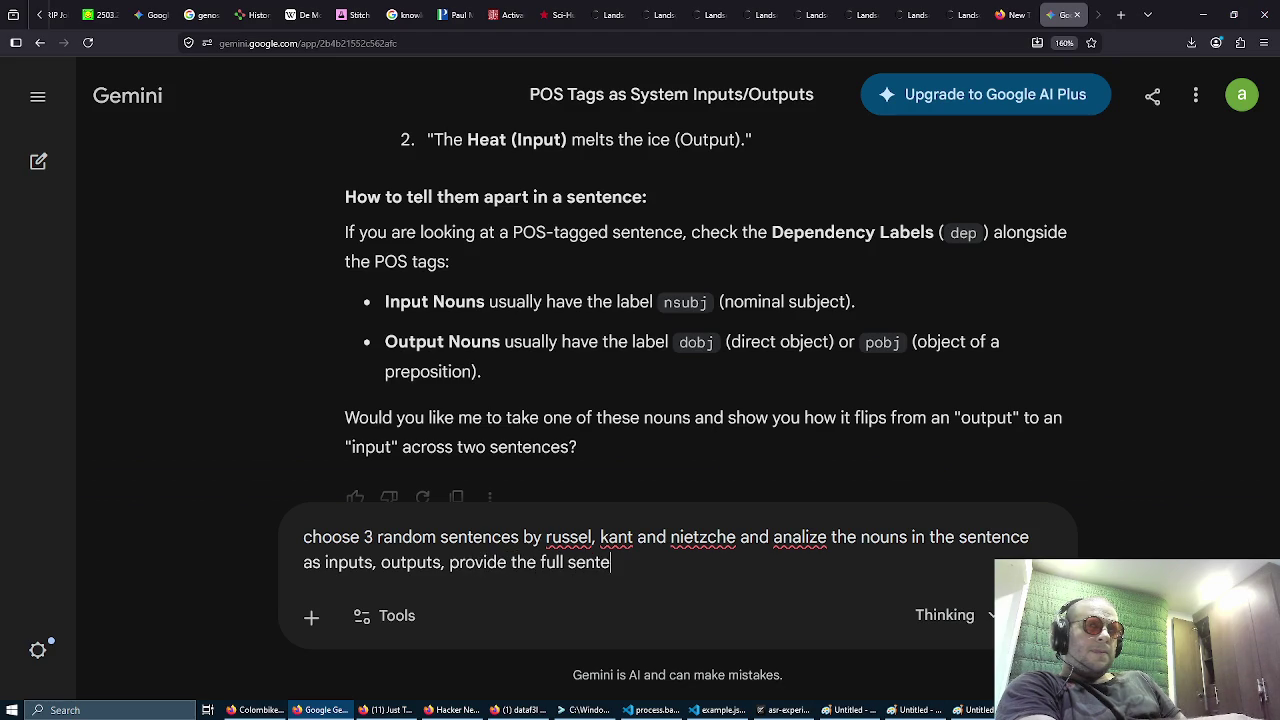
{"action": "type", "text": "nce, and the no"}
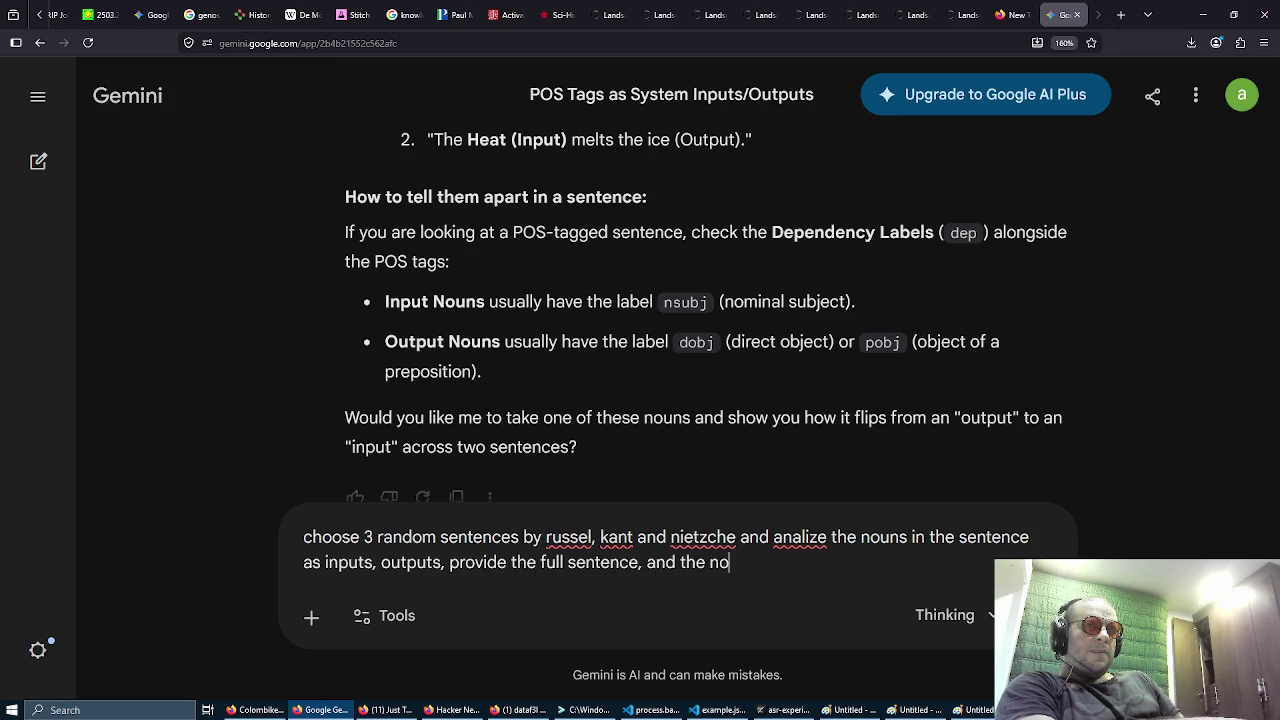
{"action": "type", "text": "uns, thanks"}
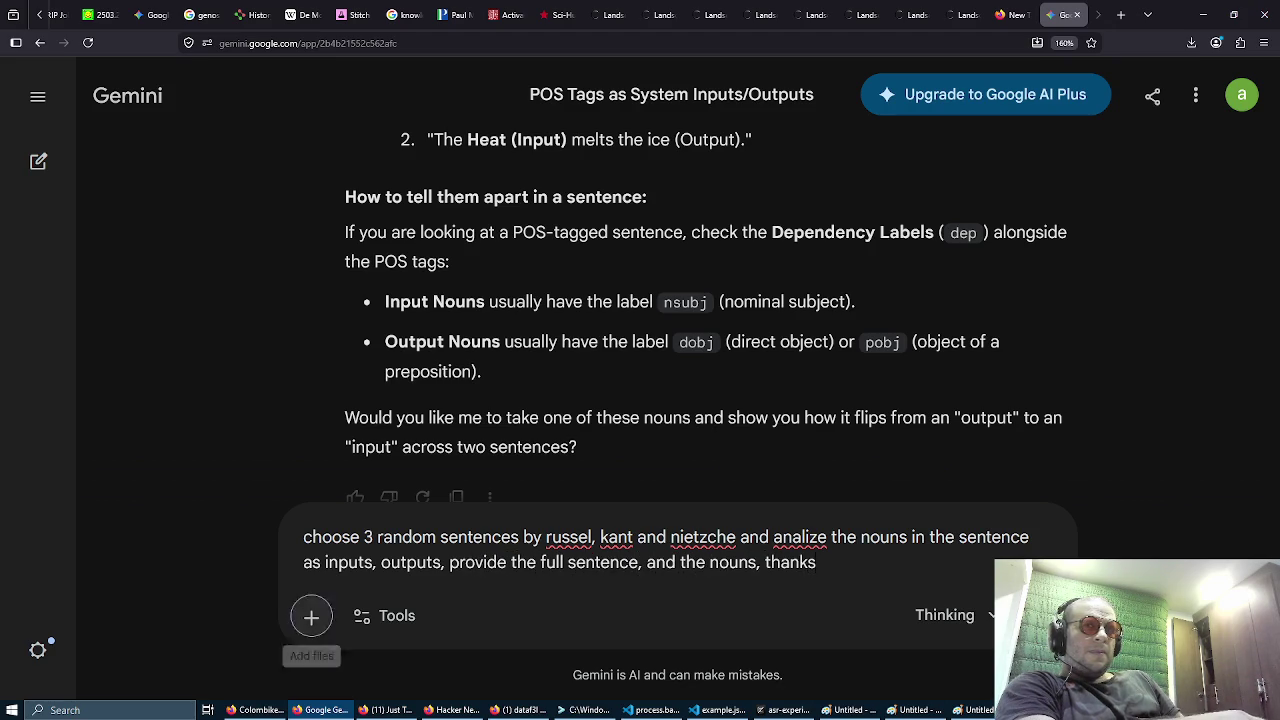
{"action": "key", "text": "Return"}
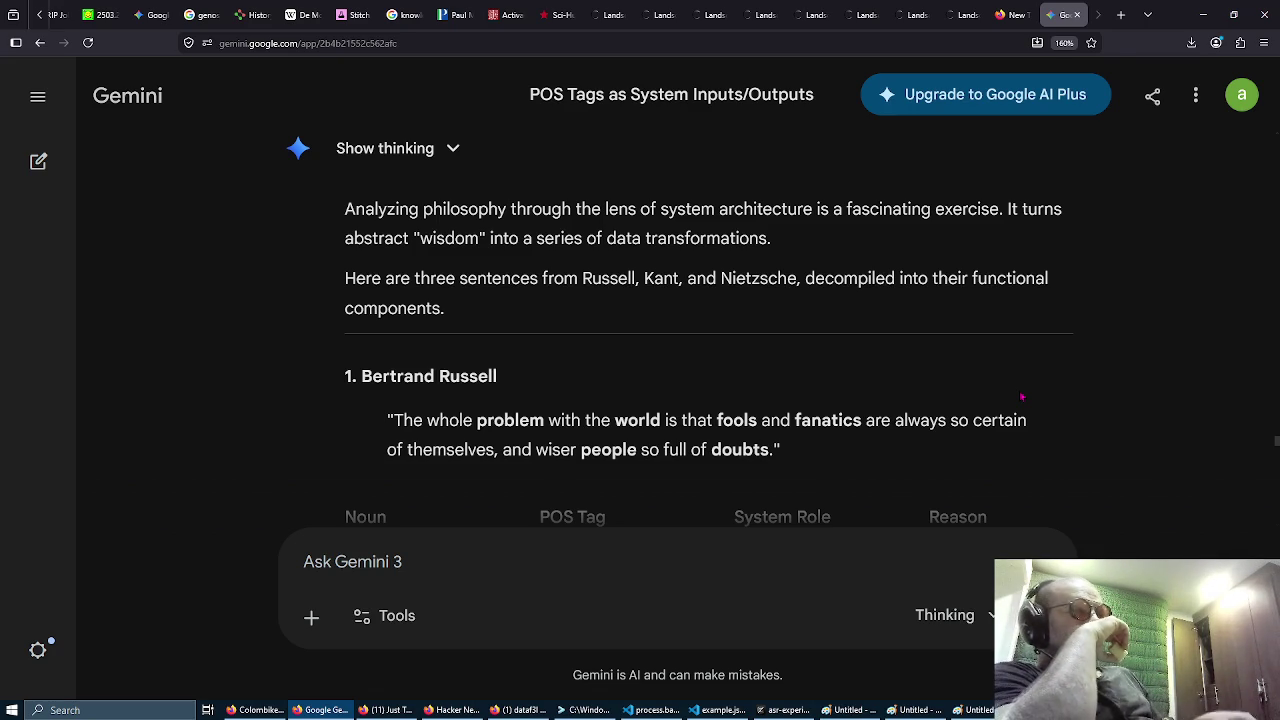
Step: Scroll through Gemini's Russell noun table (fools, fanatics, people as Input) down to the Kant section
{"action": "scroll", "coordinate": [1021, 397], "scroll_direction": "down", "scroll_amount": 1}
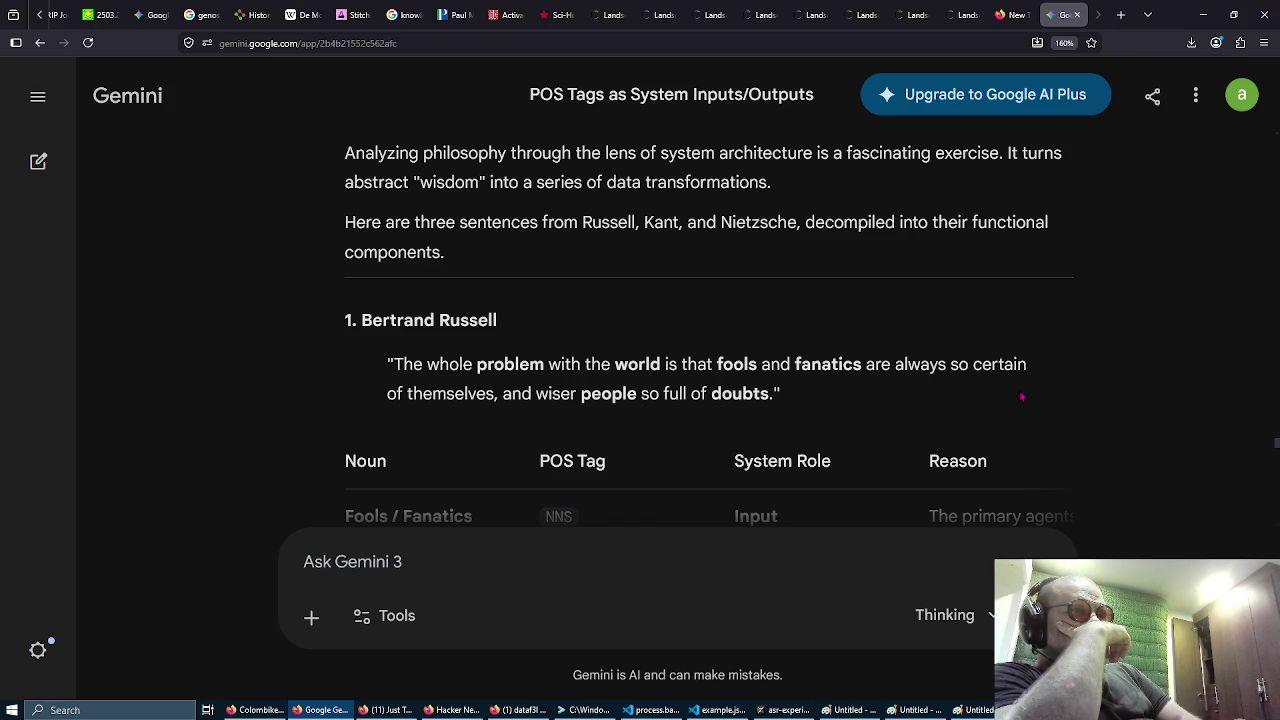
{"action": "scroll", "coordinate": [1021, 397], "scroll_direction": "down", "scroll_amount": 3}
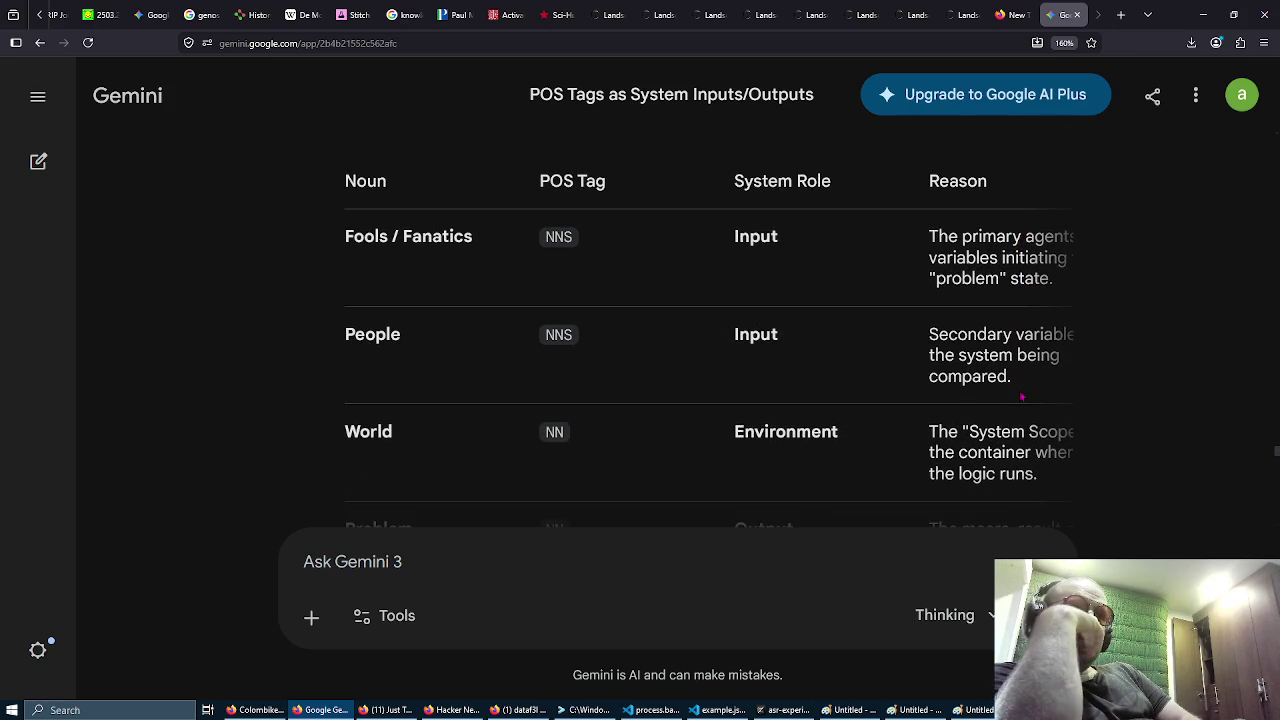
{"action": "scroll", "coordinate": [1021, 397], "scroll_direction": "down", "scroll_amount": 1}
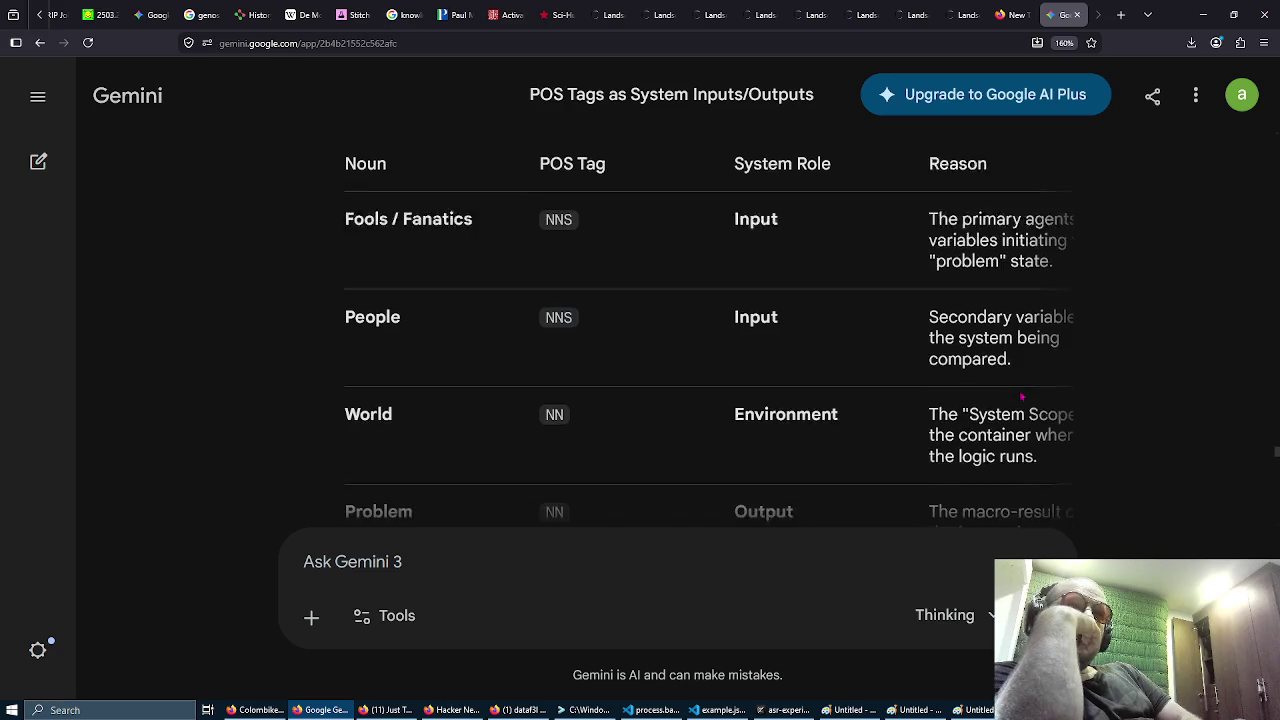
{"action": "scroll", "coordinate": [1021, 396], "scroll_direction": "down", "scroll_amount": 3}
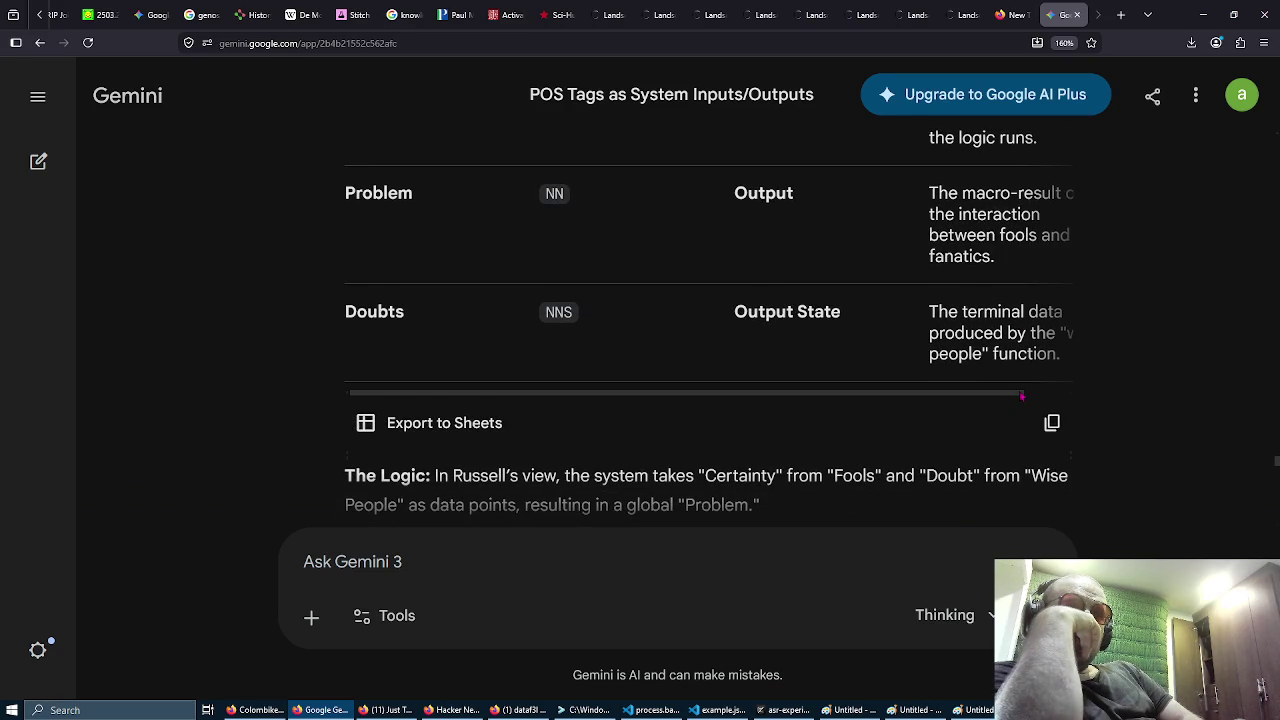
{"action": "scroll", "coordinate": [1021, 397], "scroll_direction": "down", "scroll_amount": 4}
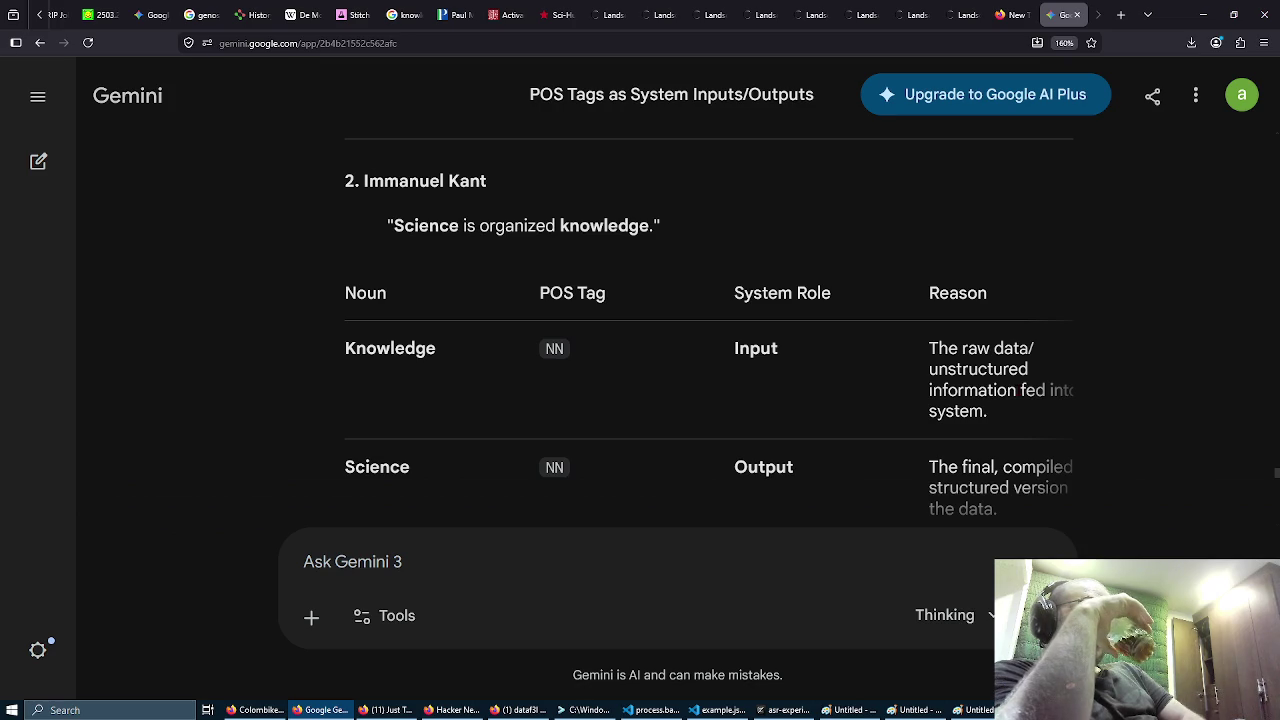
{"action": "scroll", "coordinate": [1021, 397], "scroll_direction": "down", "scroll_amount": 1}
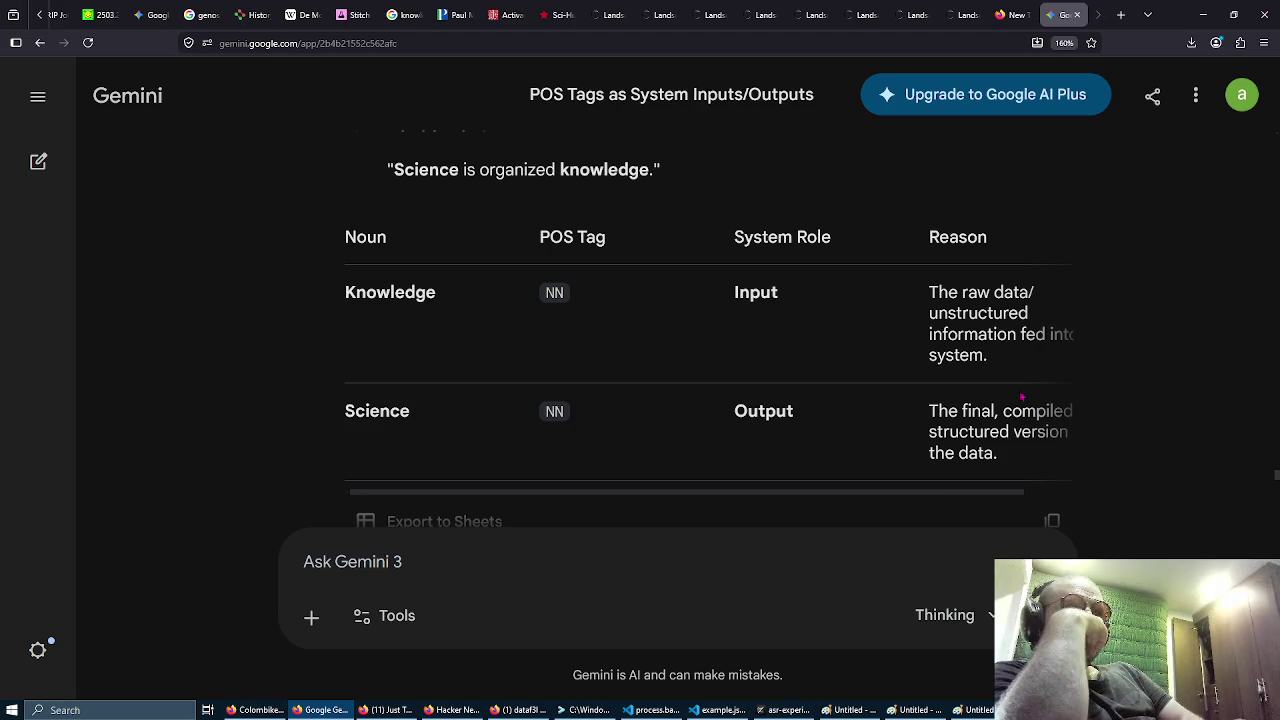
{"action": "scroll", "coordinate": [1021, 397], "scroll_direction": "down", "scroll_amount": 4}
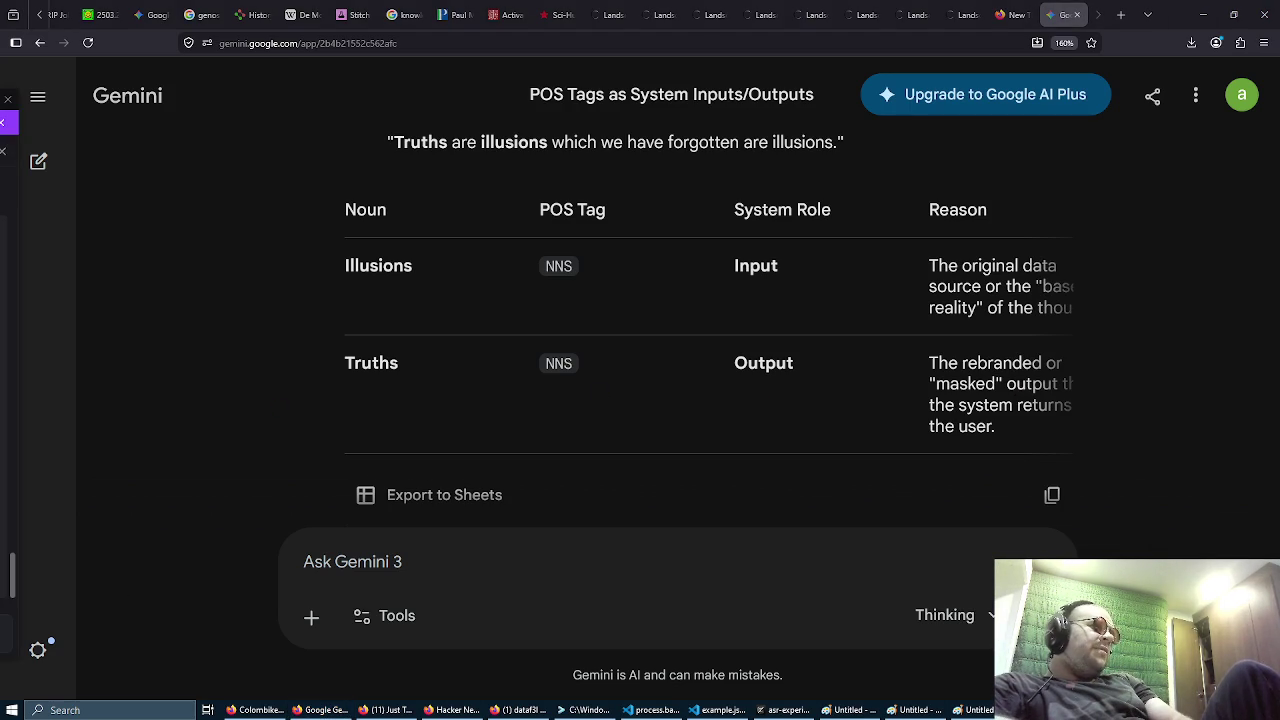
Step: Scroll back up through the Nietzsche table, then switch to the Discord window with the diagram
{"action": "scroll", "coordinate": [8, 400], "scroll_direction": "up", "scroll_amount": 1}
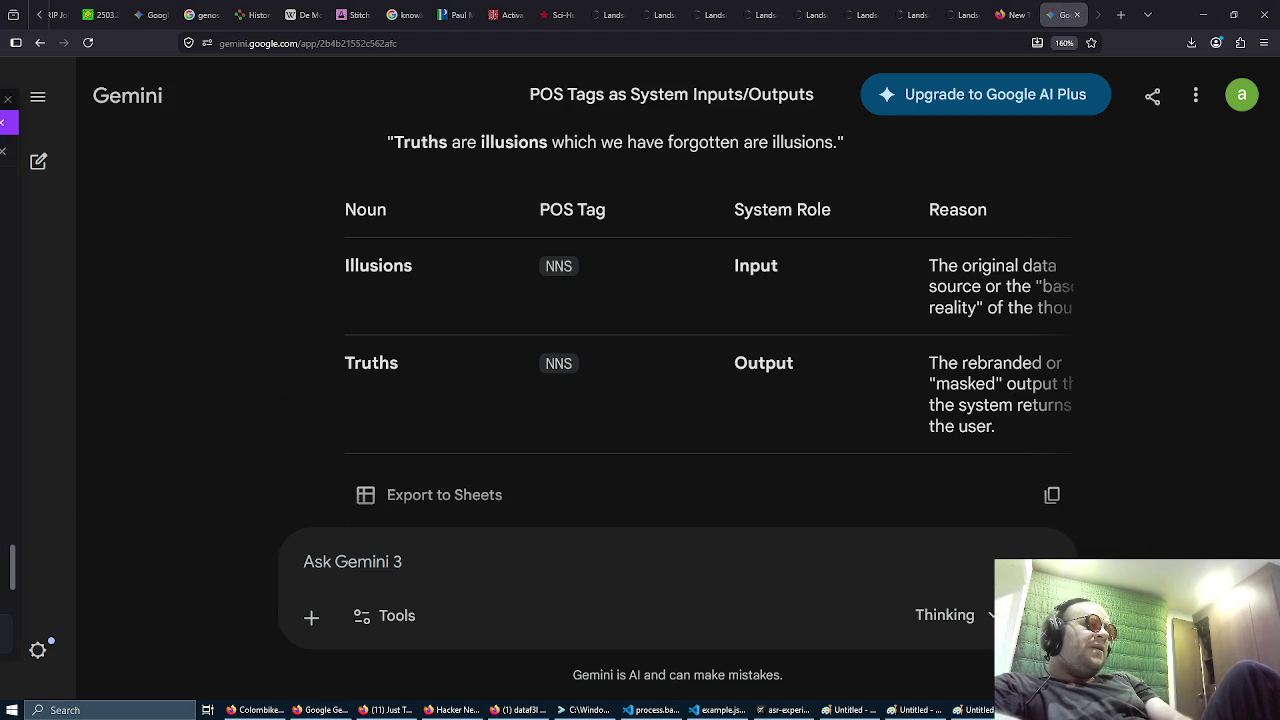
{"action": "scroll", "coordinate": [8, 400], "scroll_direction": "up", "scroll_amount": 2}
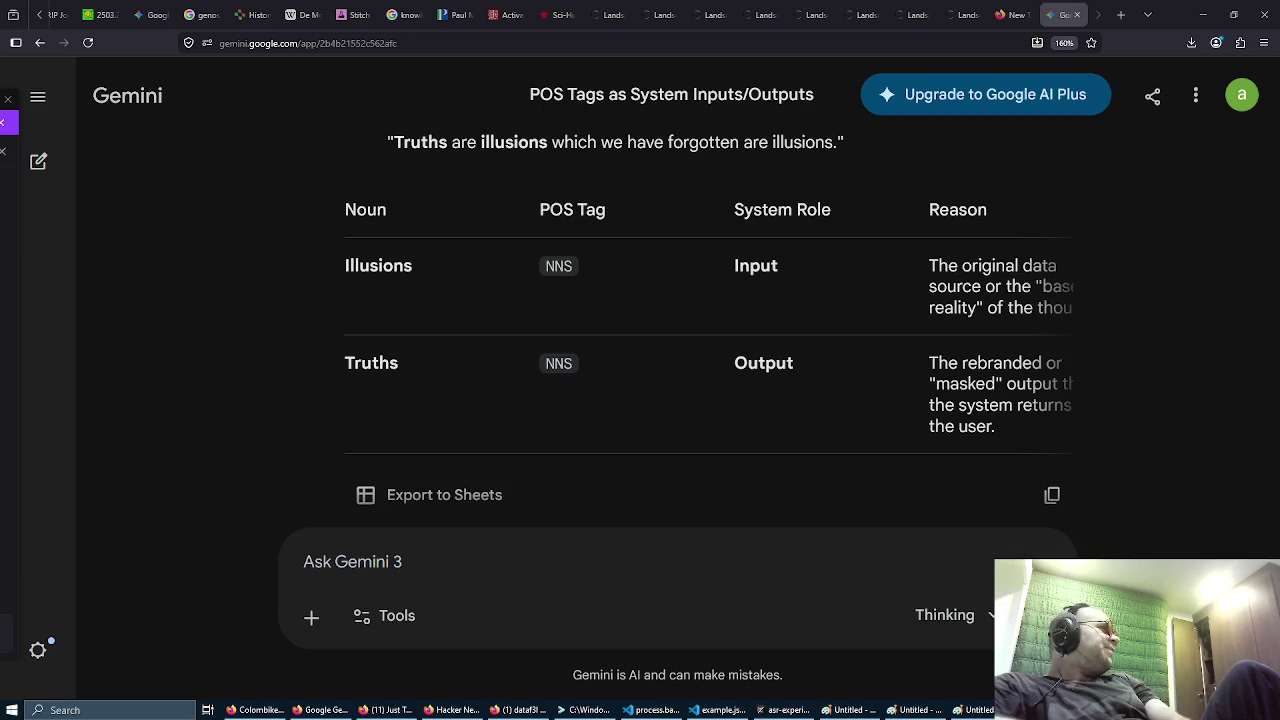
{"action": "scroll", "coordinate": [10, 400], "scroll_direction": "up", "scroll_amount": 2}
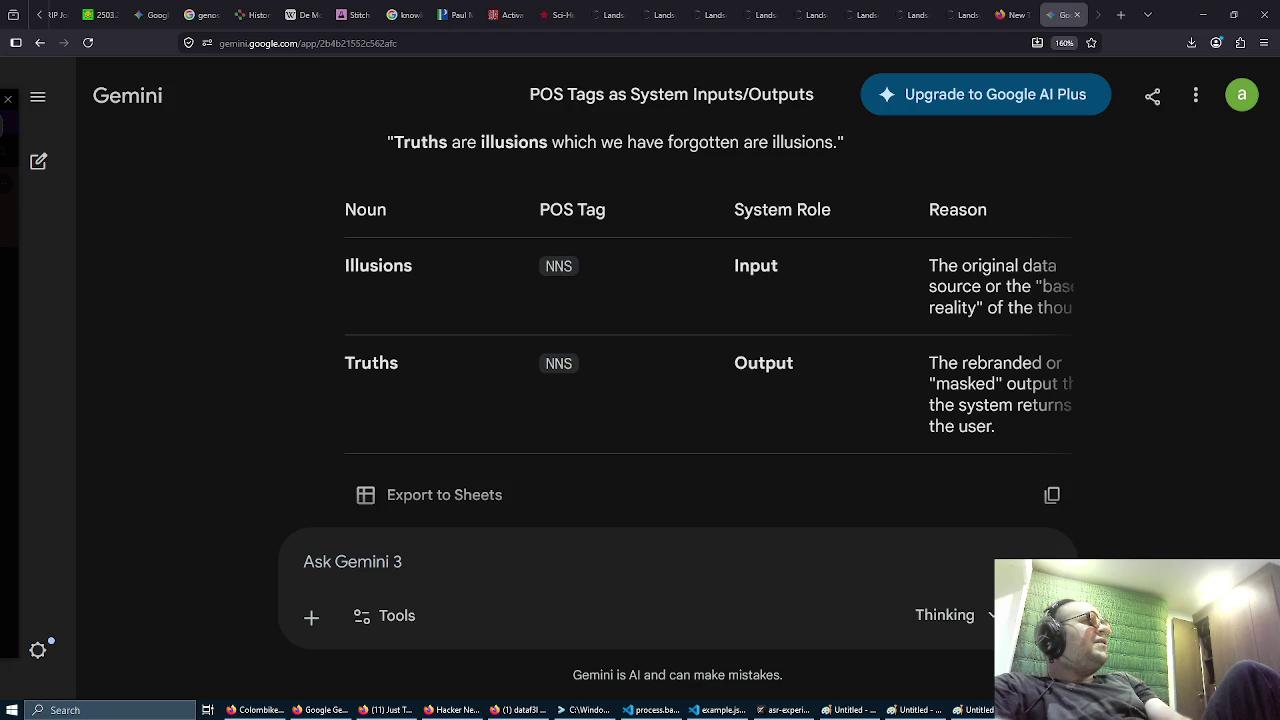
{"action": "key", "text": "alt+Tab"}
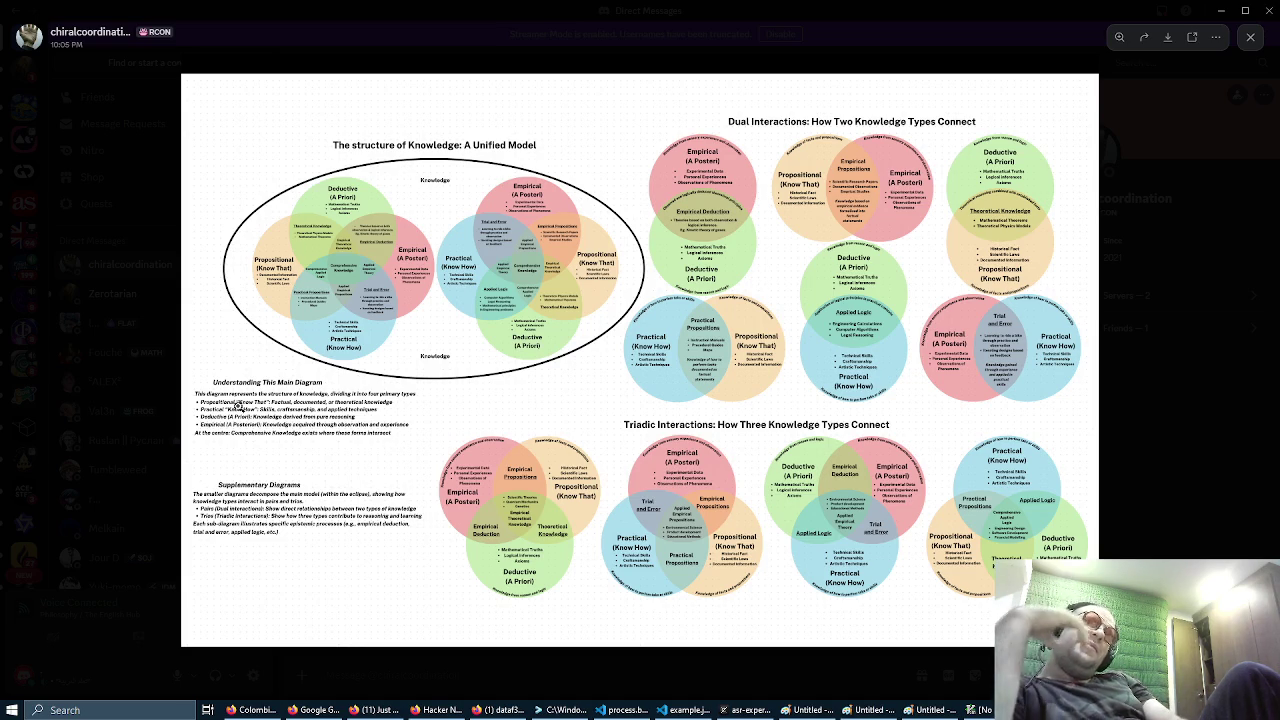
{"action": "left_click", "coordinate": [237, 406]}
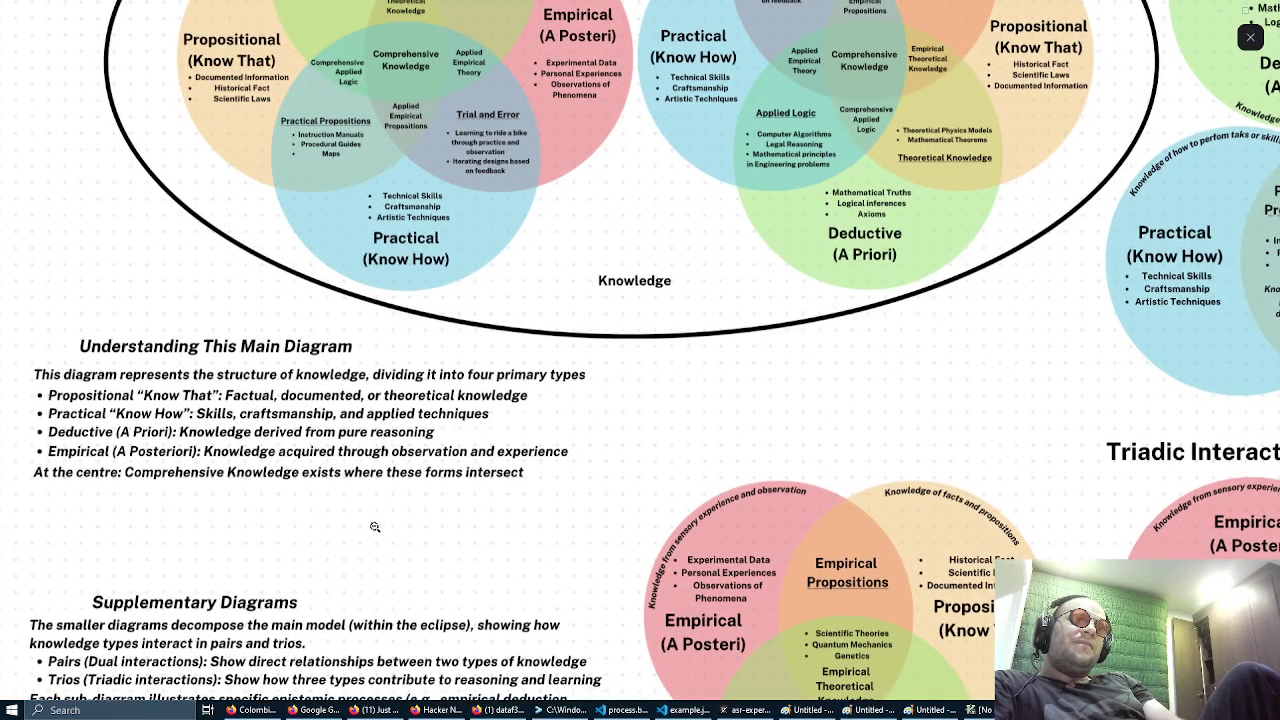
{"action": "right_click", "coordinate": [427, 423]}
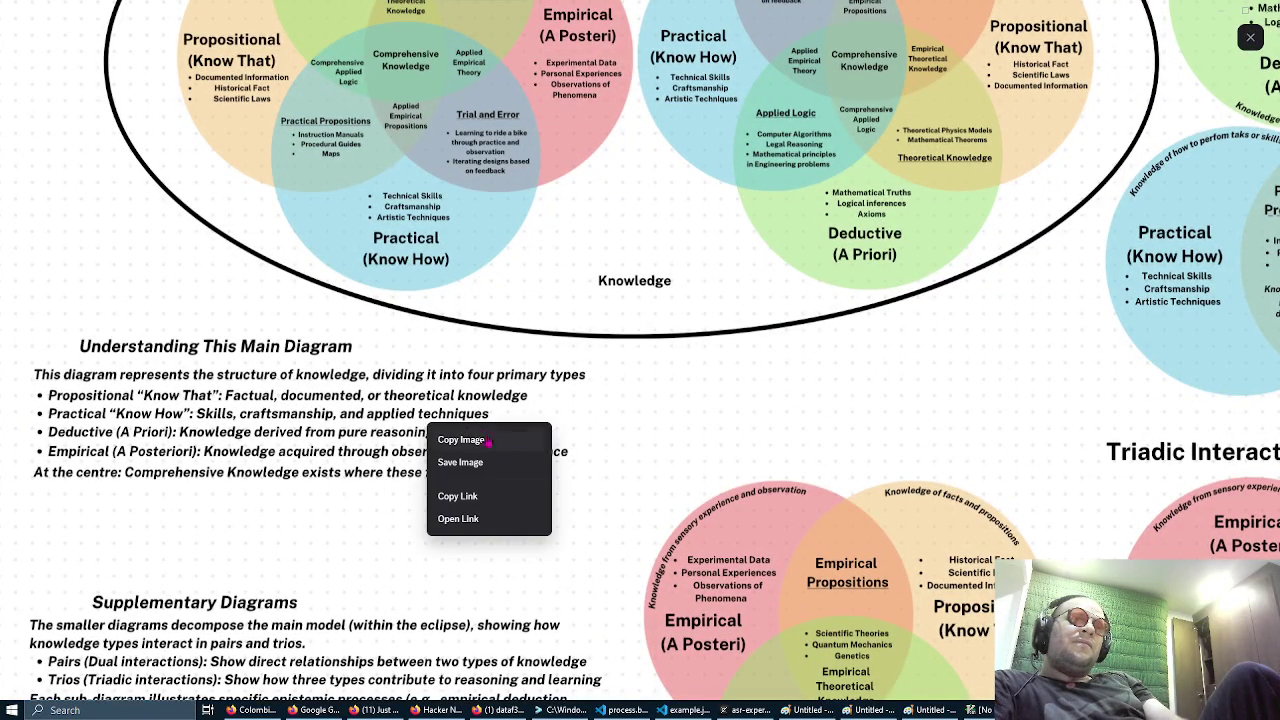
{"action": "left_click", "coordinate": [581, 393]}
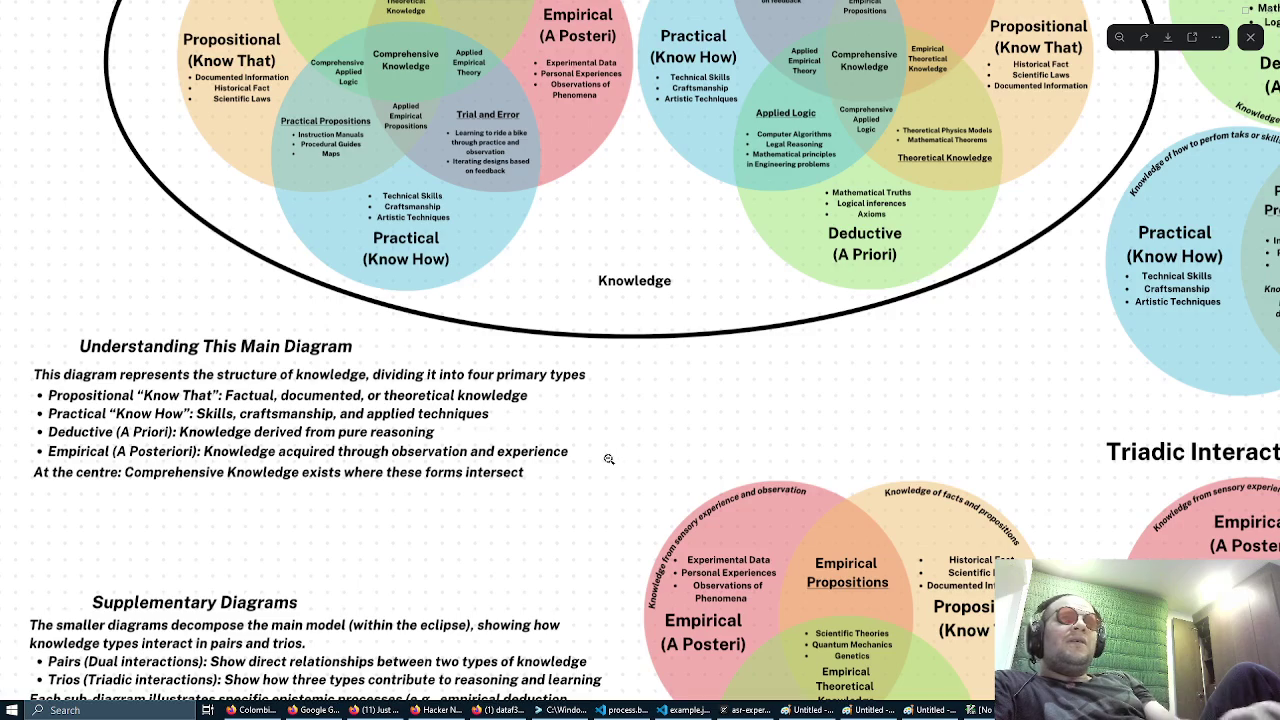
{"action": "scroll", "coordinate": [597, 406], "scroll_direction": "down", "scroll_amount": 5}
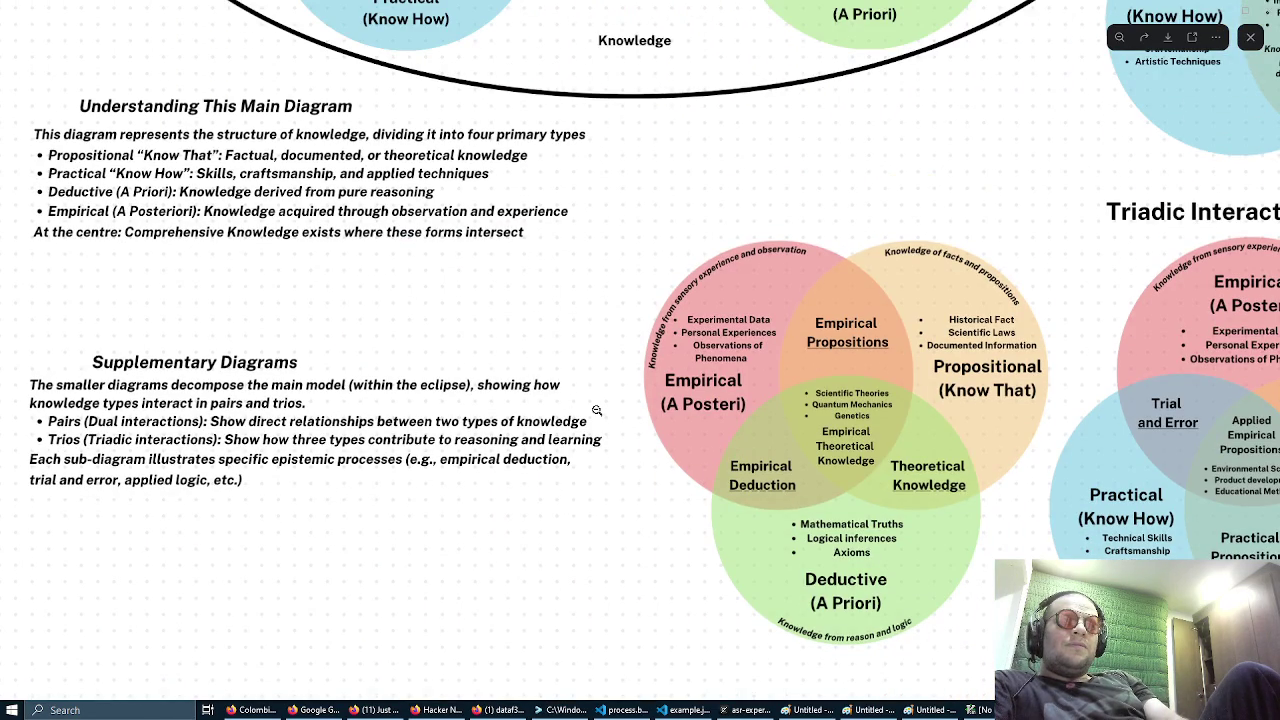
{"action": "scroll", "coordinate": [581, 331], "scroll_direction": "up", "scroll_amount": 3}
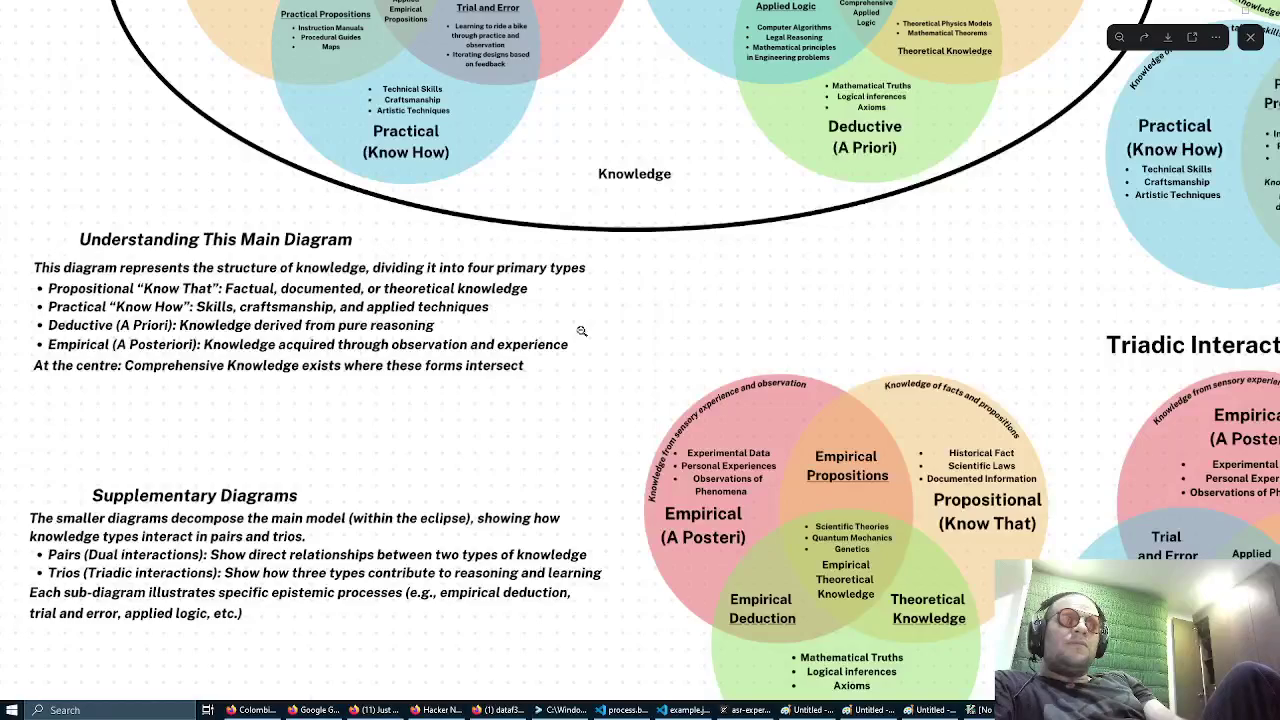
{"action": "scroll", "coordinate": [581, 331], "scroll_direction": "up", "scroll_amount": 8}
{"action": "scroll", "coordinate": [581, 331], "scroll_direction": "up", "scroll_amount": 3}
{"action": "scroll", "coordinate": [581, 331], "scroll_direction": "down", "scroll_amount": 2}
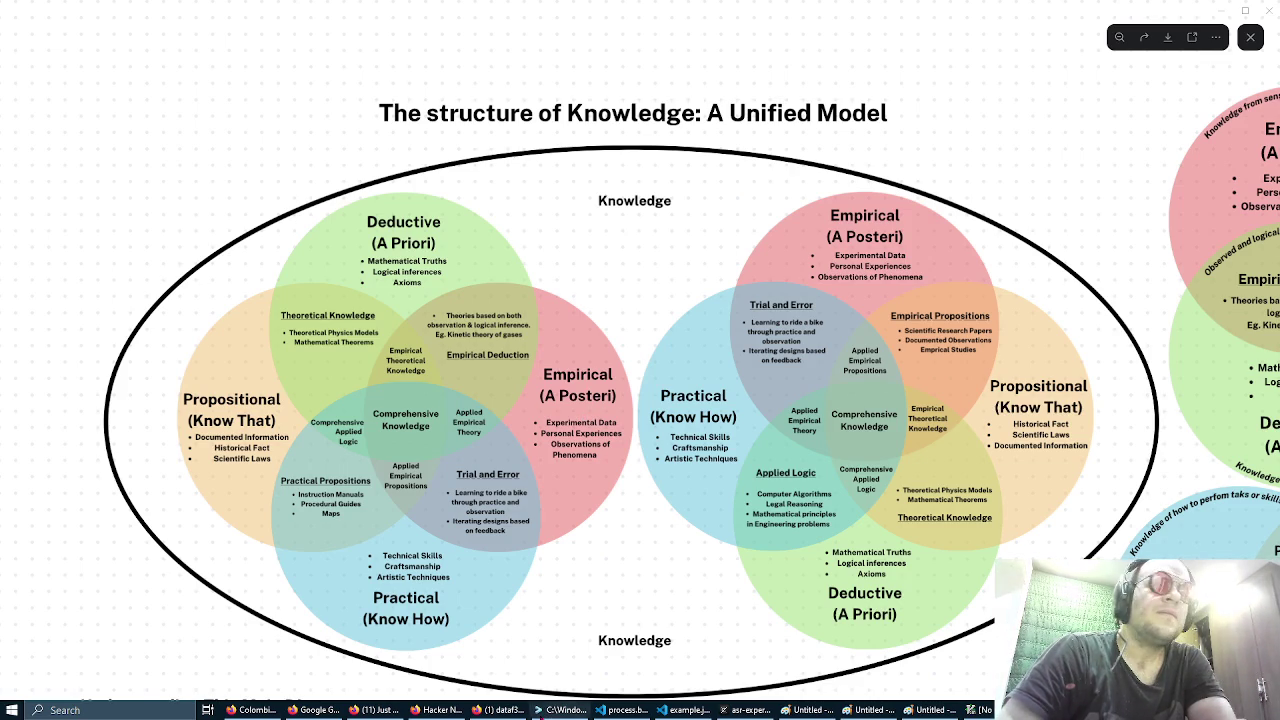
Step: Close the enlarged knowledge-structure diagram to get back to the Discord direct message
{"action": "key", "text": "alt+Tab"}
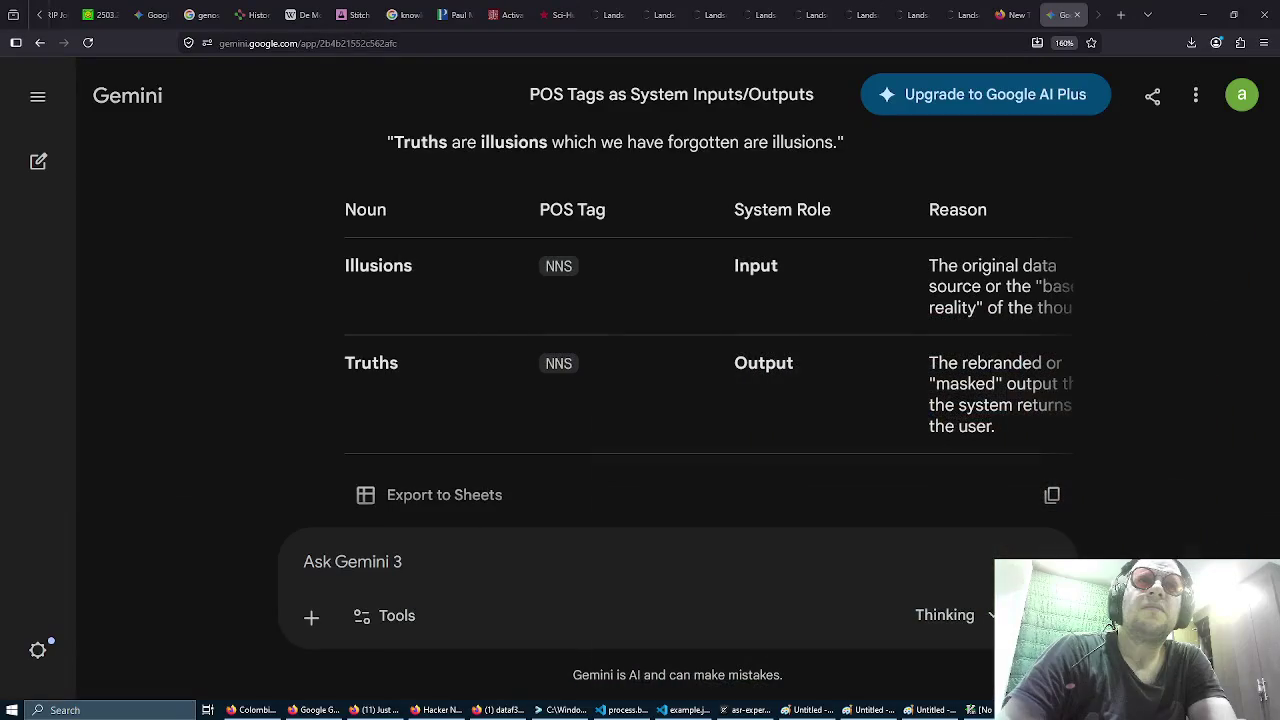
{"action": "key", "text": "alt+Tab"}
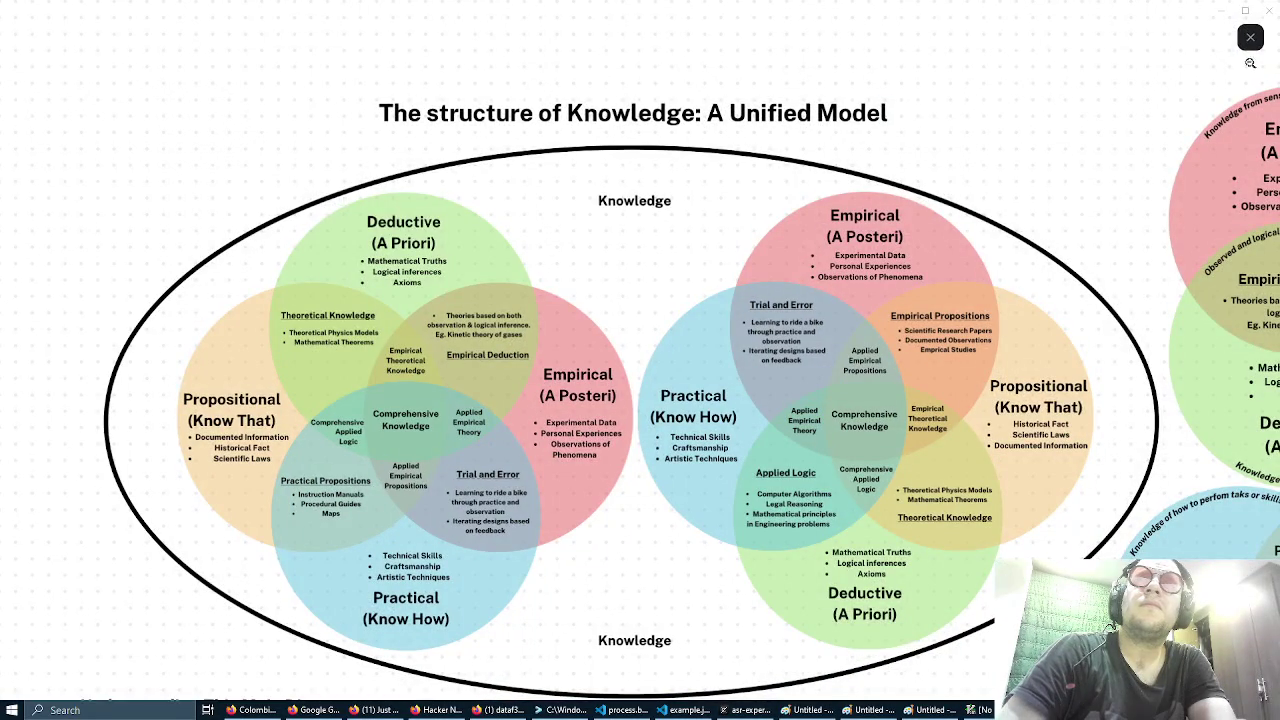
{"action": "left_click", "coordinate": [1250, 37]}
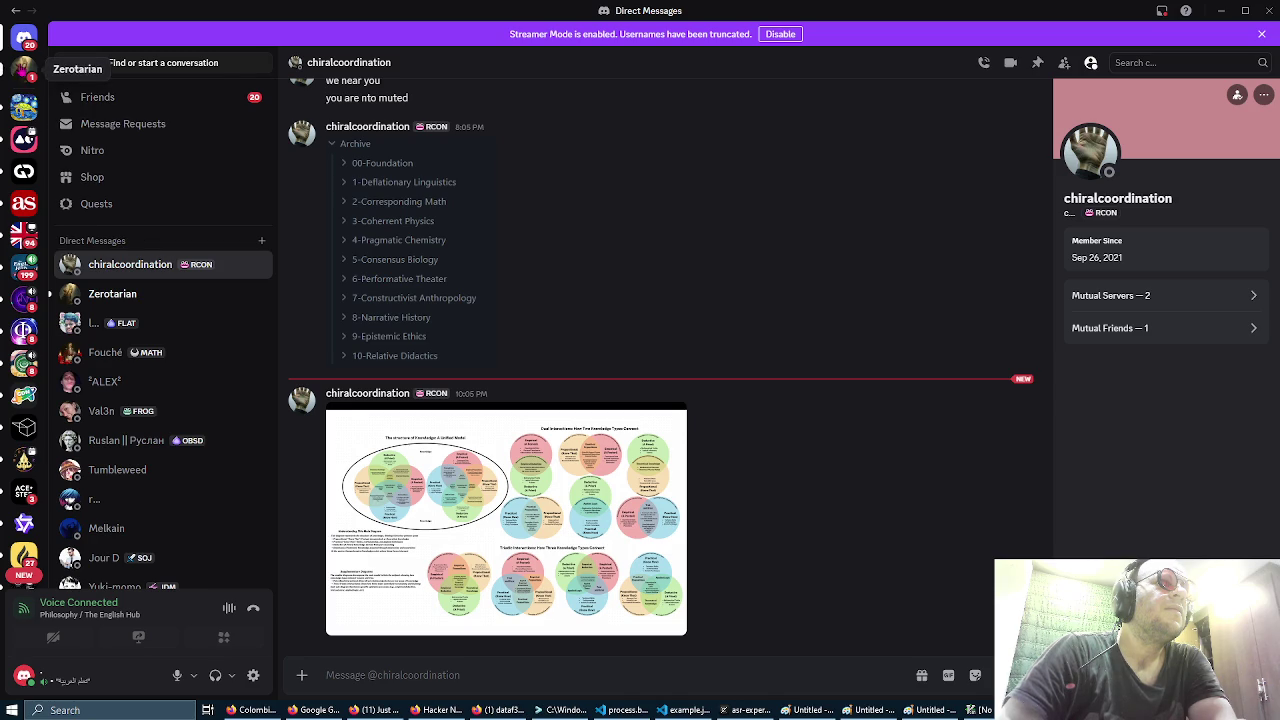
Step: Open The English Hub's Philosophy call, then move Discord aside and bring Gemini forward
{"action": "mouse_move", "coordinate": [24, 236]}
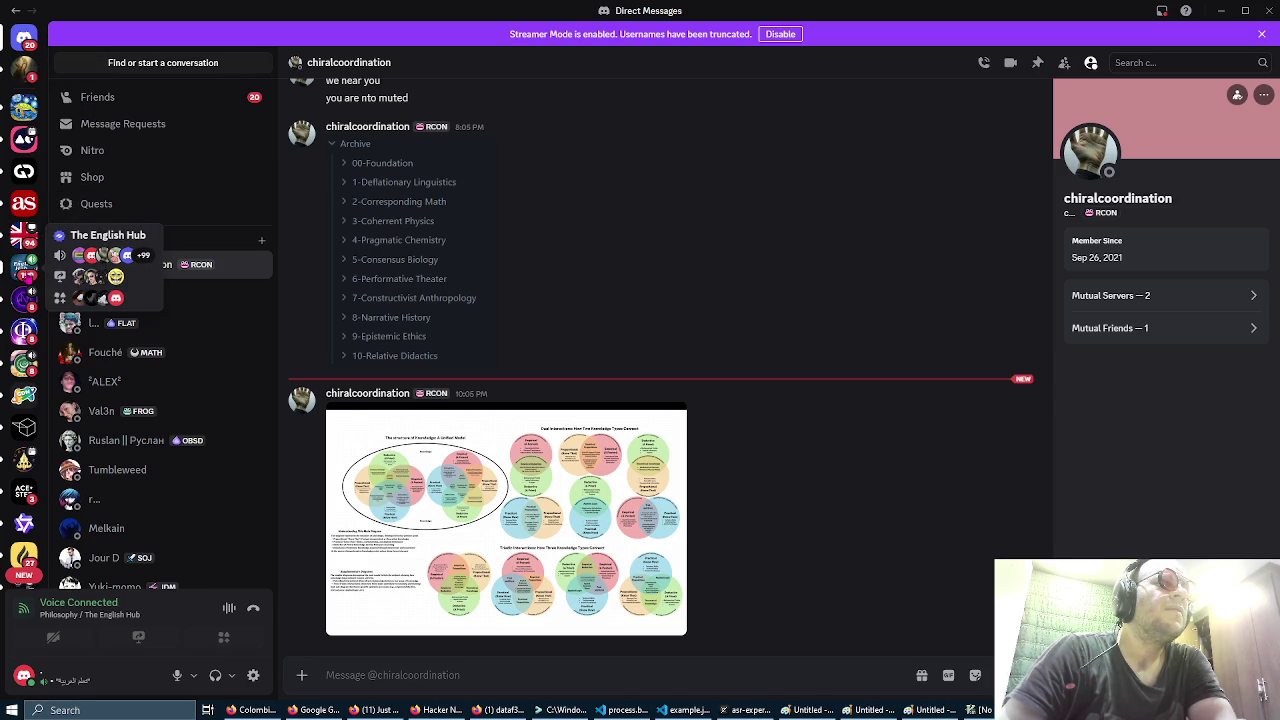
{"action": "left_click", "coordinate": [24, 236]}
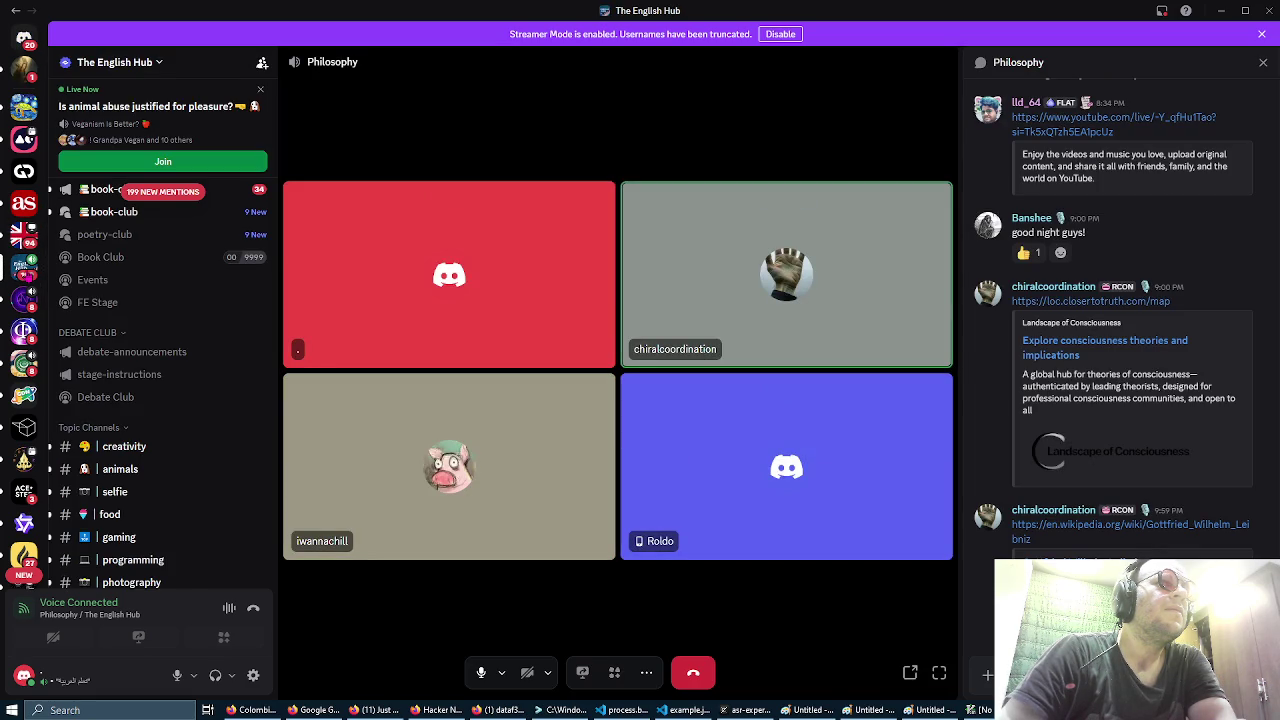
{"action": "scroll", "coordinate": [158, 300], "scroll_direction": "down", "scroll_amount": 4}
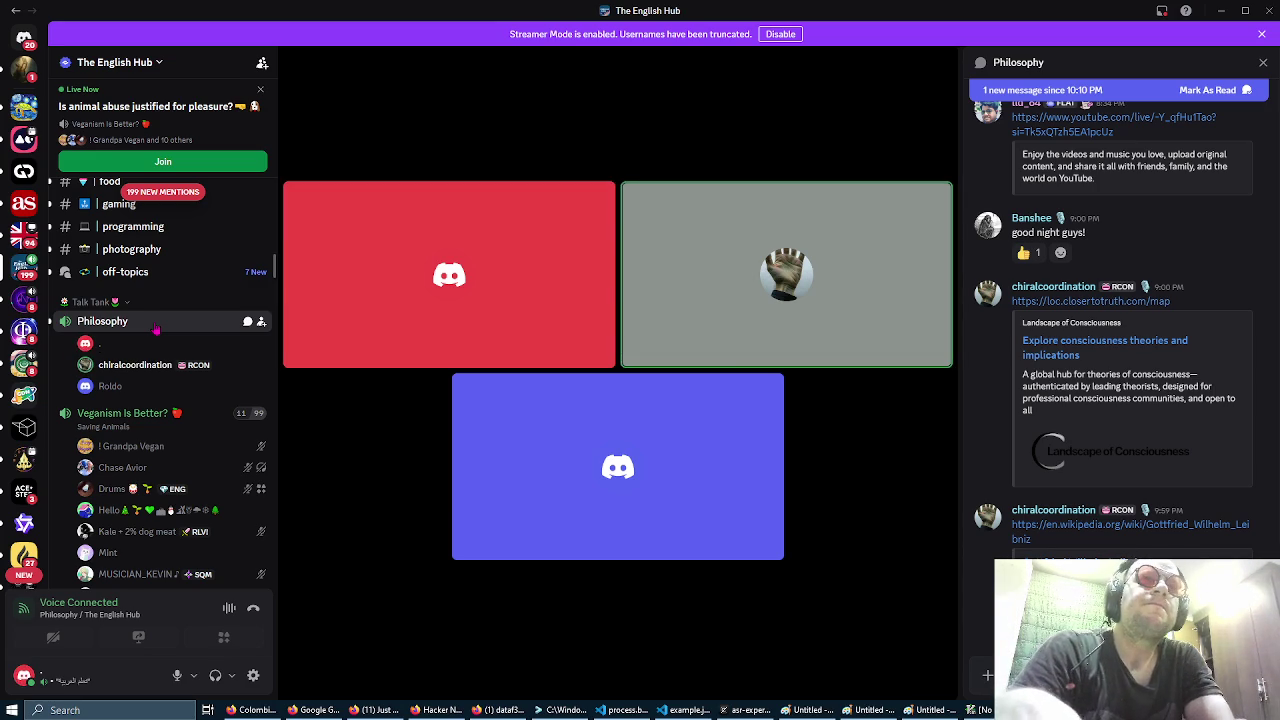
{"action": "mouse_move", "coordinate": [855, 22]}
{"action": "left_mouse_down"}
{"action": "mouse_move", "coordinate": [808, 46]}
{"action": "mouse_move", "coordinate": [0, 57]}
{"action": "left_mouse_up"}
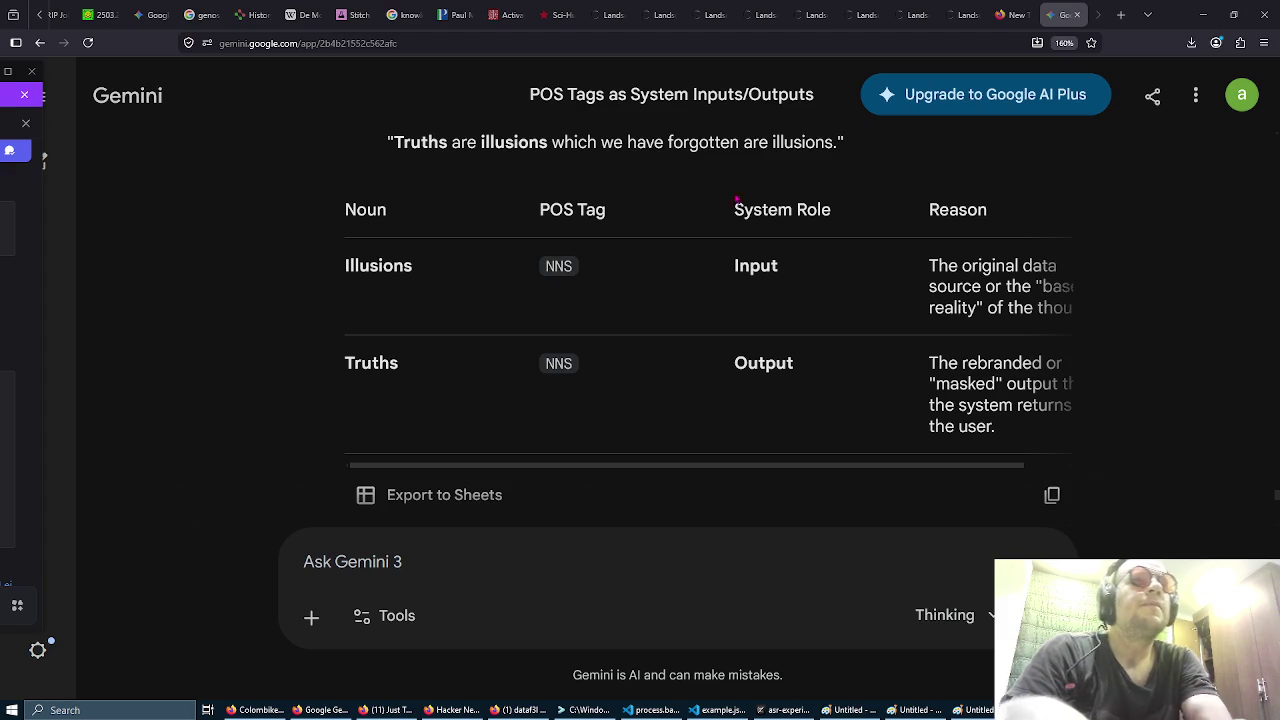
{"action": "left_click", "coordinate": [740, 317]}
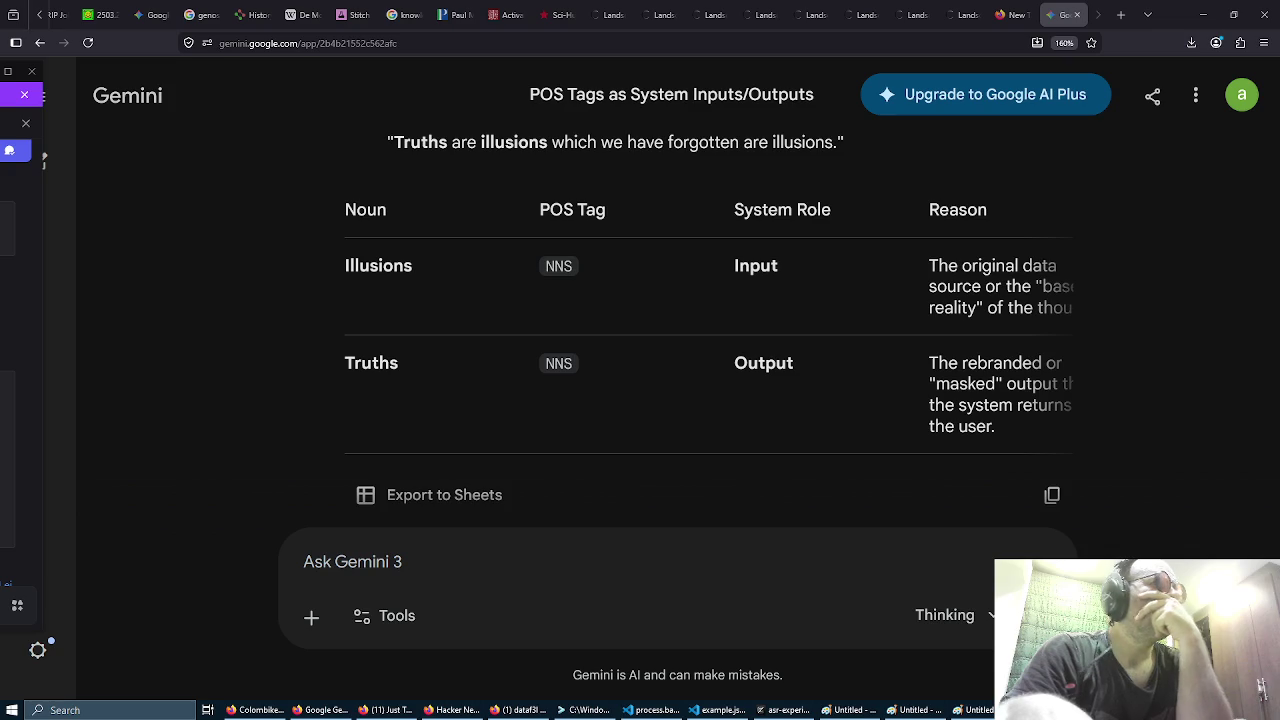
Step: Review Gemini's answer on subject and predicate nouns as inputs and outputs, then go to the new tab
{"action": "left_click", "coordinate": [629, 317]}
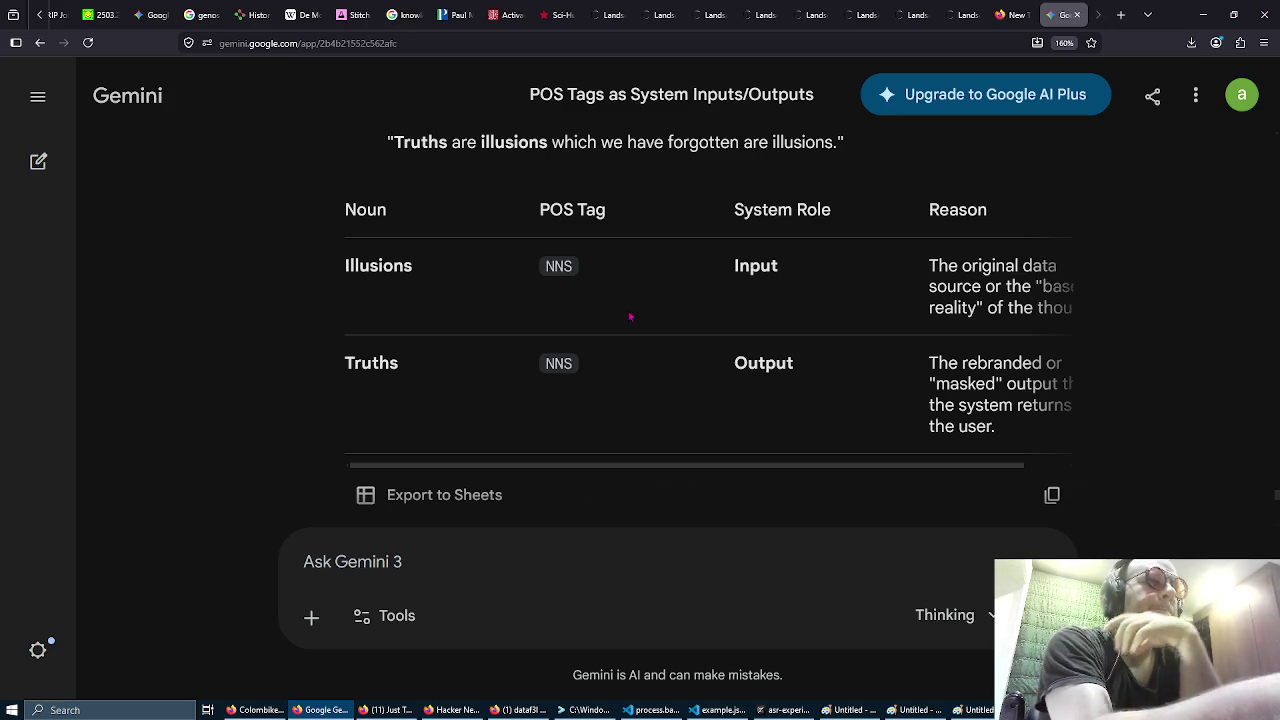
{"action": "scroll", "coordinate": [630, 317], "scroll_direction": "up", "scroll_amount": 1}
{"action": "scroll", "coordinate": [630, 317], "scroll_direction": "up", "scroll_amount": 5}
{"action": "scroll", "coordinate": [630, 317], "scroll_direction": "up", "scroll_amount": 10}
{"action": "scroll", "coordinate": [630, 317], "scroll_direction": "up", "scroll_amount": 15}
{"action": "scroll", "coordinate": [630, 317], "scroll_direction": "up", "scroll_amount": 15}
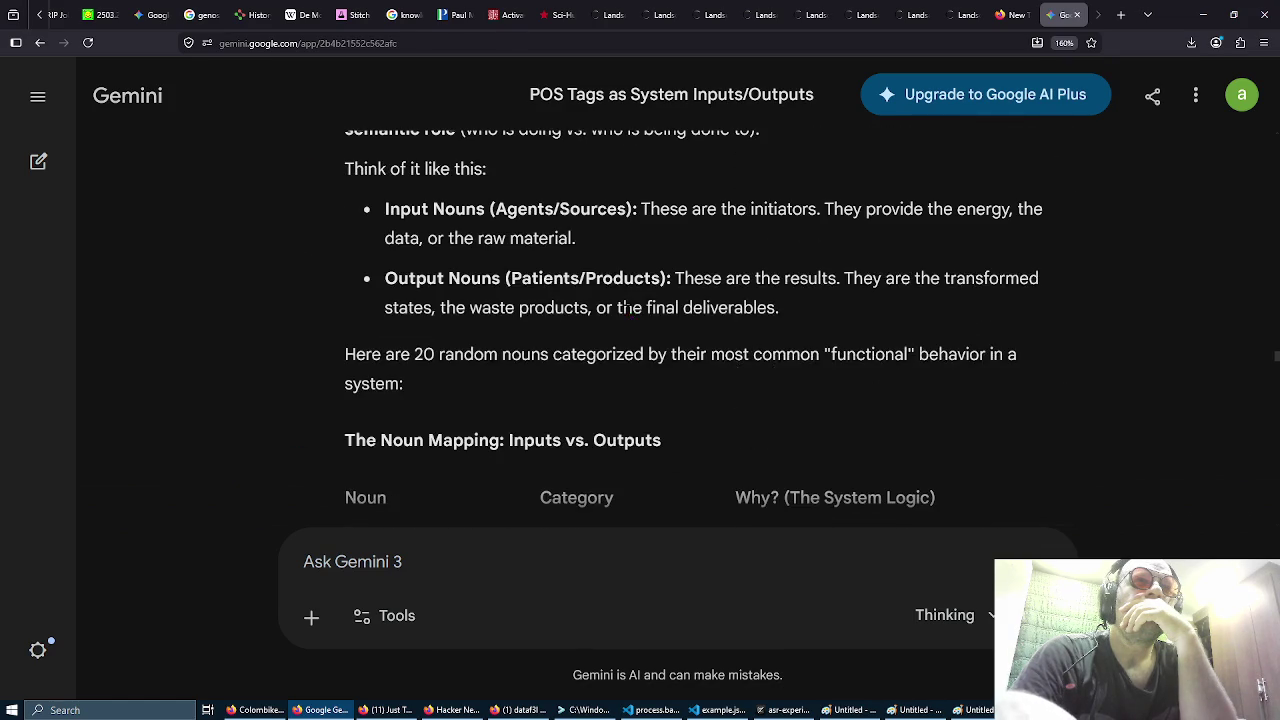
{"action": "scroll", "coordinate": [628, 308], "scroll_direction": "down", "scroll_amount": 20}
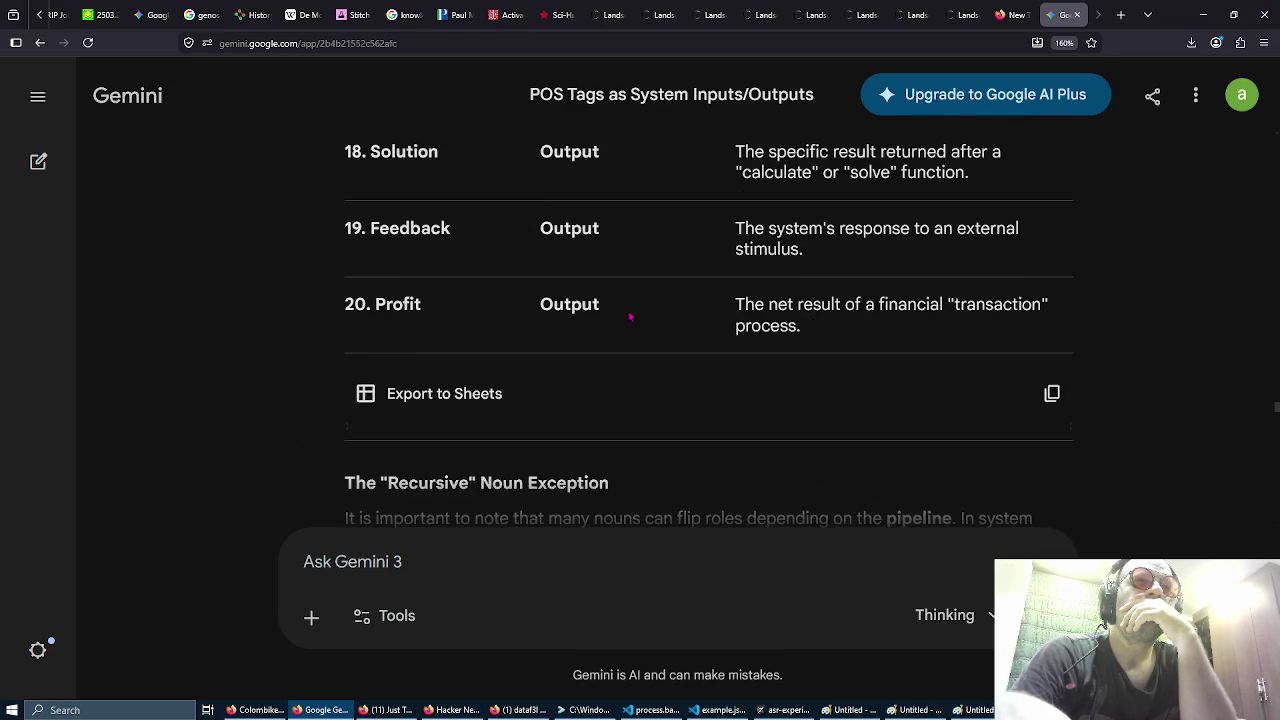
{"action": "scroll", "coordinate": [630, 317], "scroll_direction": "down", "scroll_amount": 15}
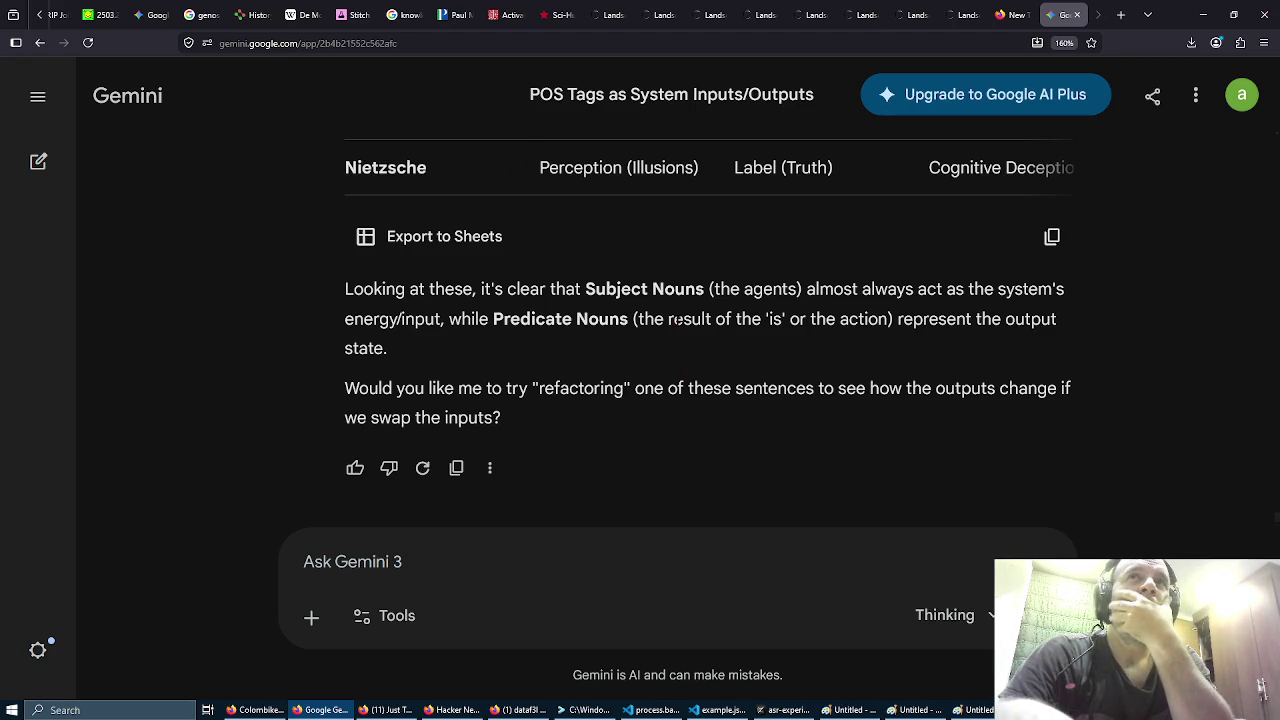
{"action": "left_click", "coordinate": [1008, 12]}
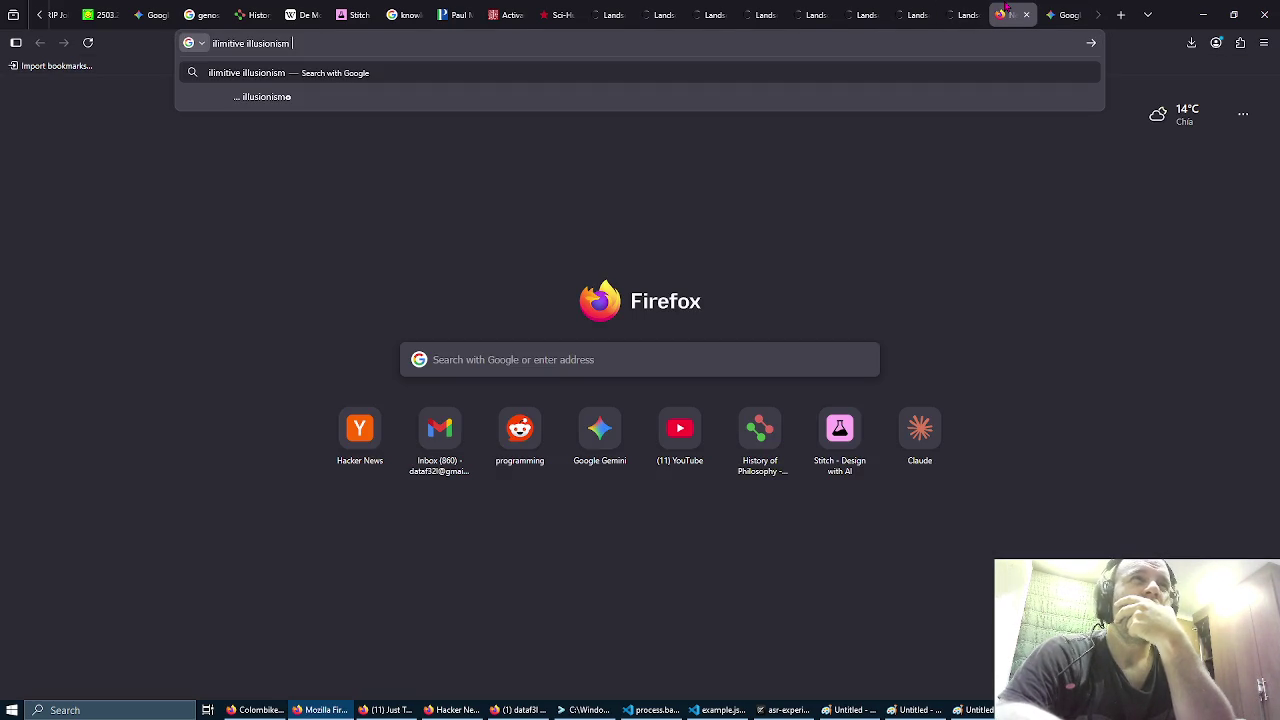
Step: Close the empty tab and flip through the Putnam, Davidson and Sri Ramana articles to the interactive map
{"action": "left_click", "coordinate": [1026, 14]}
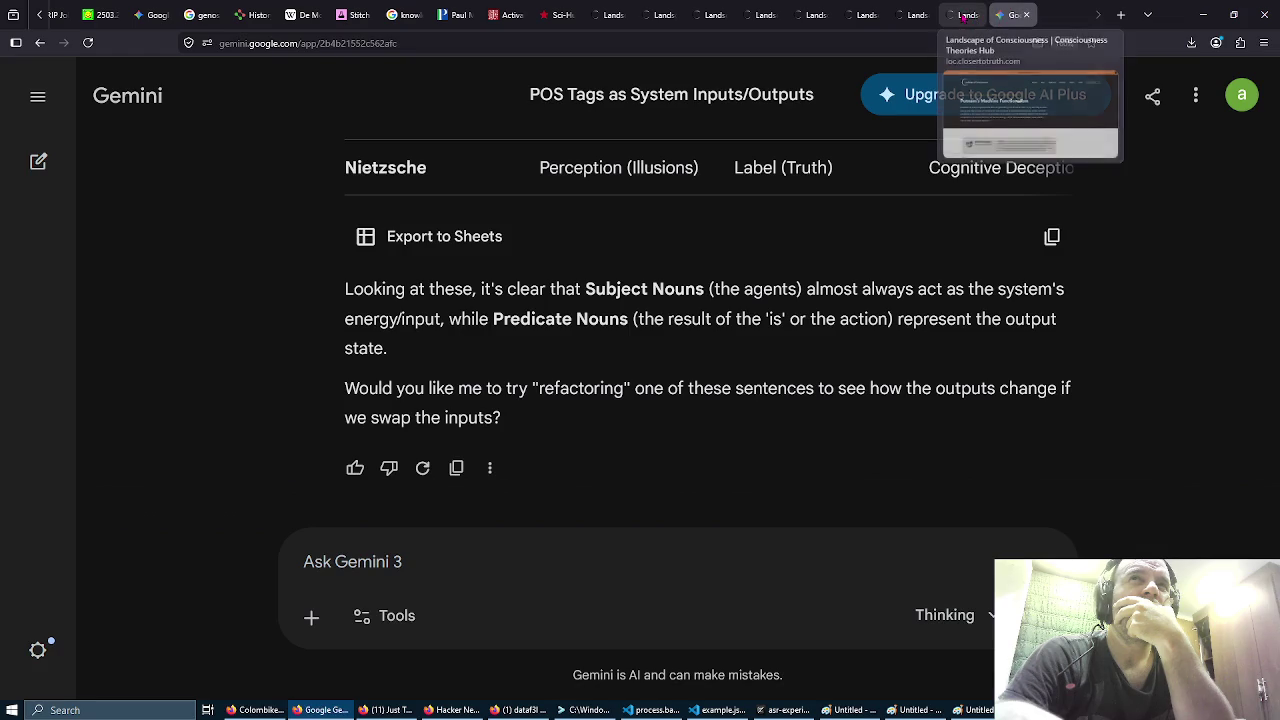
{"action": "left_click", "coordinate": [962, 15]}
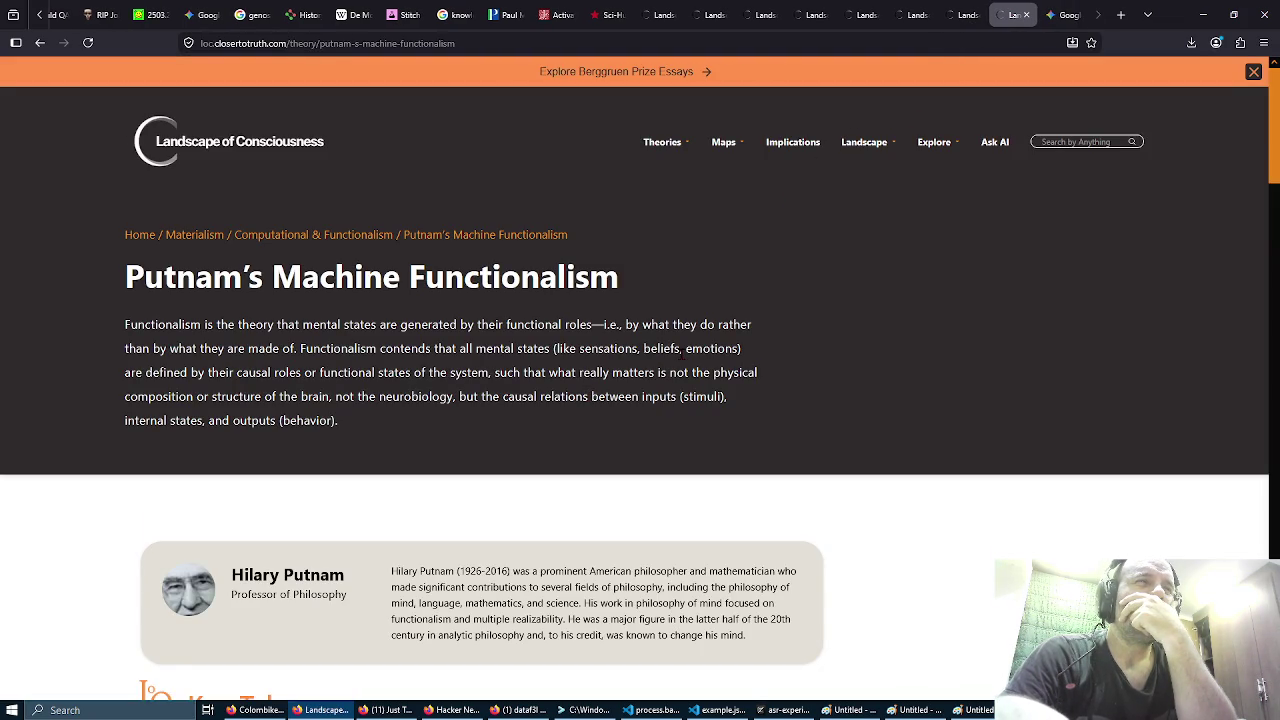
{"action": "scroll", "coordinate": [683, 355], "scroll_direction": "down", "scroll_amount": 1}
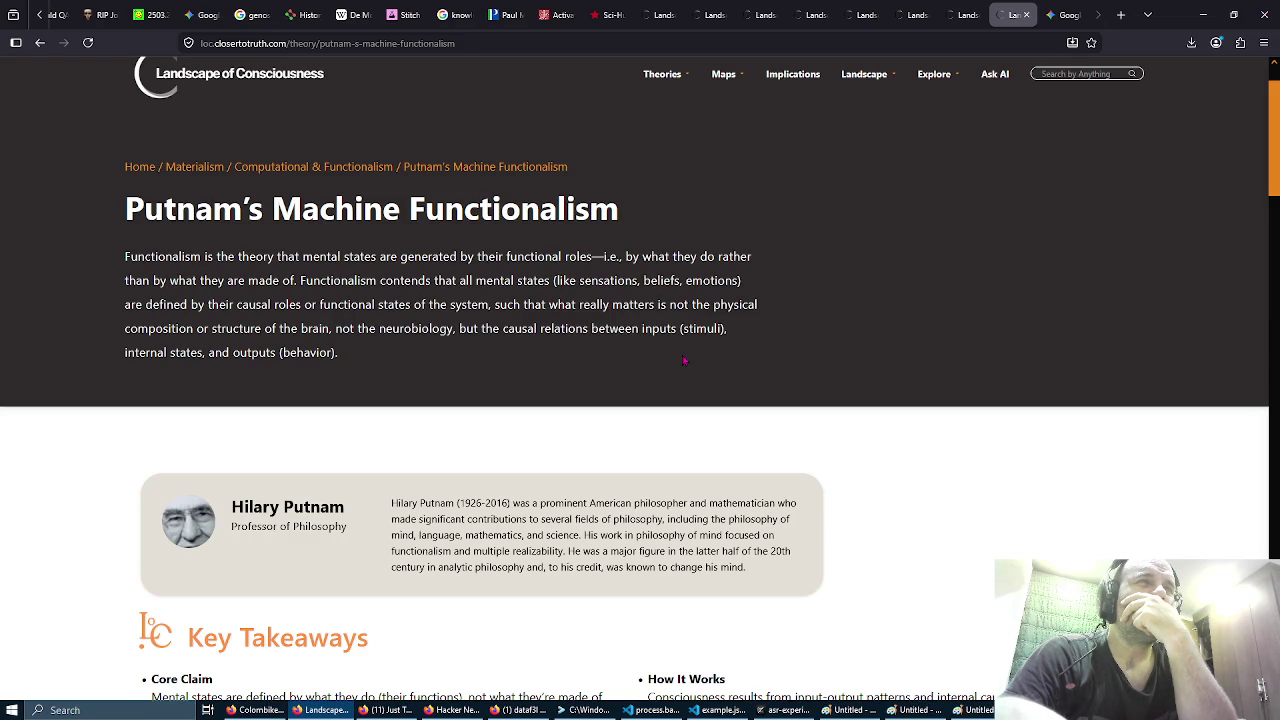
{"action": "scroll", "coordinate": [684, 360], "scroll_direction": "down", "scroll_amount": 5}
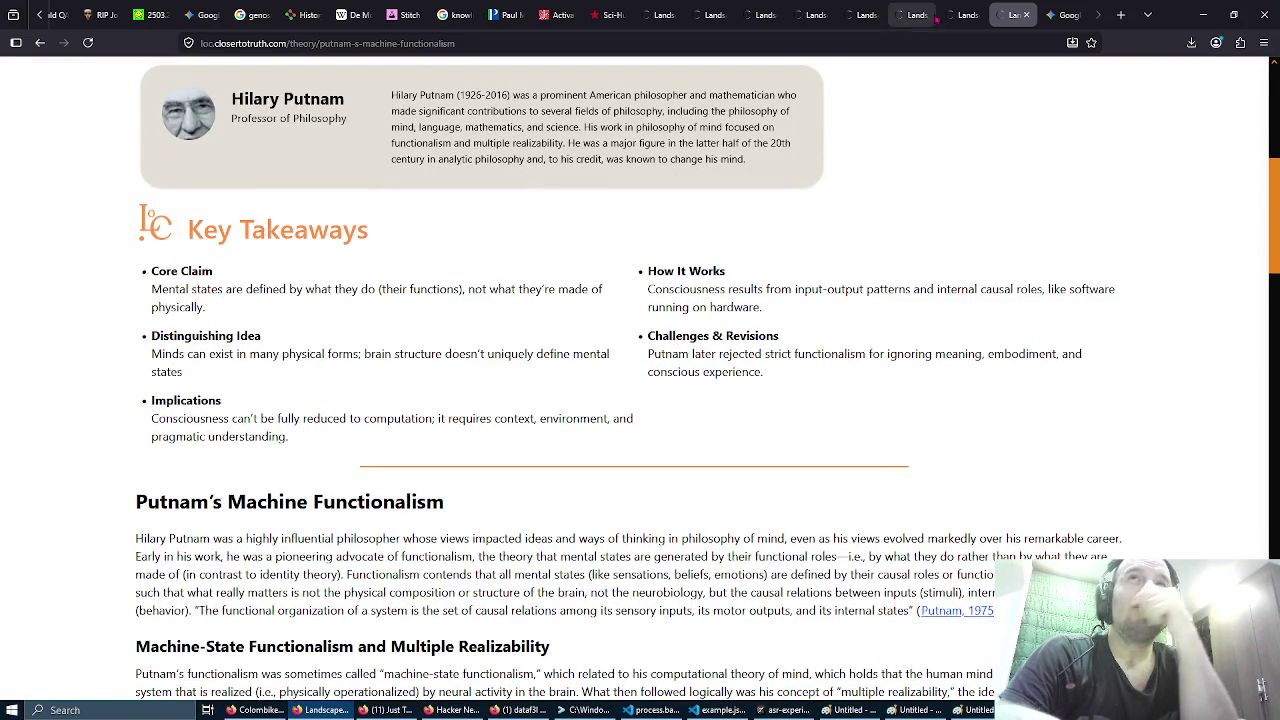
{"action": "left_click", "coordinate": [961, 14]}
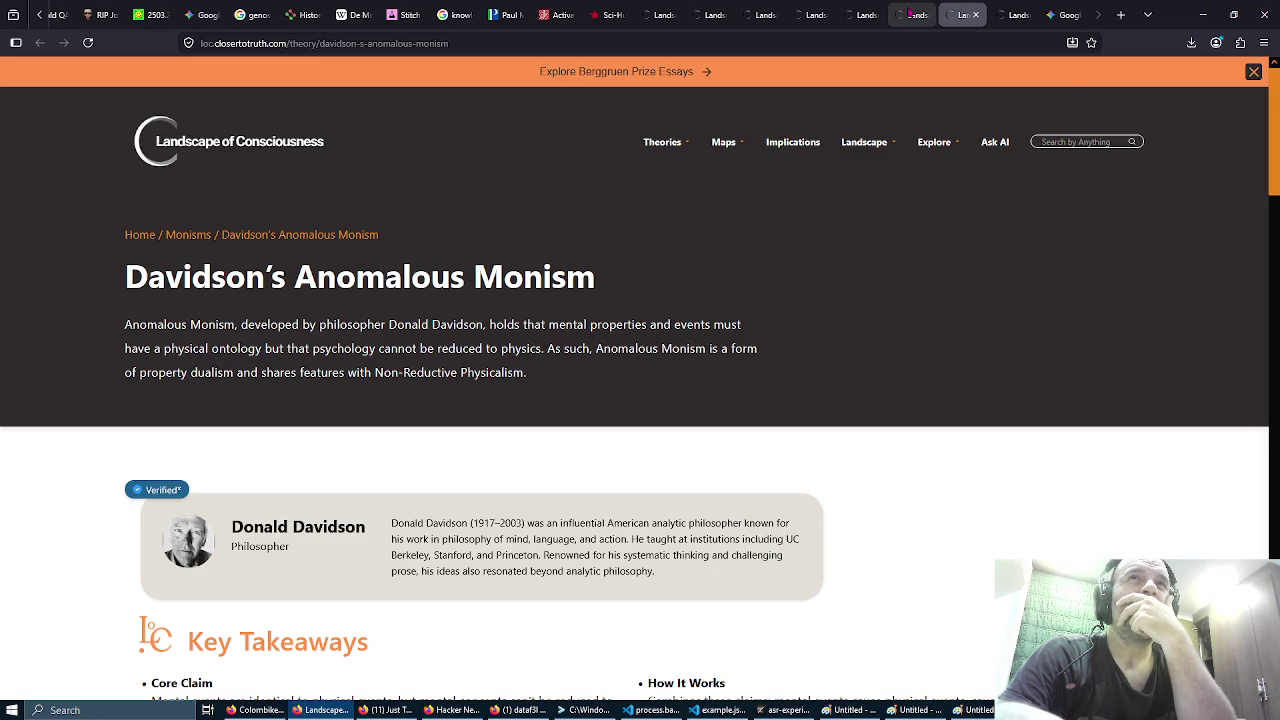
{"action": "left_click", "coordinate": [912, 14]}
{"action": "left_click", "coordinate": [710, 14]}
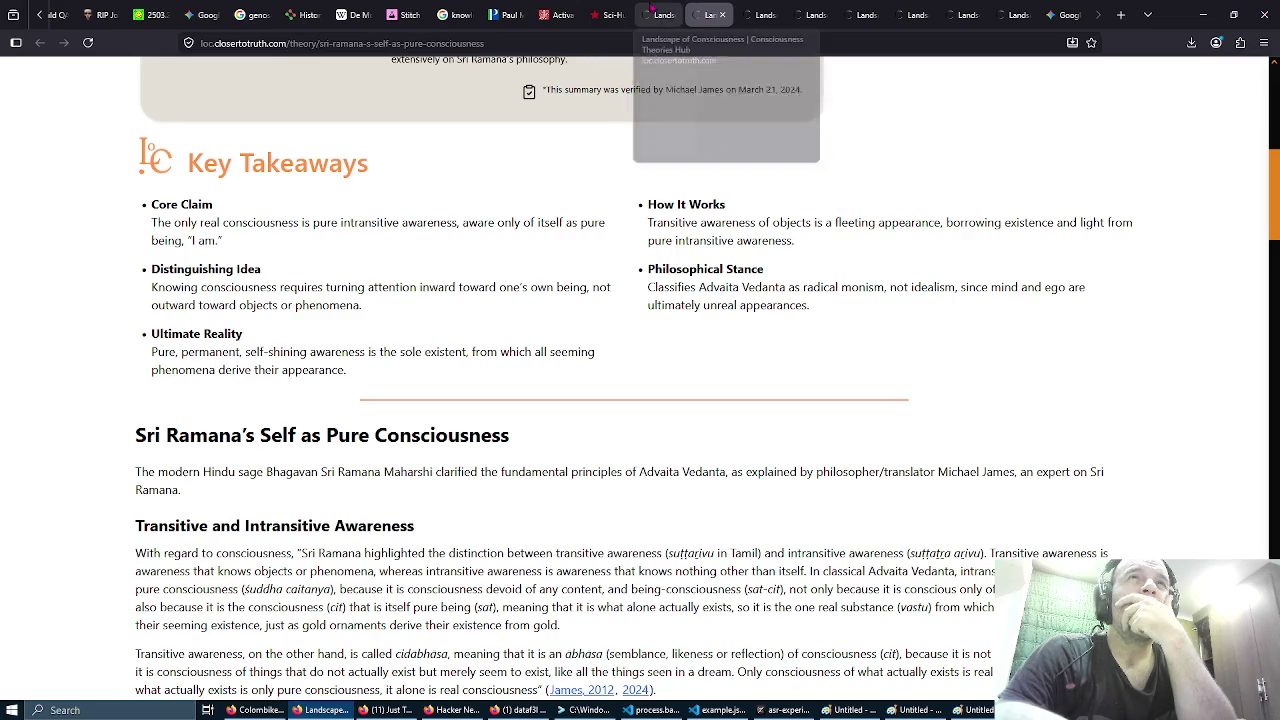
{"action": "left_click", "coordinate": [654, 12]}
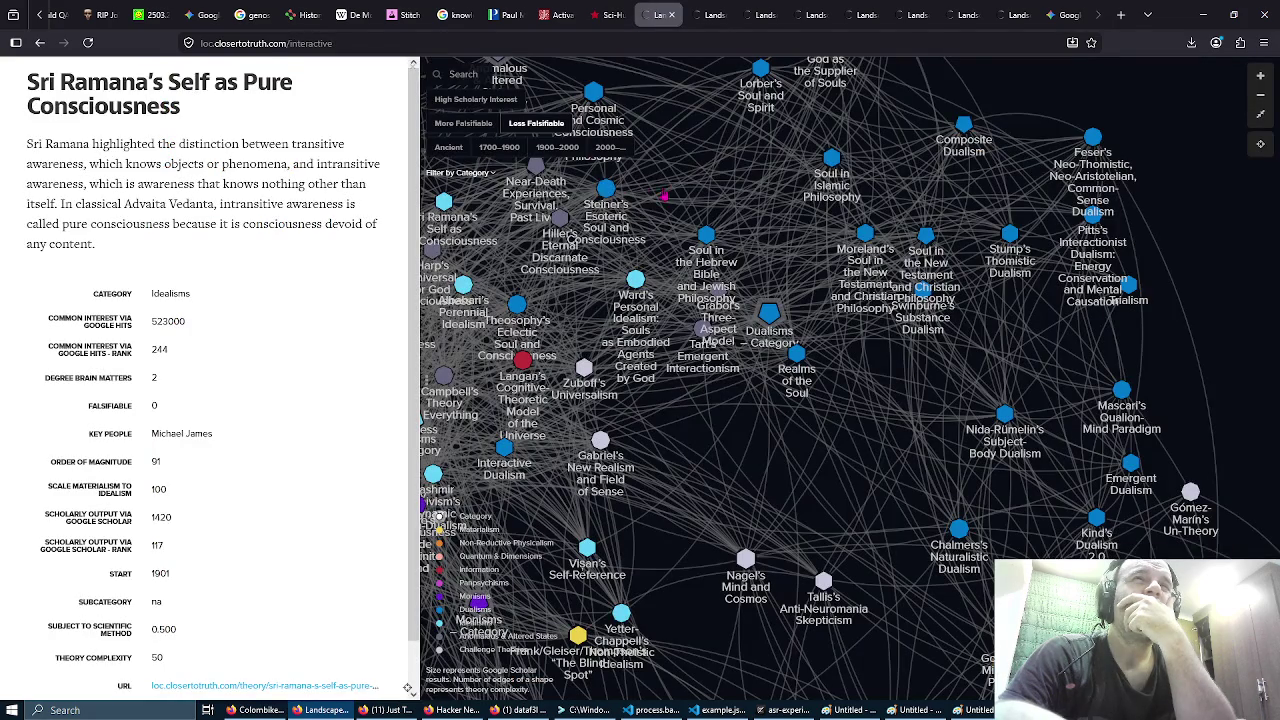
Step: Reread the Sri Ramana article, then pan the interactive map showing its Idealisms entry from 1901
{"action": "key", "text": "ctrl+Tab"}
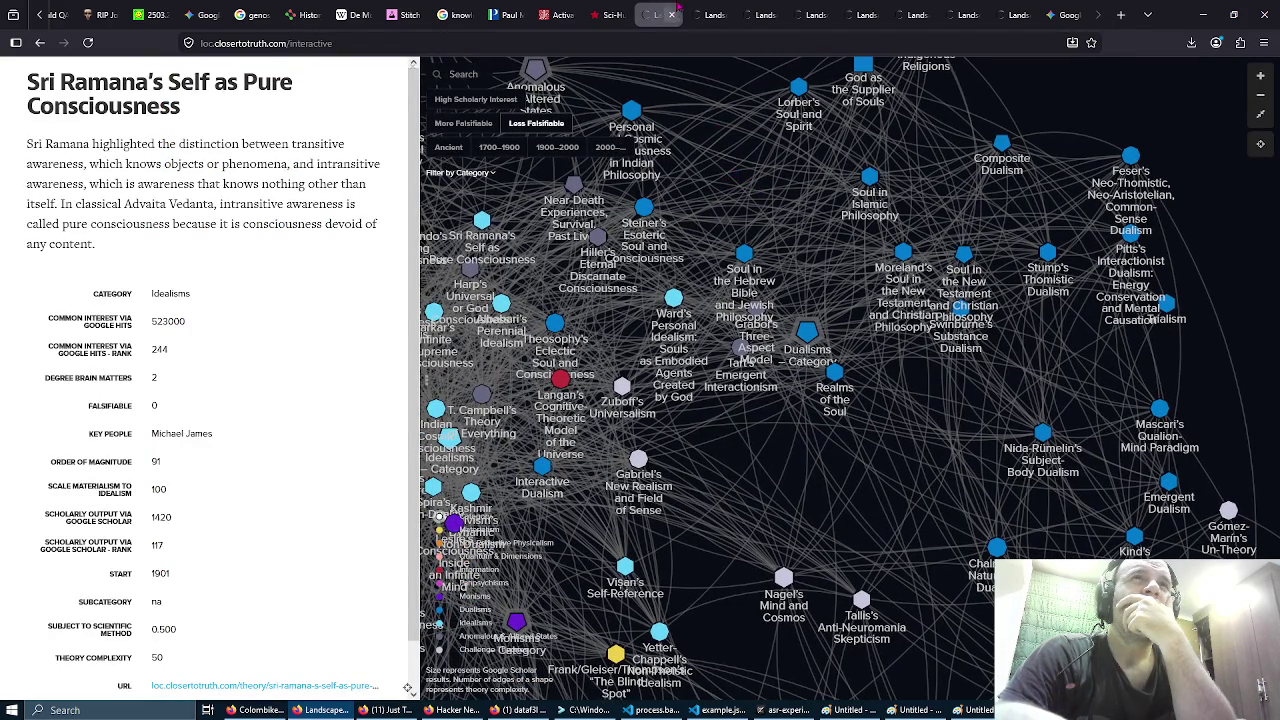
{"action": "scroll", "coordinate": [612, 208], "scroll_direction": "up", "scroll_amount": 4}
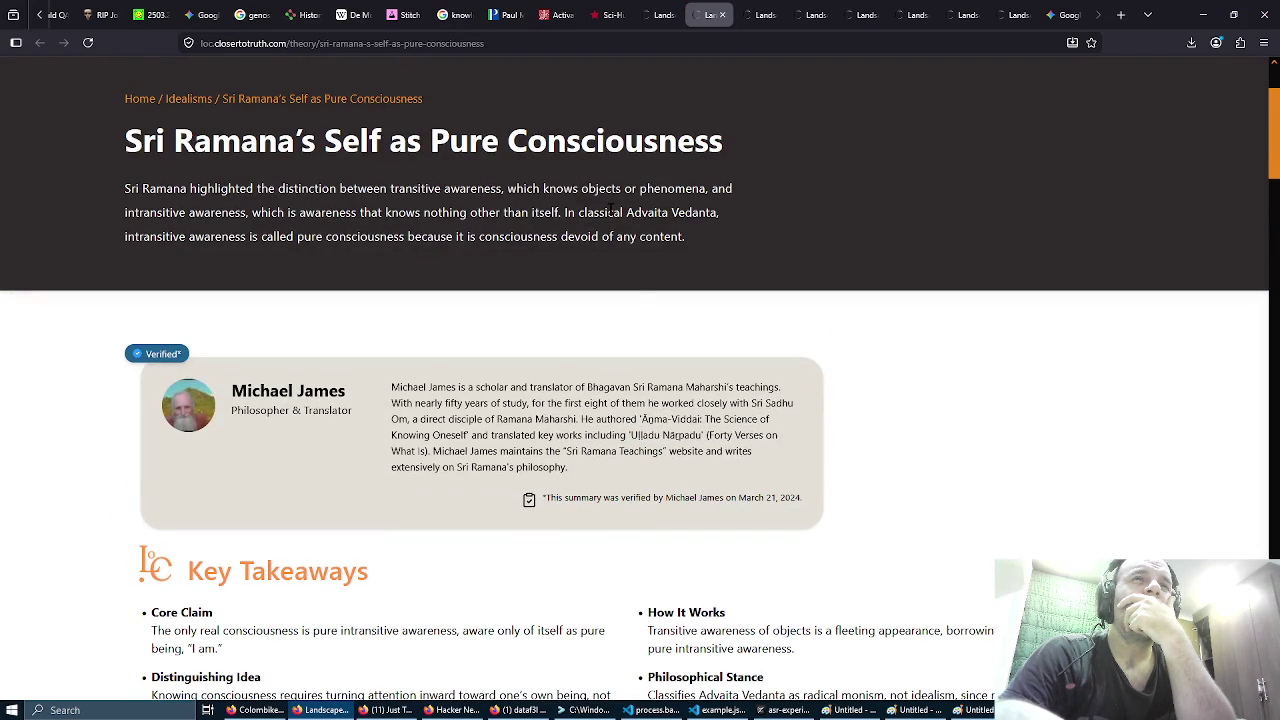
{"action": "scroll", "coordinate": [869, 318], "scroll_direction": "down", "scroll_amount": 1}
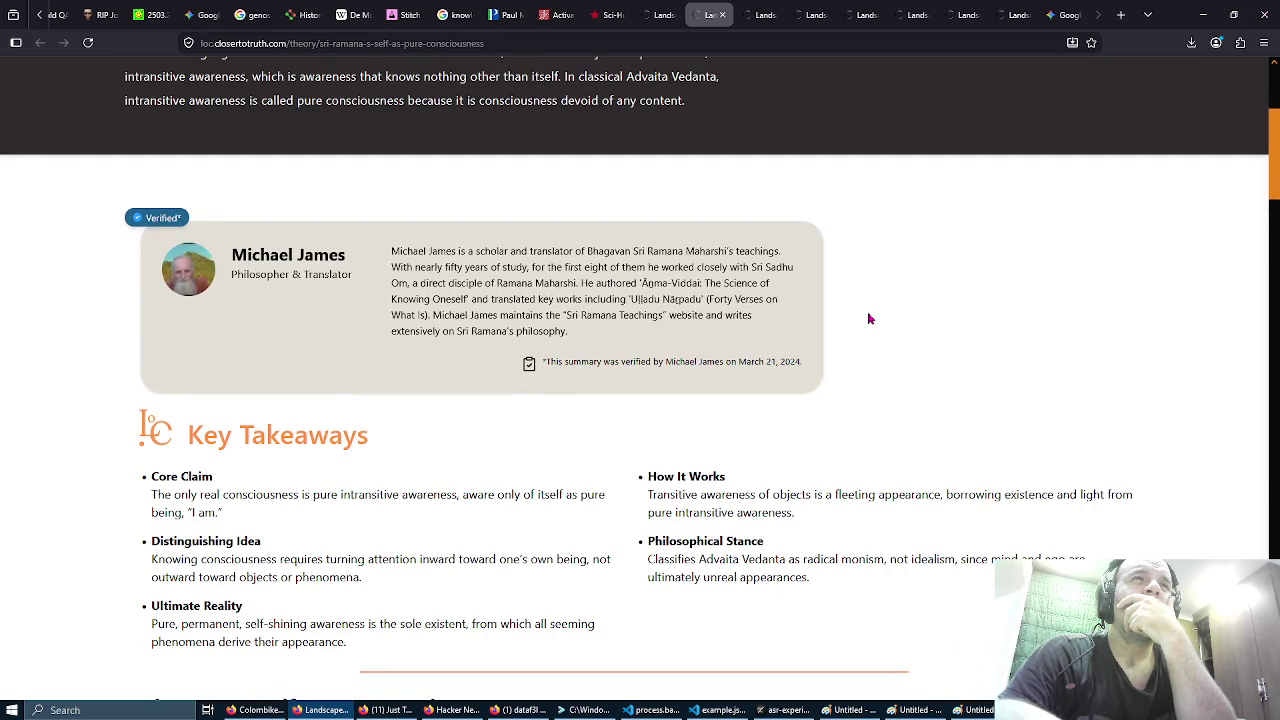
{"action": "scroll", "coordinate": [869, 318], "scroll_direction": "down", "scroll_amount": 3}
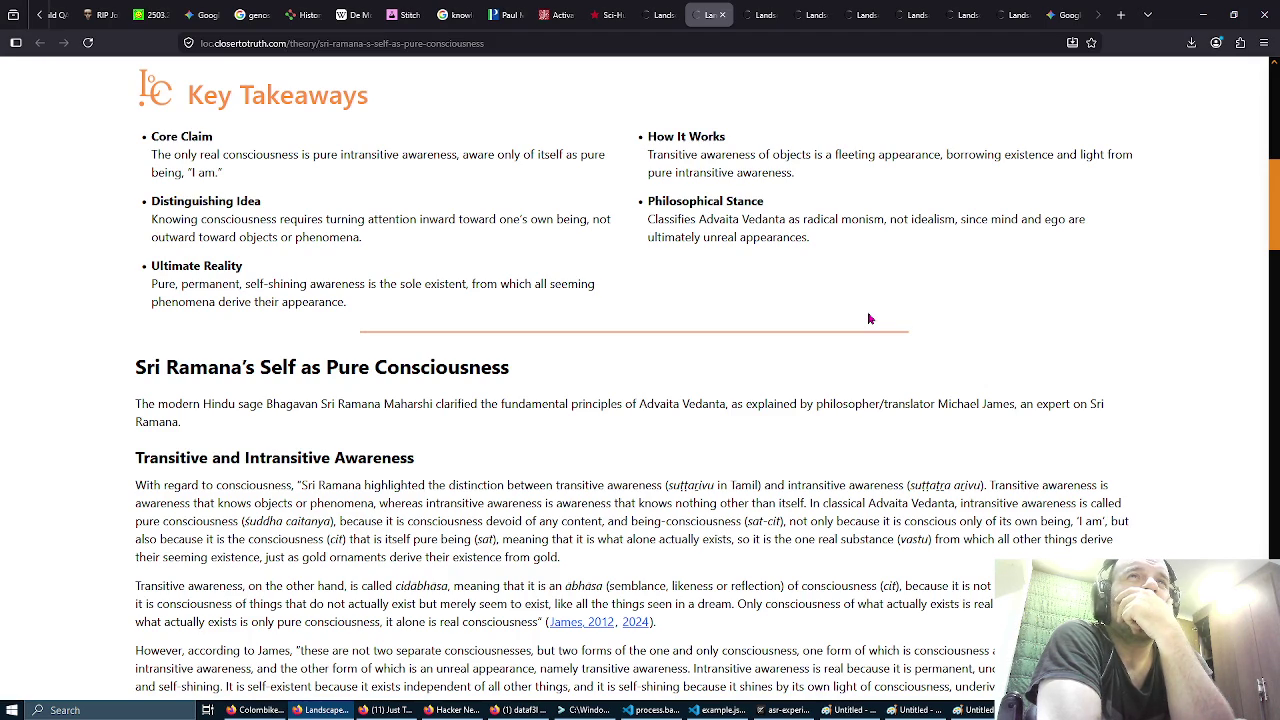
{"action": "left_click", "coordinate": [658, 14]}
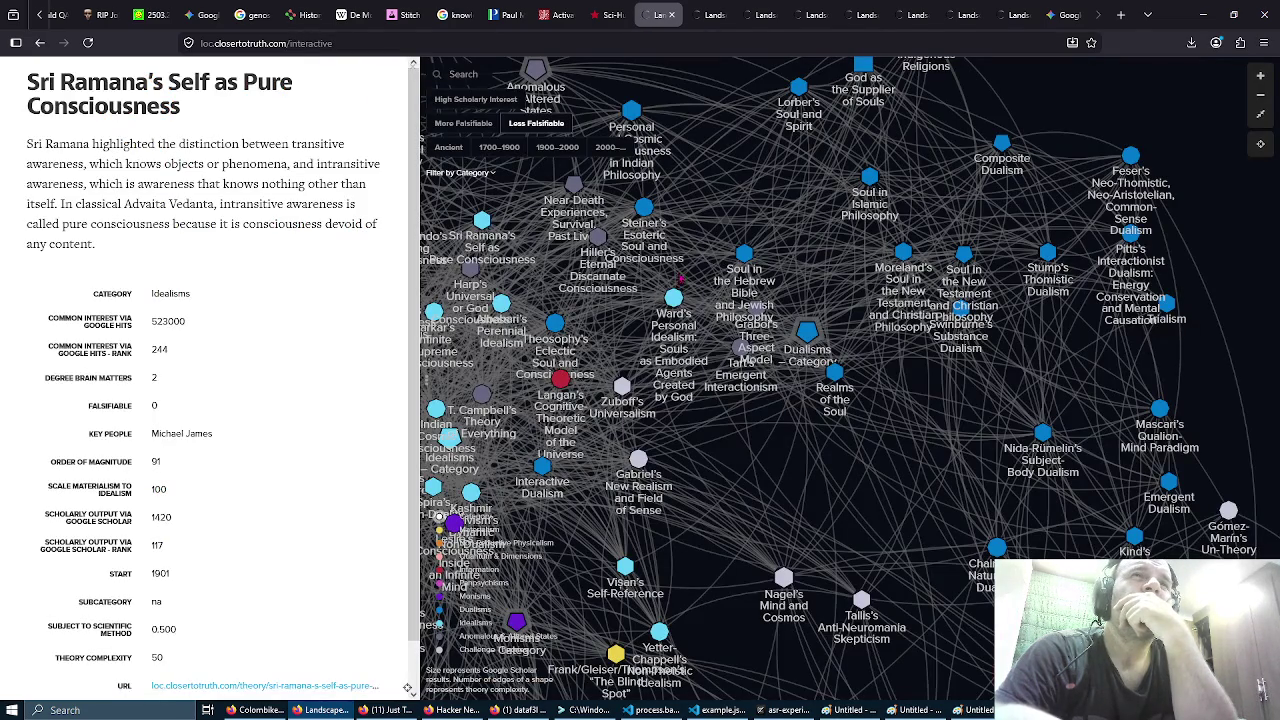
{"action": "mouse_move", "coordinate": [721, 450]}
{"action": "left_mouse_down"}
{"action": "mouse_move", "coordinate": [845, 487]}
{"action": "mouse_move", "coordinate": [949, 490]}
{"action": "left_mouse_up"}
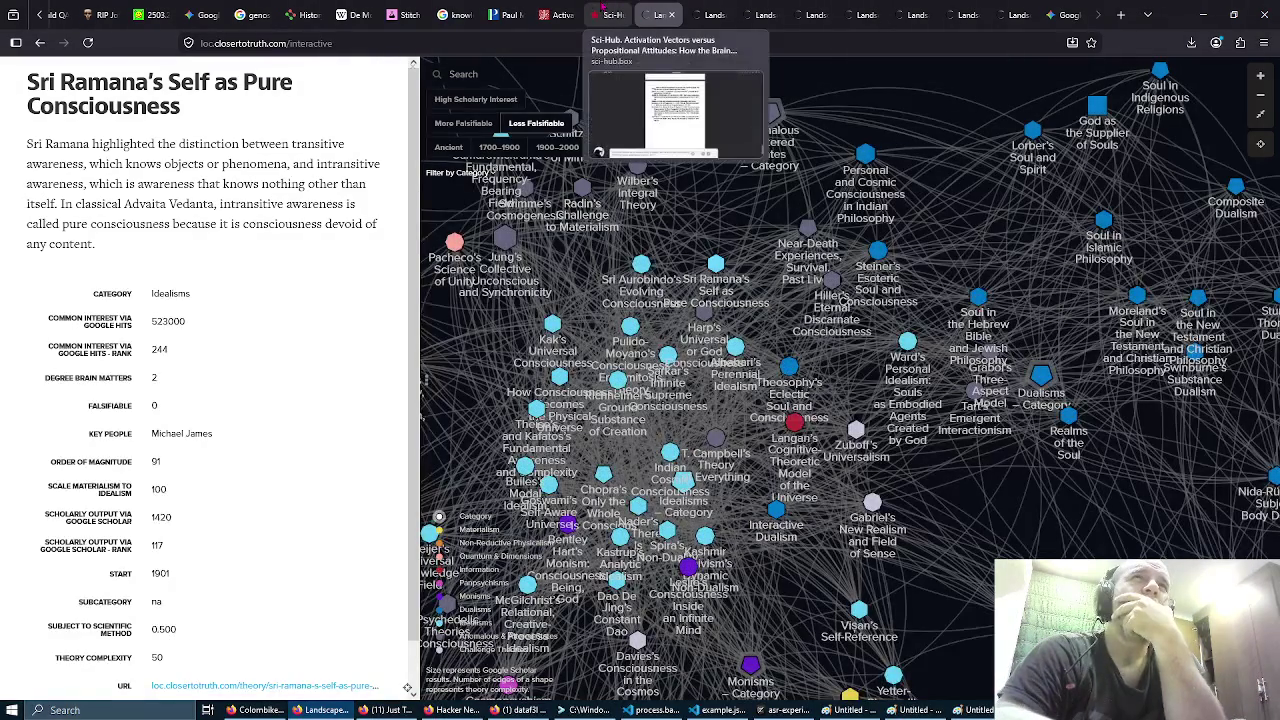
Step: Scroll the Sci-Hub PDF back to page 419, then switch to the JSTOR article page
{"action": "left_click", "coordinate": [603, 8]}
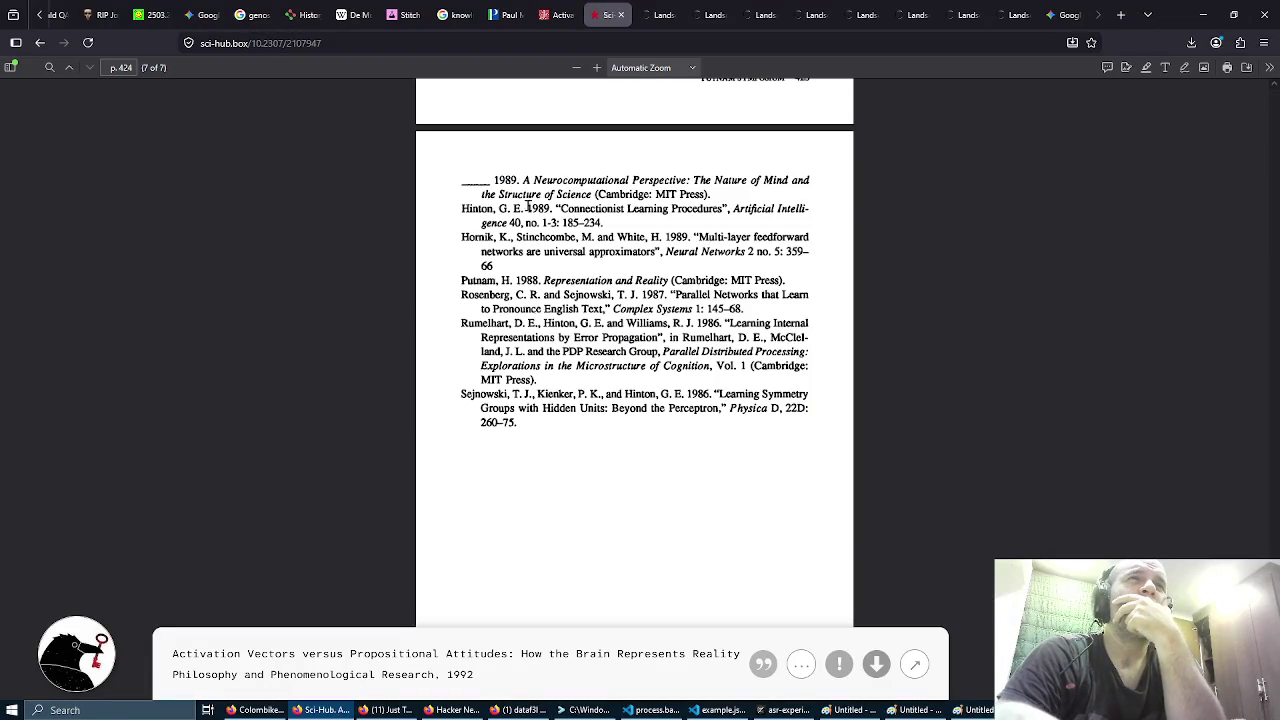
{"action": "scroll", "coordinate": [515, 208], "scroll_direction": "up", "scroll_amount": 4}
{"action": "scroll", "coordinate": [515, 208], "scroll_direction": "up", "scroll_amount": 15}
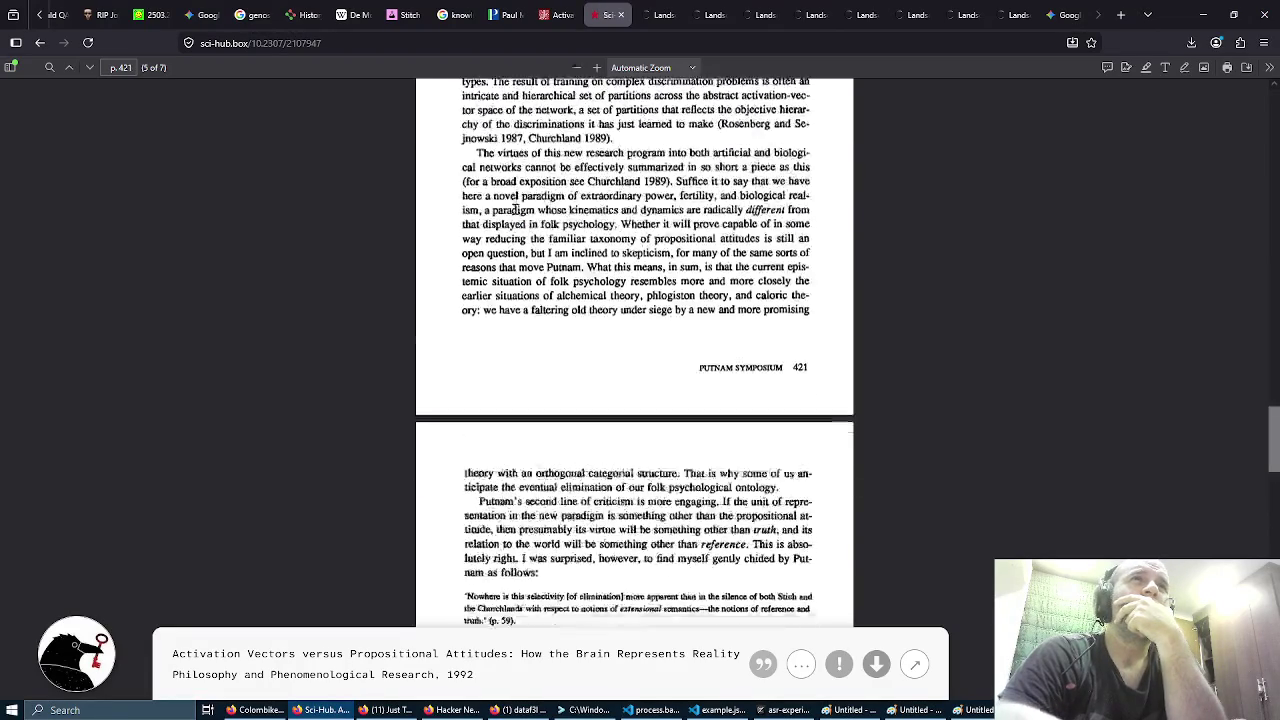
{"action": "scroll", "coordinate": [517, 215], "scroll_direction": "up", "scroll_amount": 15}
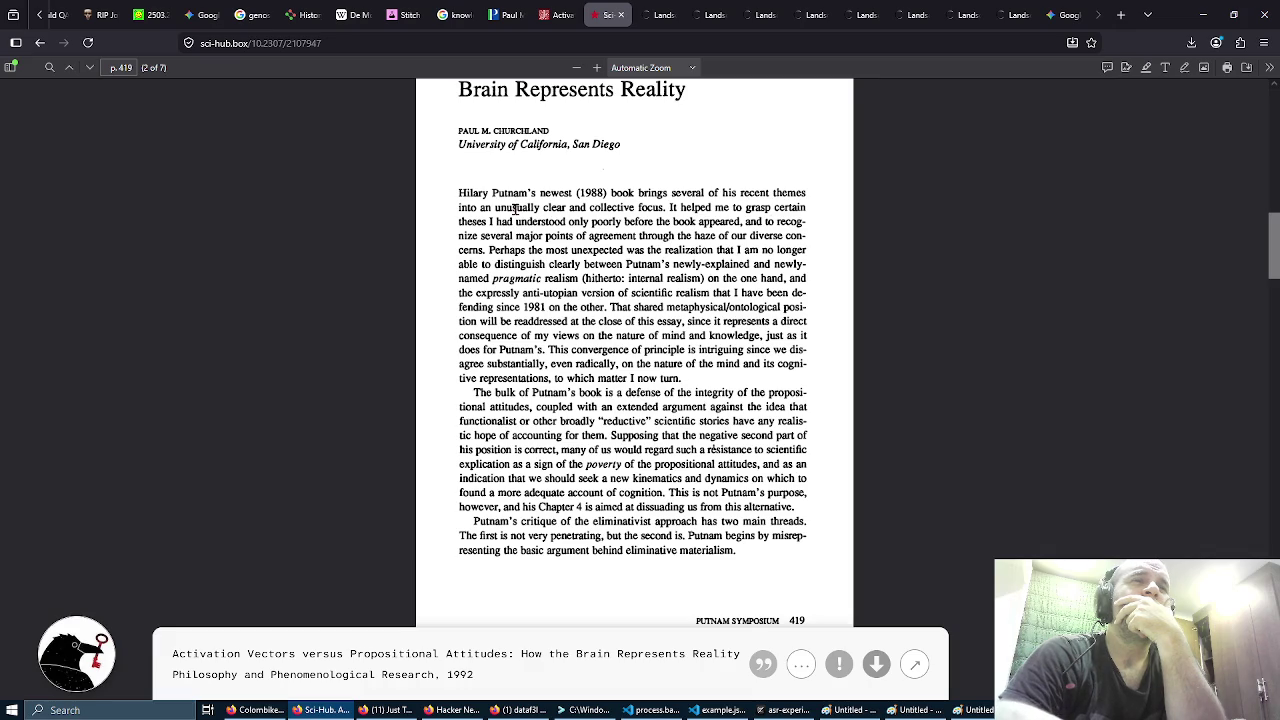
{"action": "left_click", "coordinate": [550, 14]}
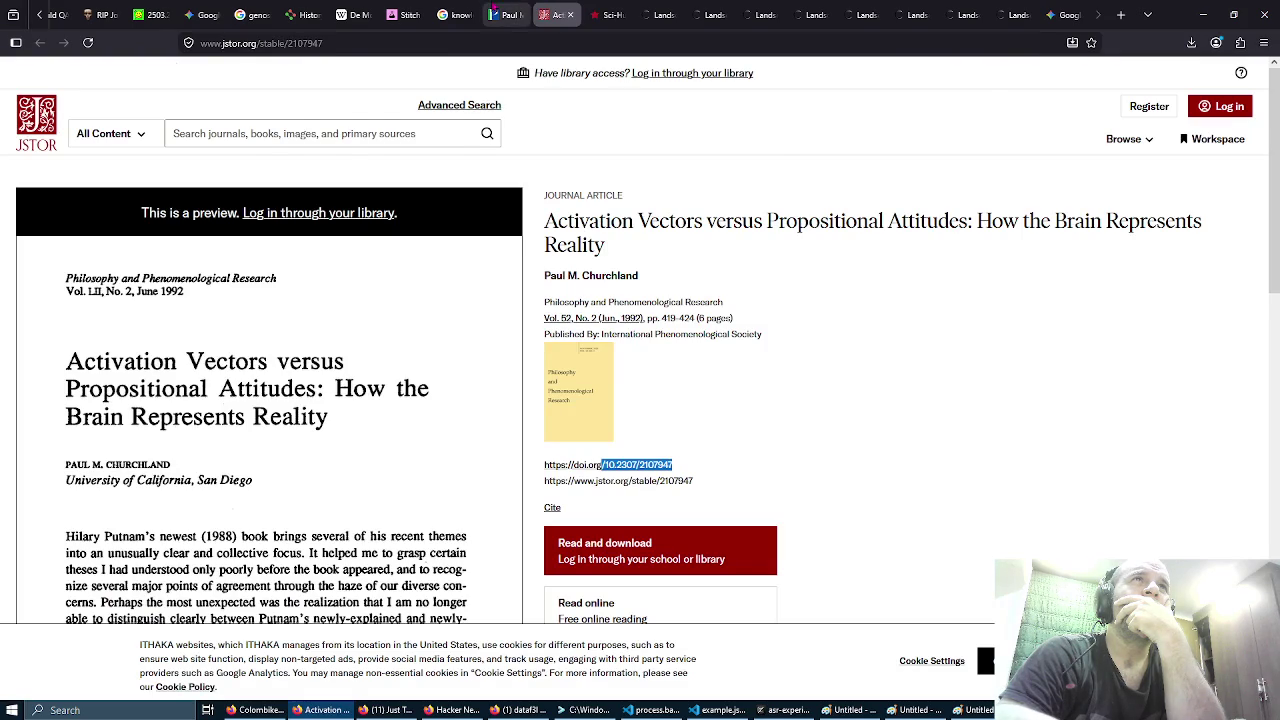
Step: Scroll the PhilPapers record down to its download analytics, then switch to the 'knowledge graph obsidian' image results
{"action": "left_click", "coordinate": [495, 12]}
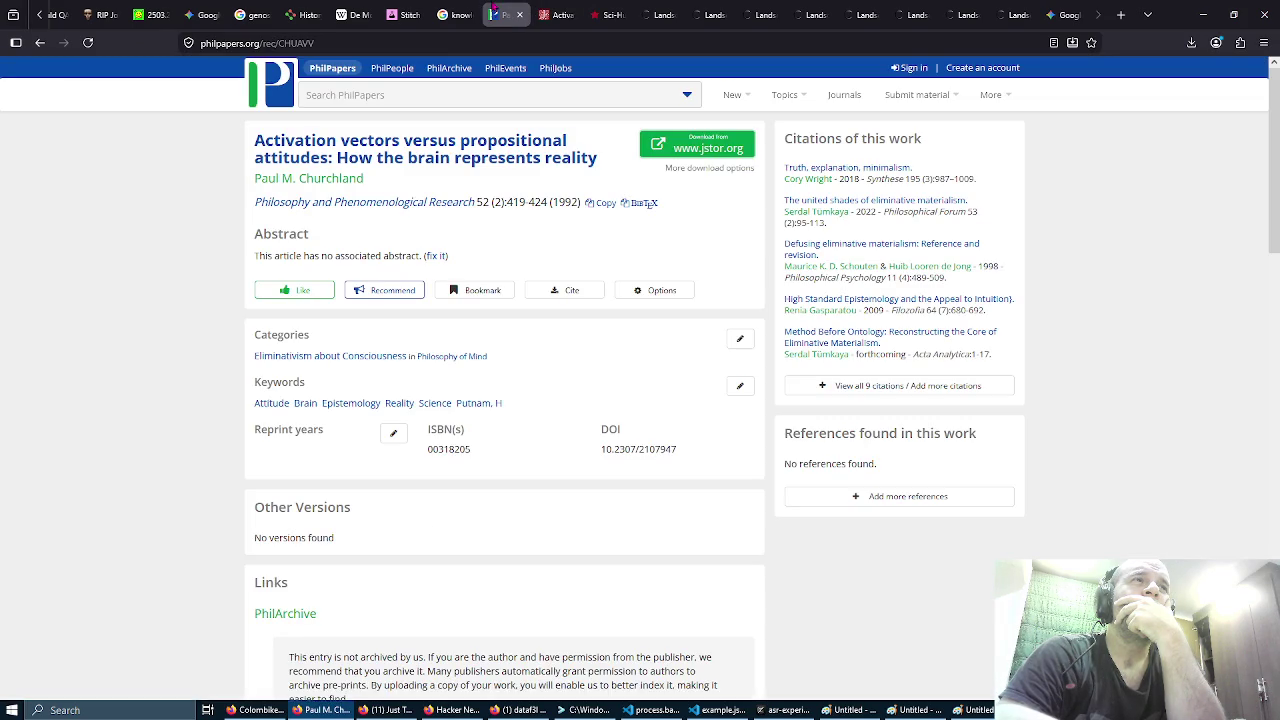
{"action": "scroll", "coordinate": [530, 230], "scroll_direction": "down", "scroll_amount": 5}
{"action": "scroll", "coordinate": [530, 231], "scroll_direction": "down", "scroll_amount": 2}
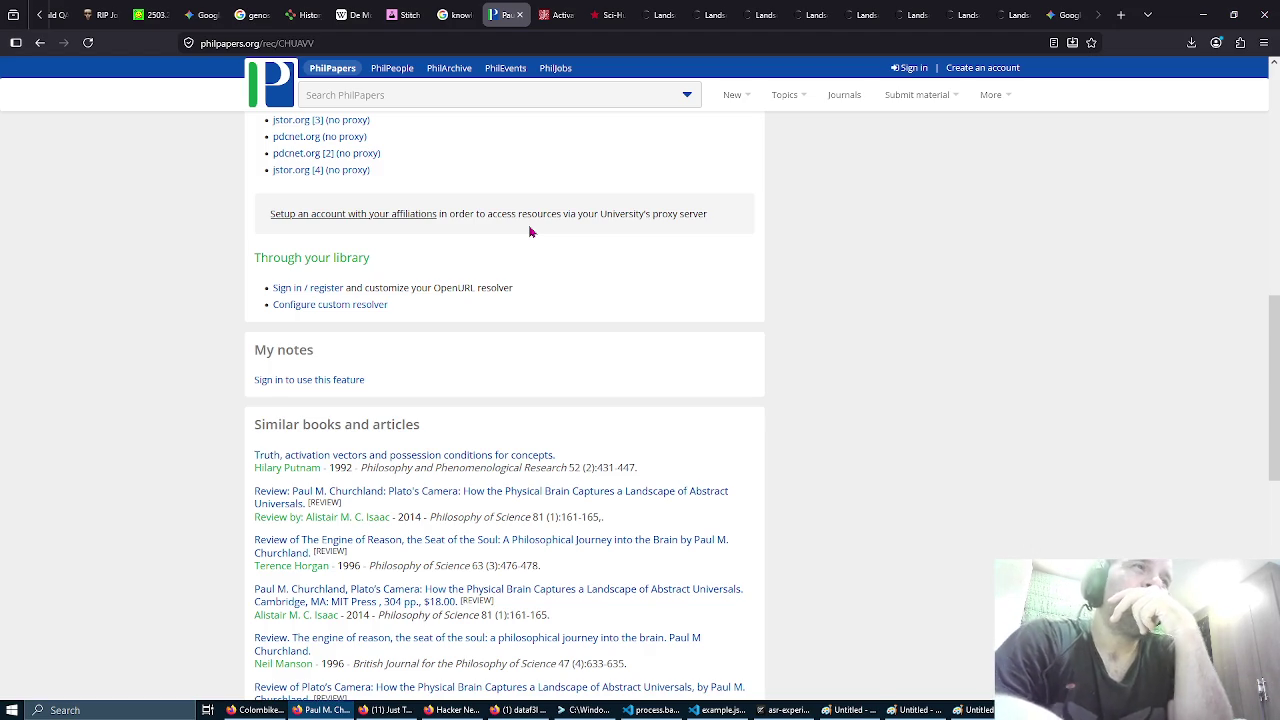
{"action": "scroll", "coordinate": [530, 231], "scroll_direction": "down", "scroll_amount": 2}
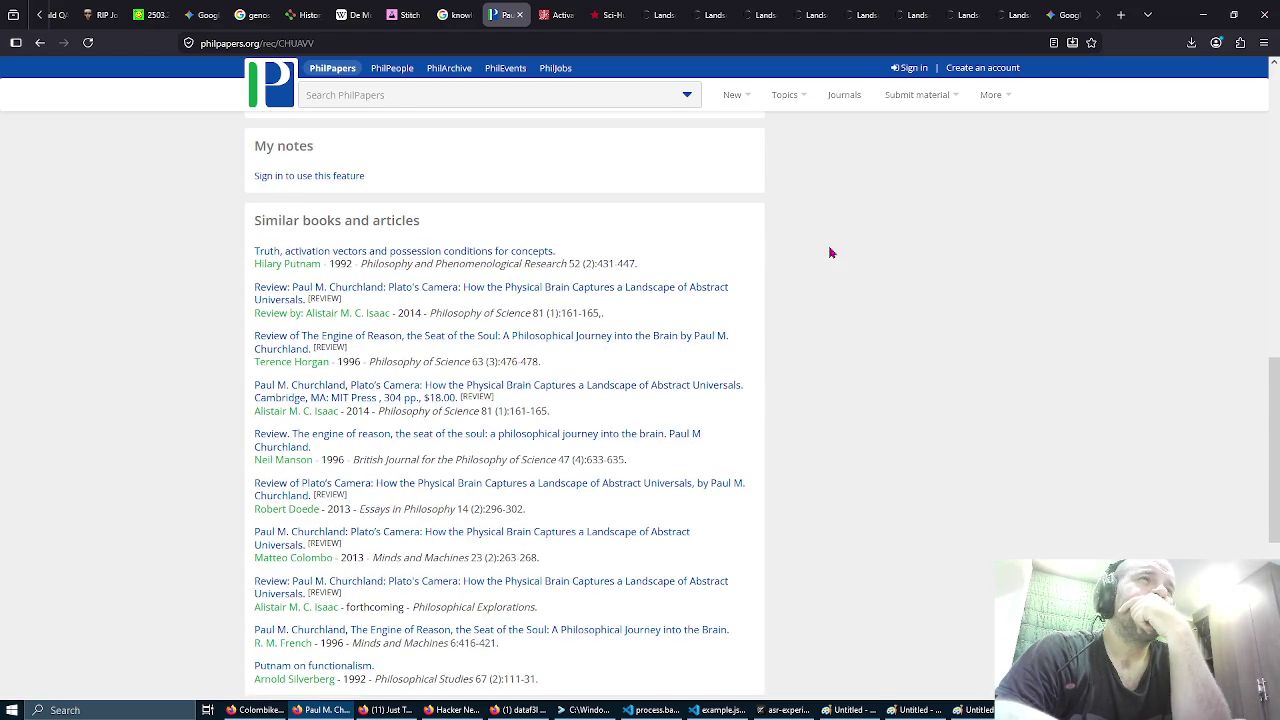
{"action": "scroll", "coordinate": [829, 253], "scroll_direction": "down", "scroll_amount": 1}
{"action": "scroll", "coordinate": [829, 253], "scroll_direction": "down", "scroll_amount": 1}
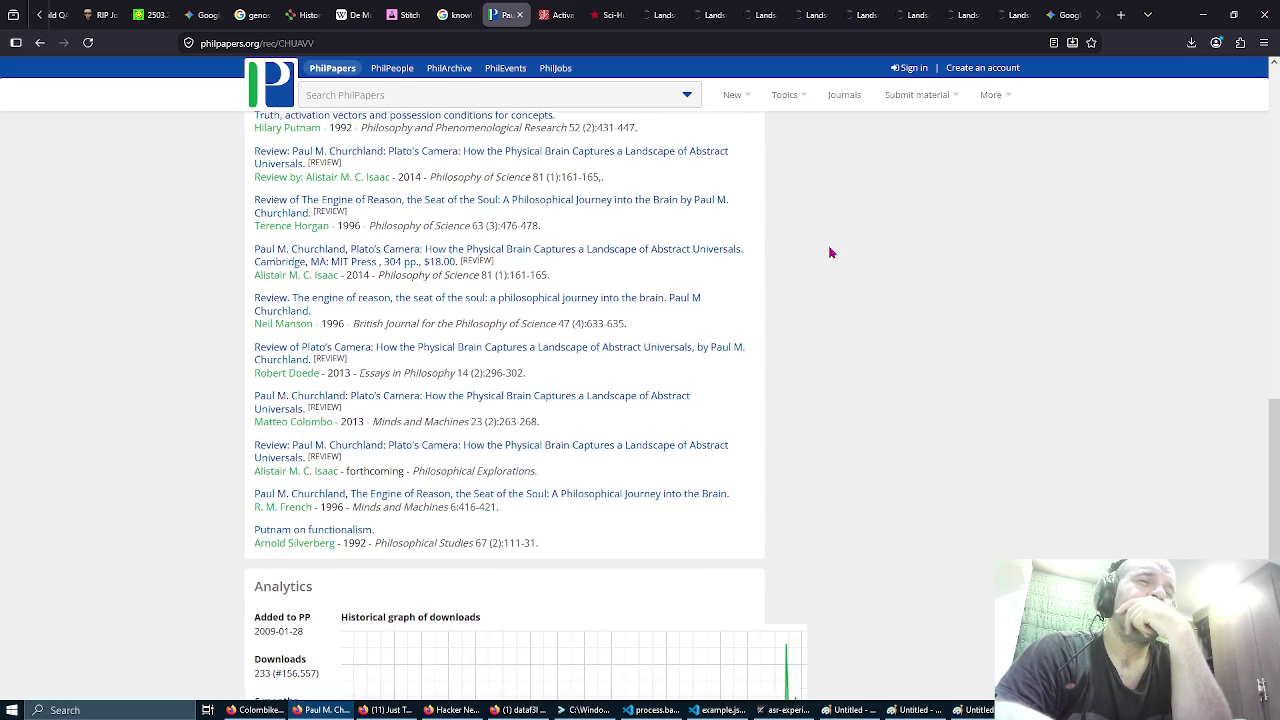
{"action": "scroll", "coordinate": [829, 253], "scroll_direction": "down", "scroll_amount": 5}
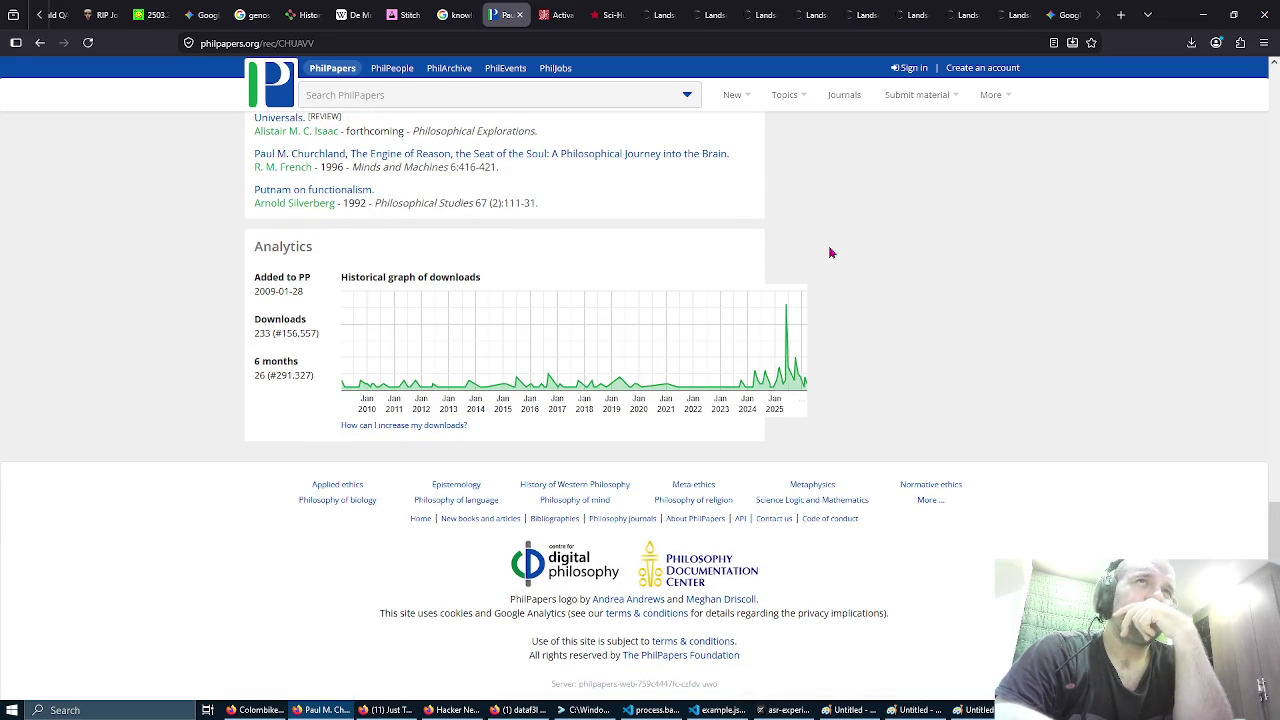
{"action": "left_click", "coordinate": [456, 10]}
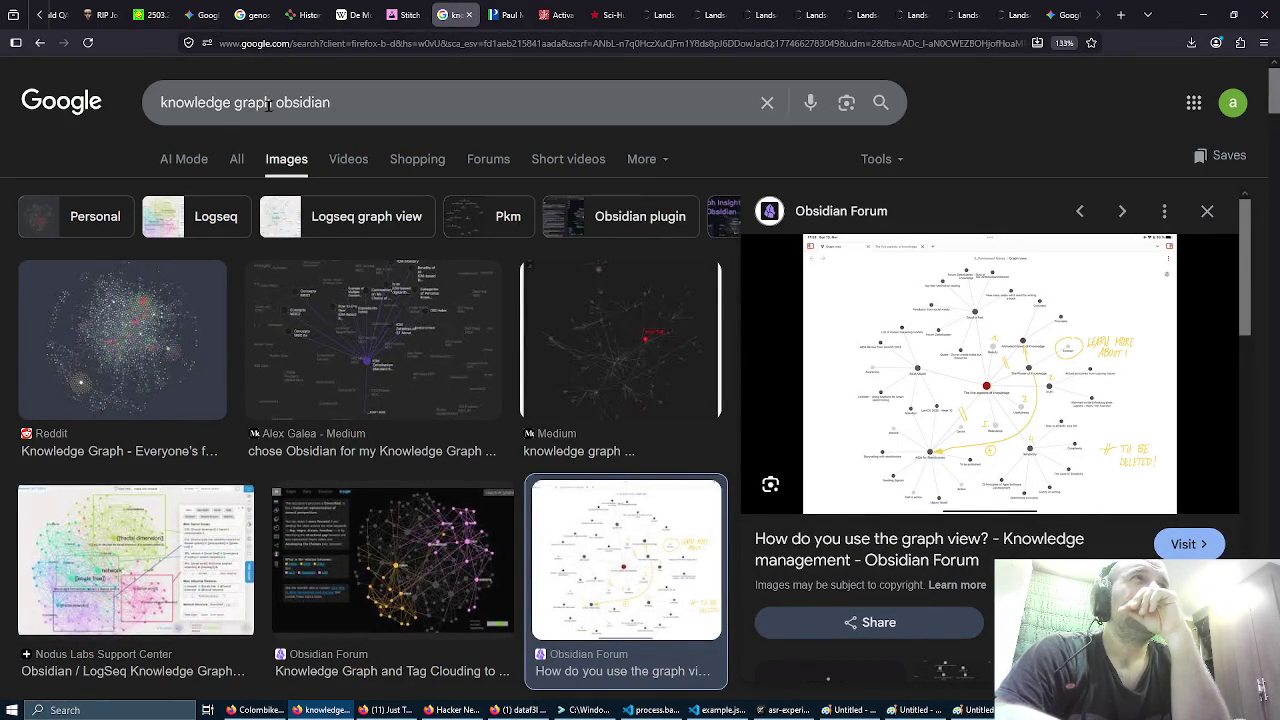
Step: Trim the Google query to 'obsidian' and open Obsidian's download page from the web results
{"action": "left_click_drag", "start_coordinate": [265, 107], "coordinate": [140, 107]}
{"action": "key", "text": "BackSpace"}
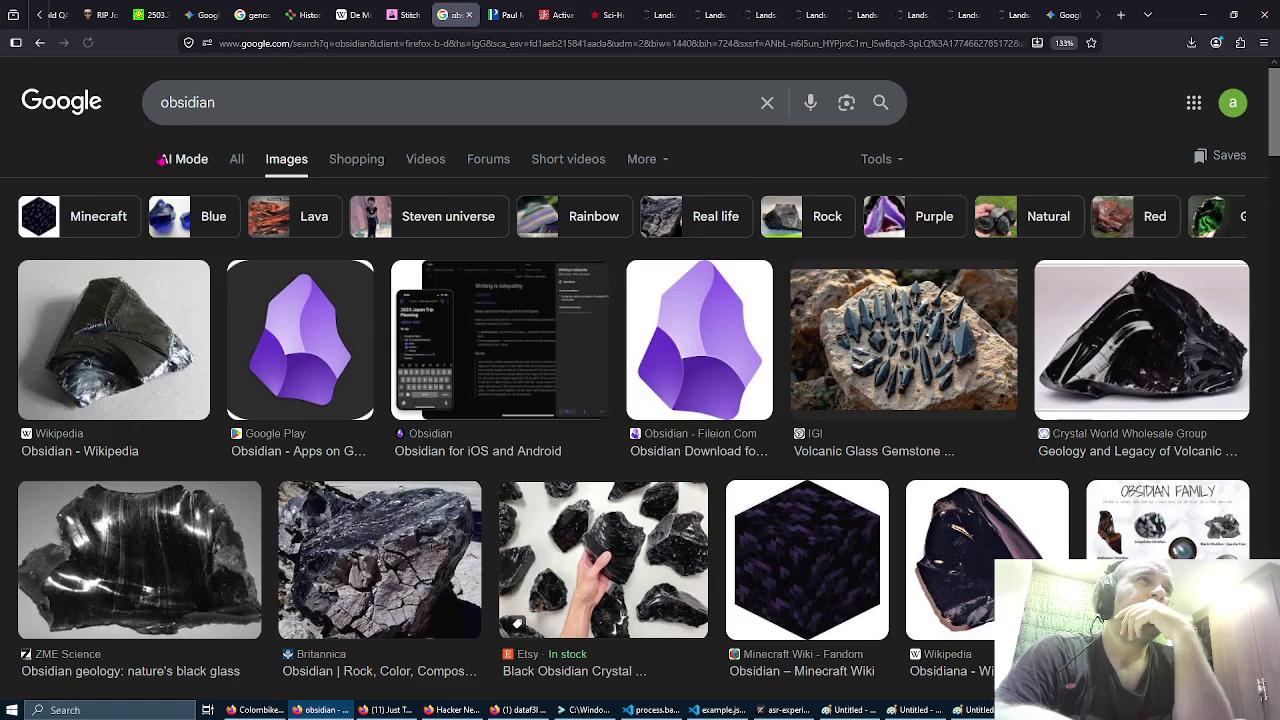
{"action": "left_click", "coordinate": [235, 160]}
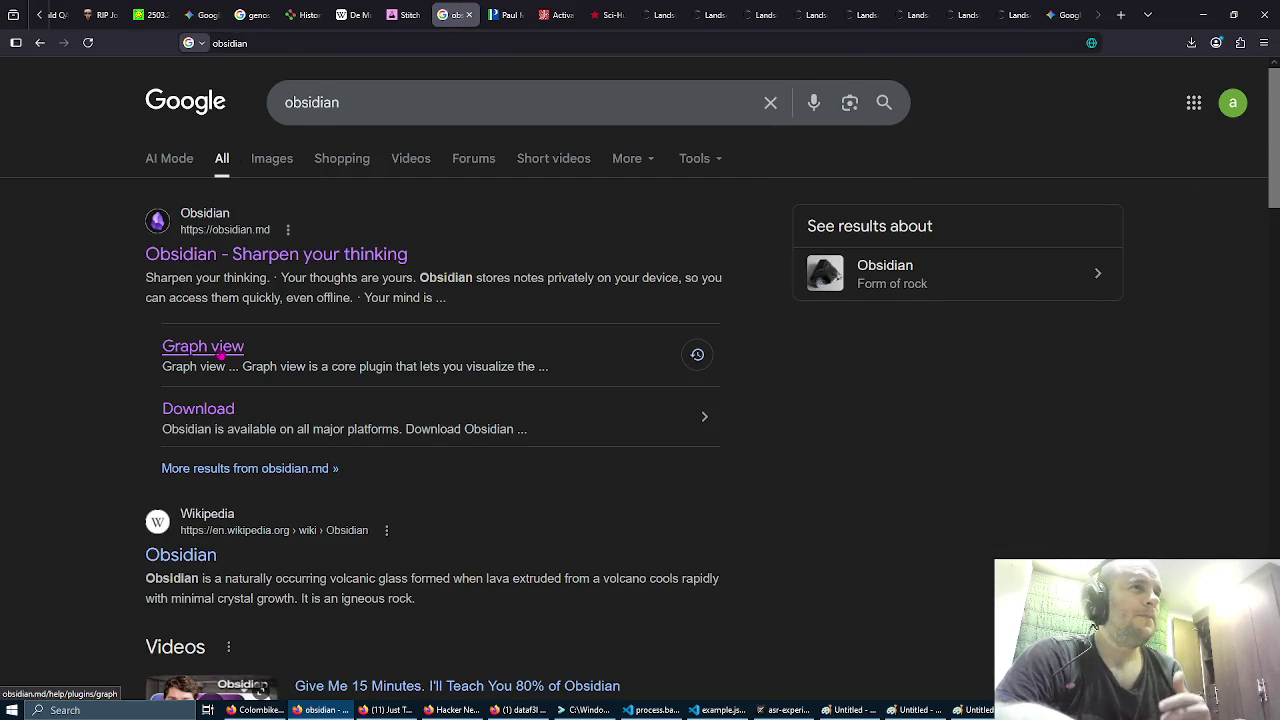
{"action": "left_click", "coordinate": [198, 408]}
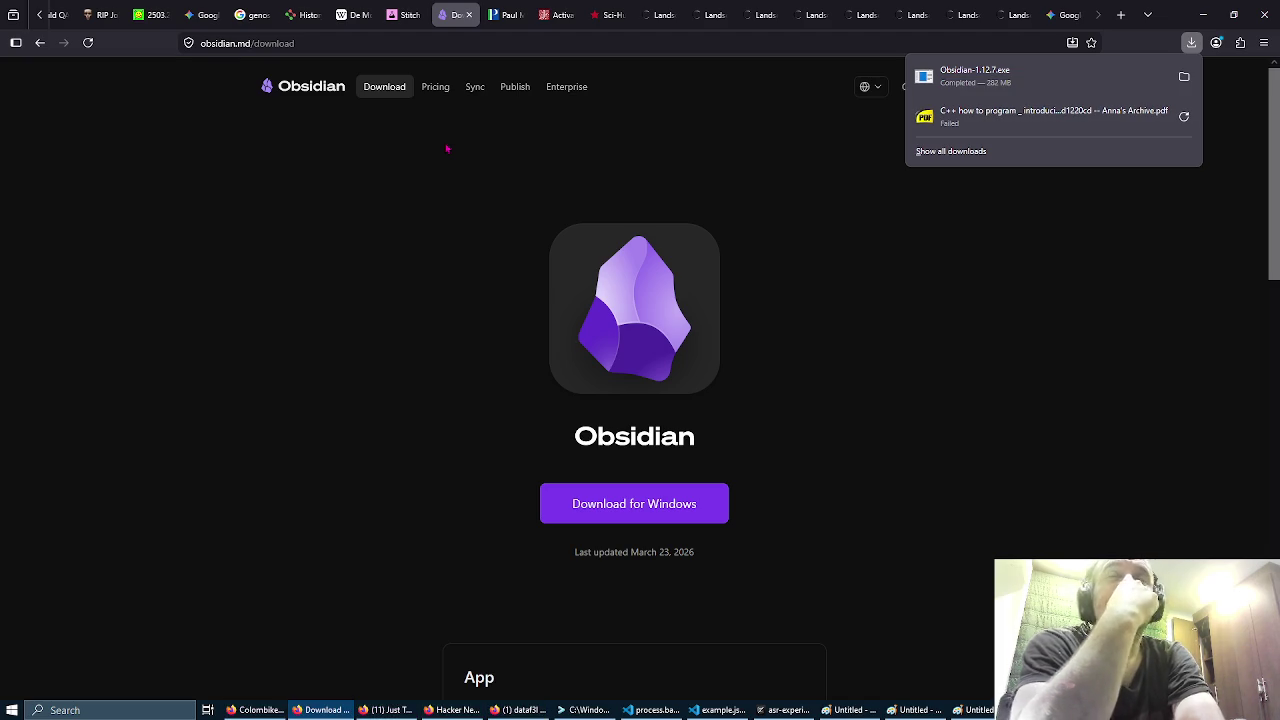
Step: Install Obsidian only for the current user into a d: drive folder, launch it and maximize it
{"action": "left_click", "coordinate": [1003, 76]}
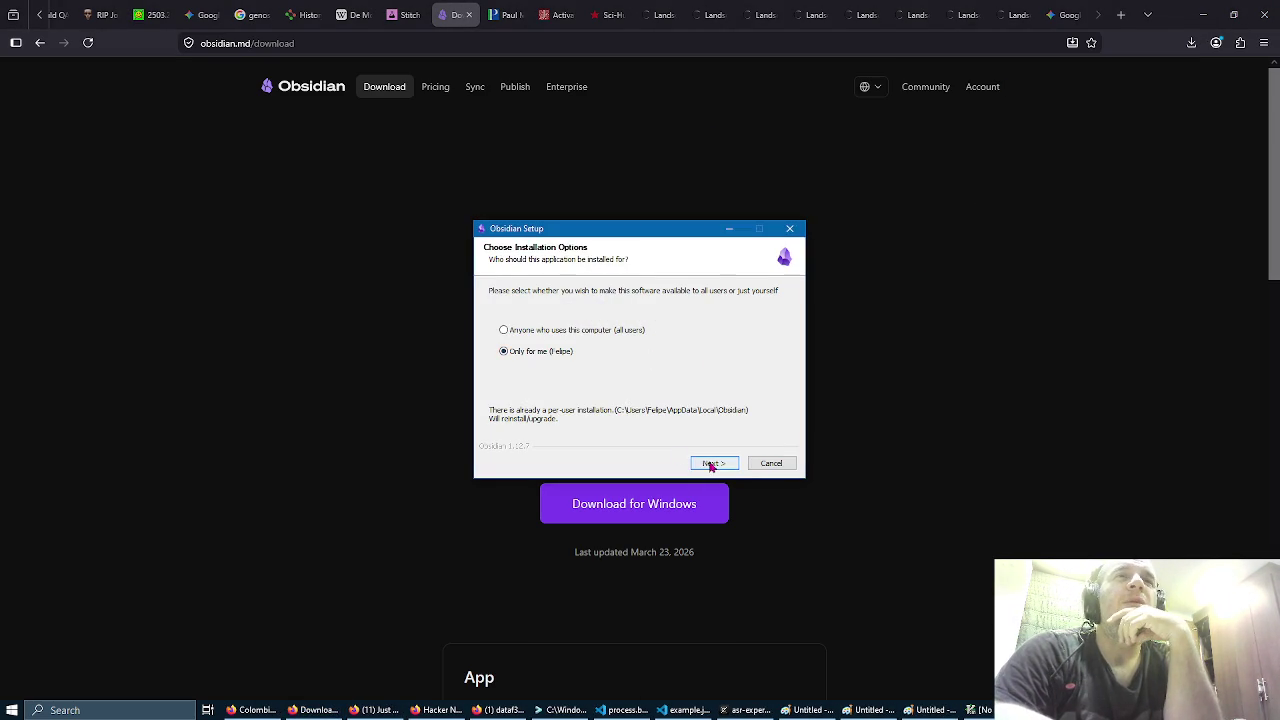
{"action": "left_click", "coordinate": [712, 463]}
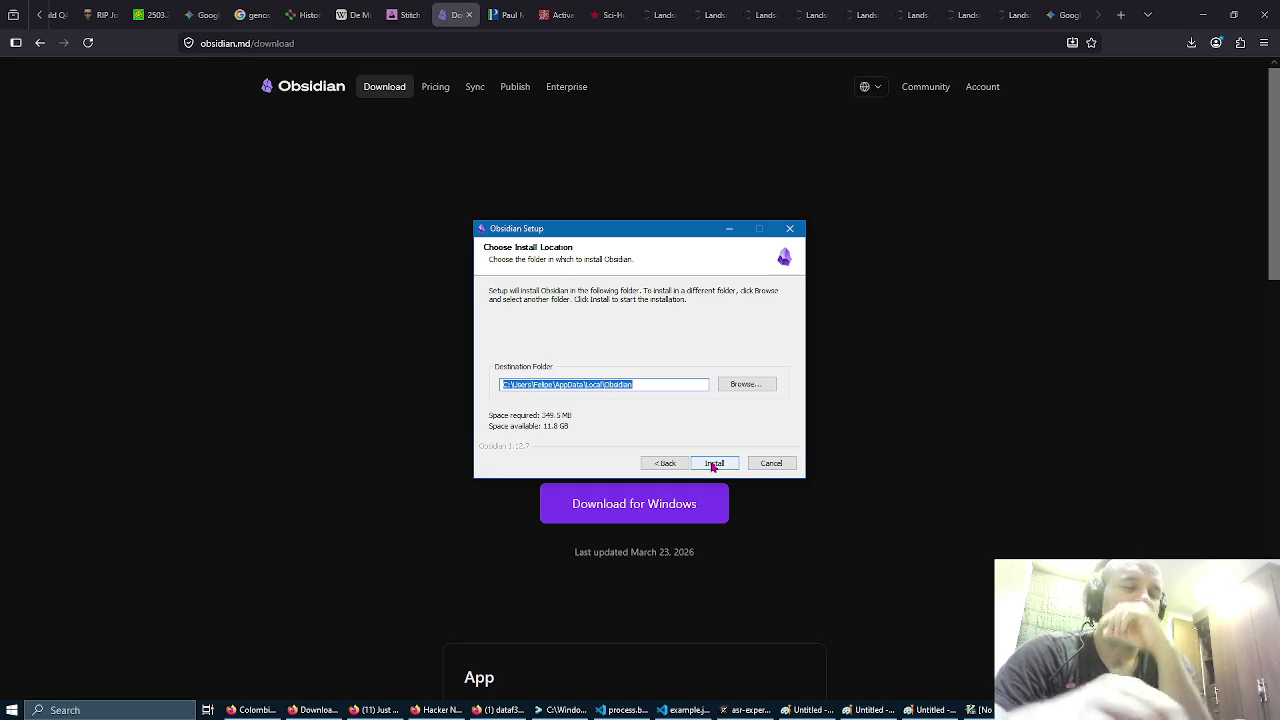
{"action": "left_click", "coordinate": [505, 384]}
{"action": "key", "text": "BackSpace"}
{"action": "type", "text": "d"}
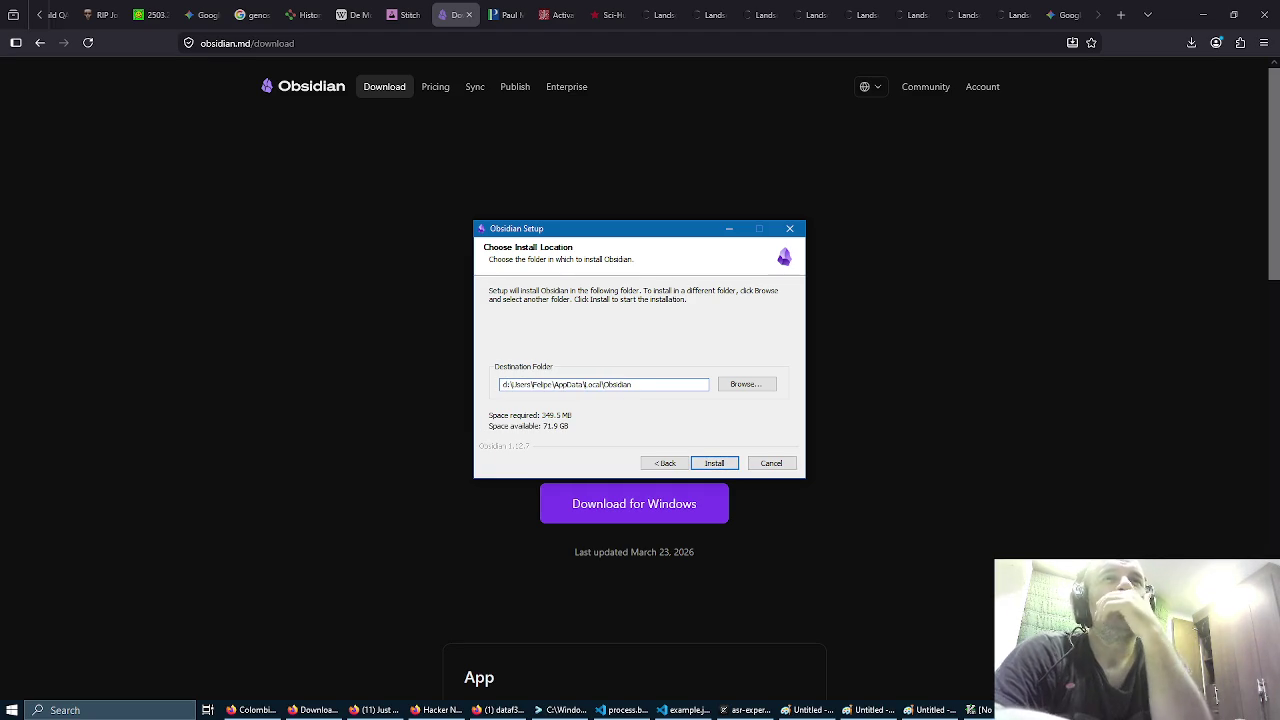
{"action": "left_click", "coordinate": [734, 469]}
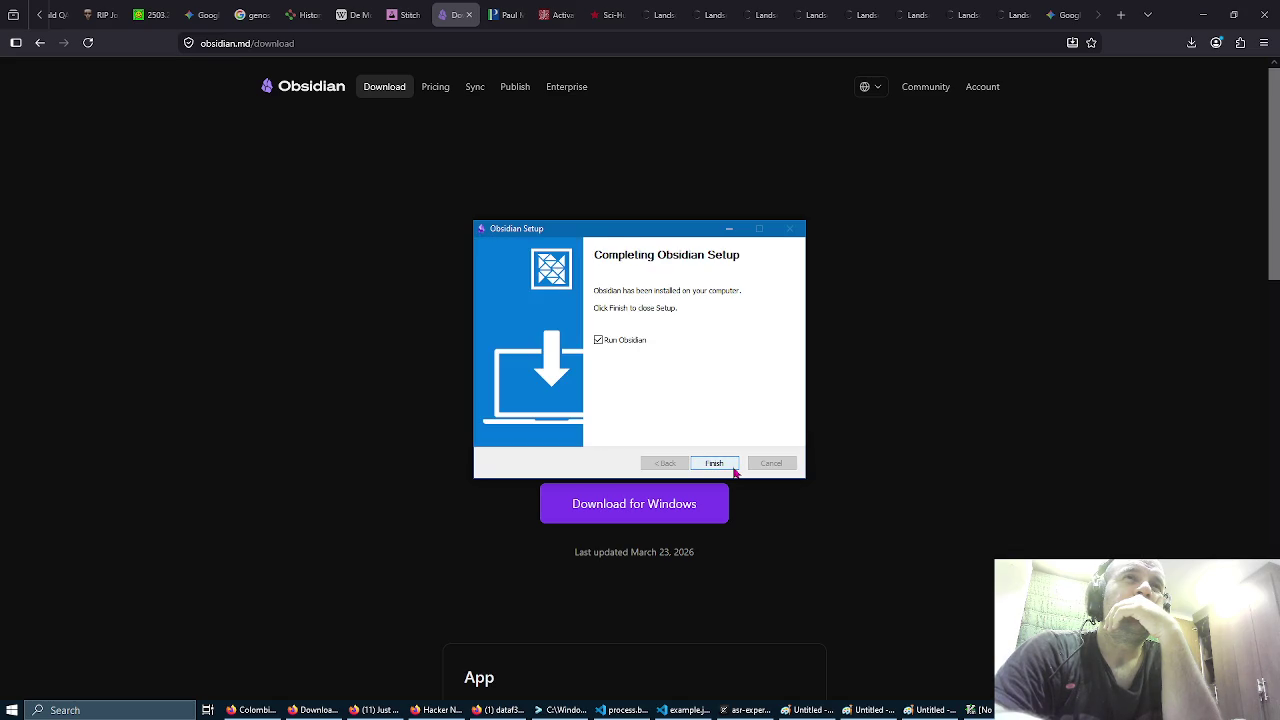
{"action": "left_click", "coordinate": [733, 469]}
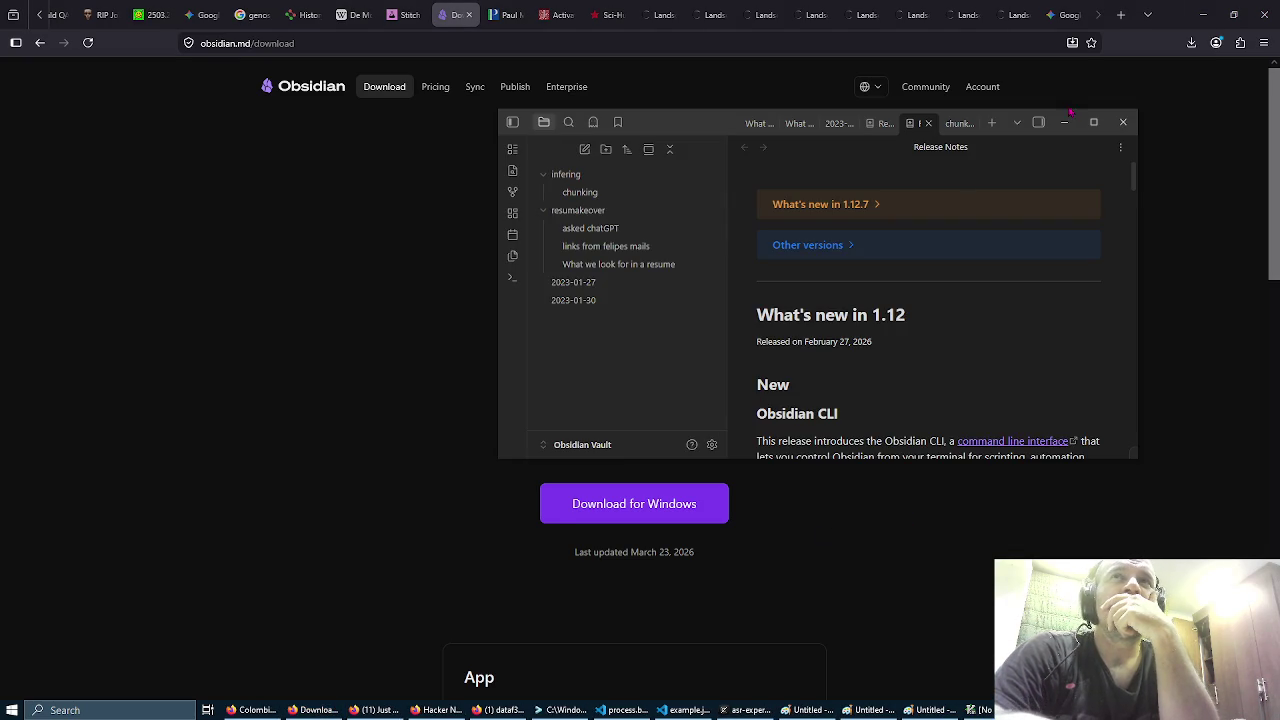
{"action": "left_click", "coordinate": [1093, 122]}
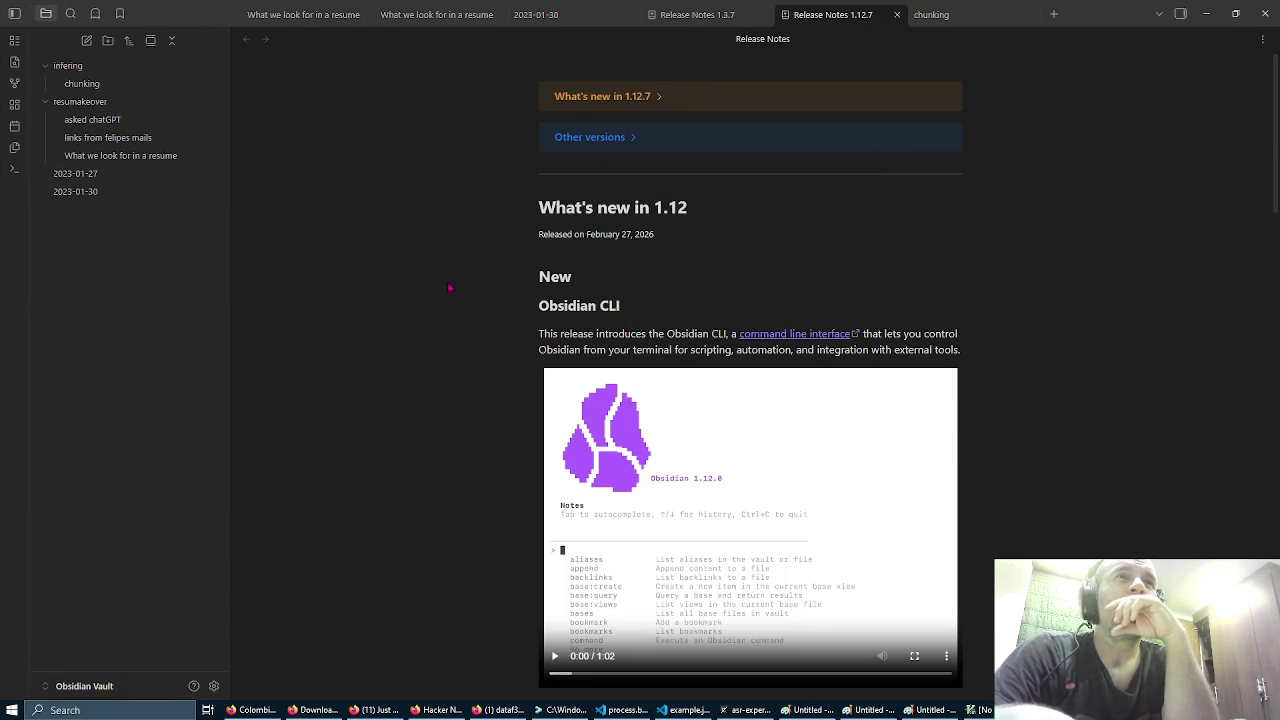
Step: Browse the chunking, asked chatGPT, mail links and resume notes through 2023-01-30, then create a base
{"action": "scroll", "coordinate": [500, 317], "scroll_direction": "down", "scroll_amount": 3}
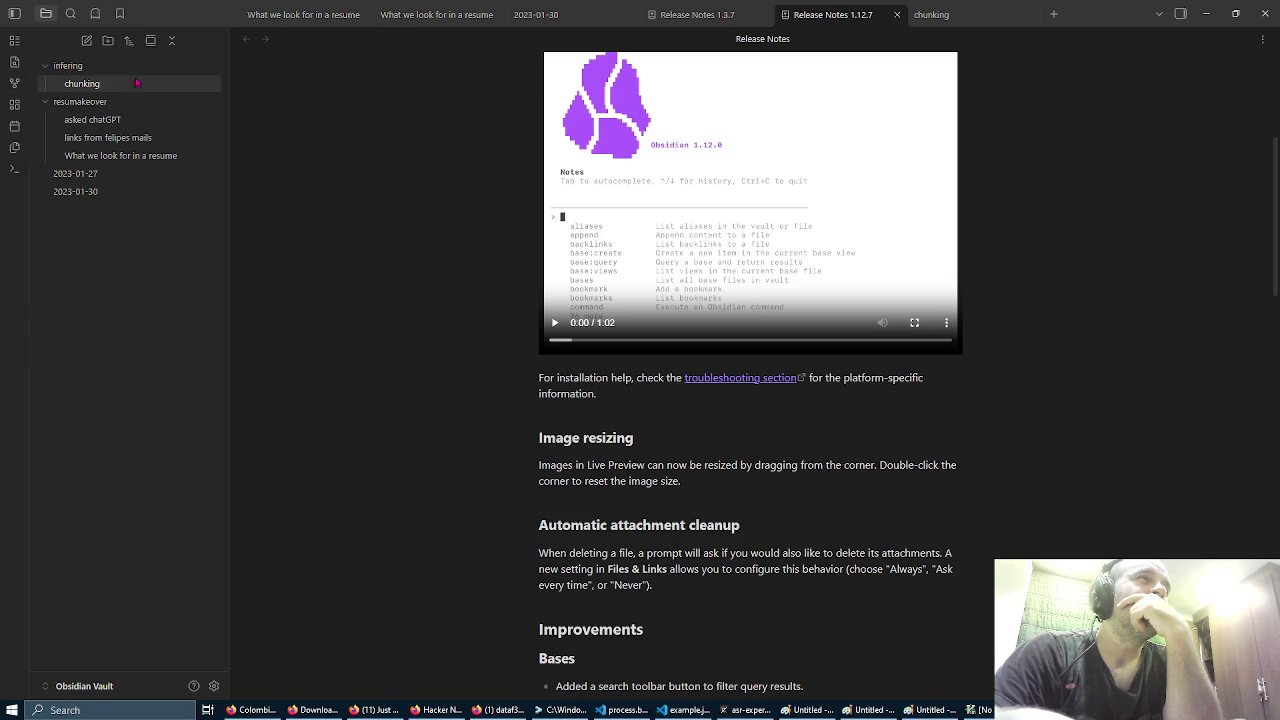
{"action": "mouse_move", "coordinate": [141, 86]}
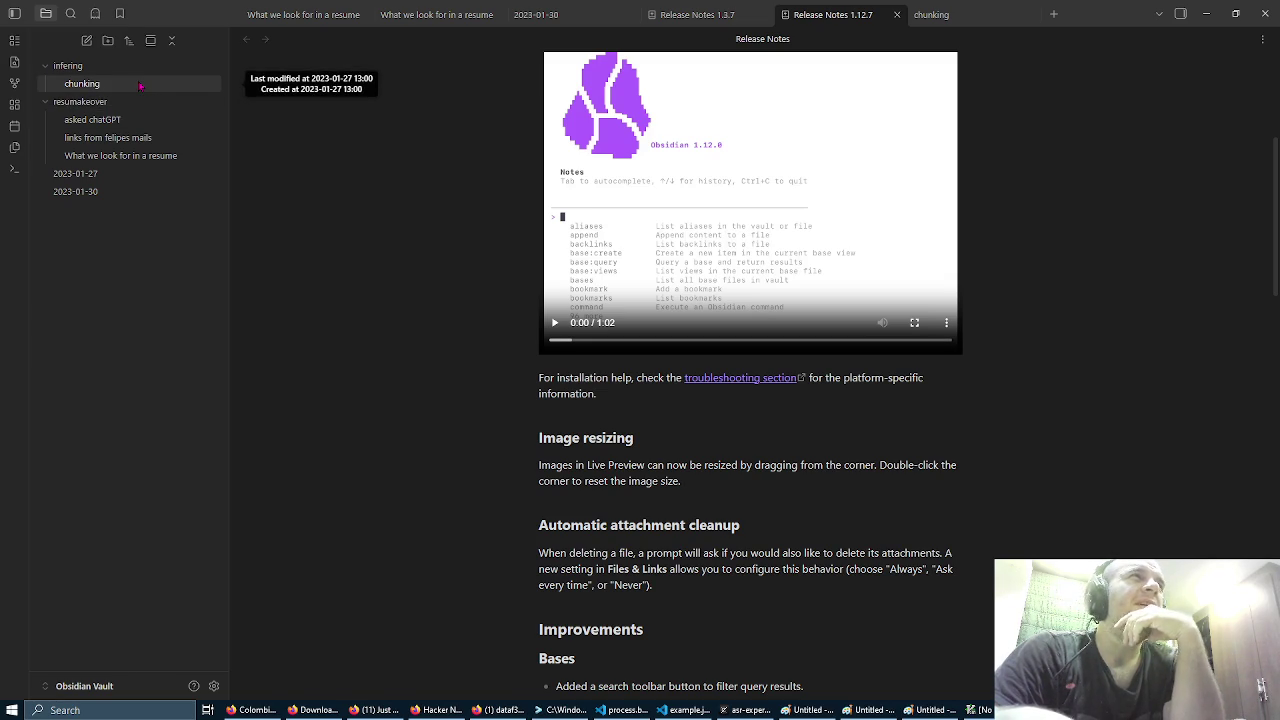
{"action": "left_click", "coordinate": [141, 86]}
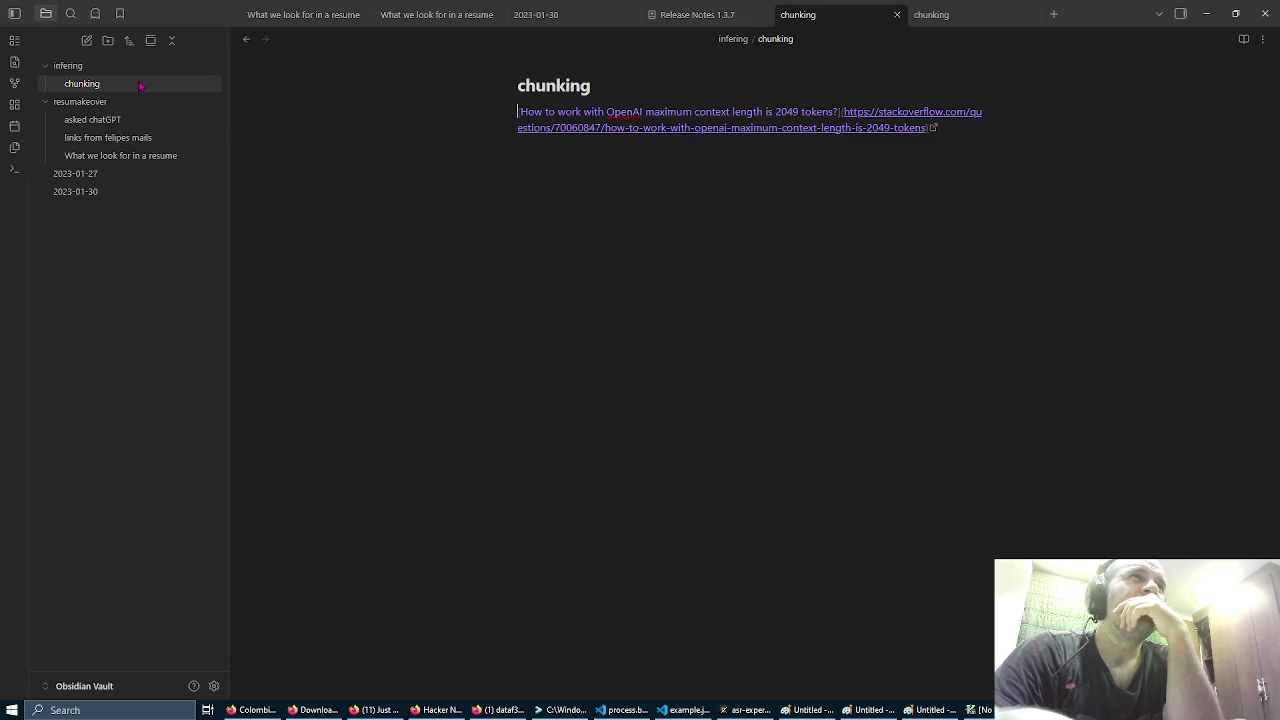
{"action": "left_click", "coordinate": [141, 119]}
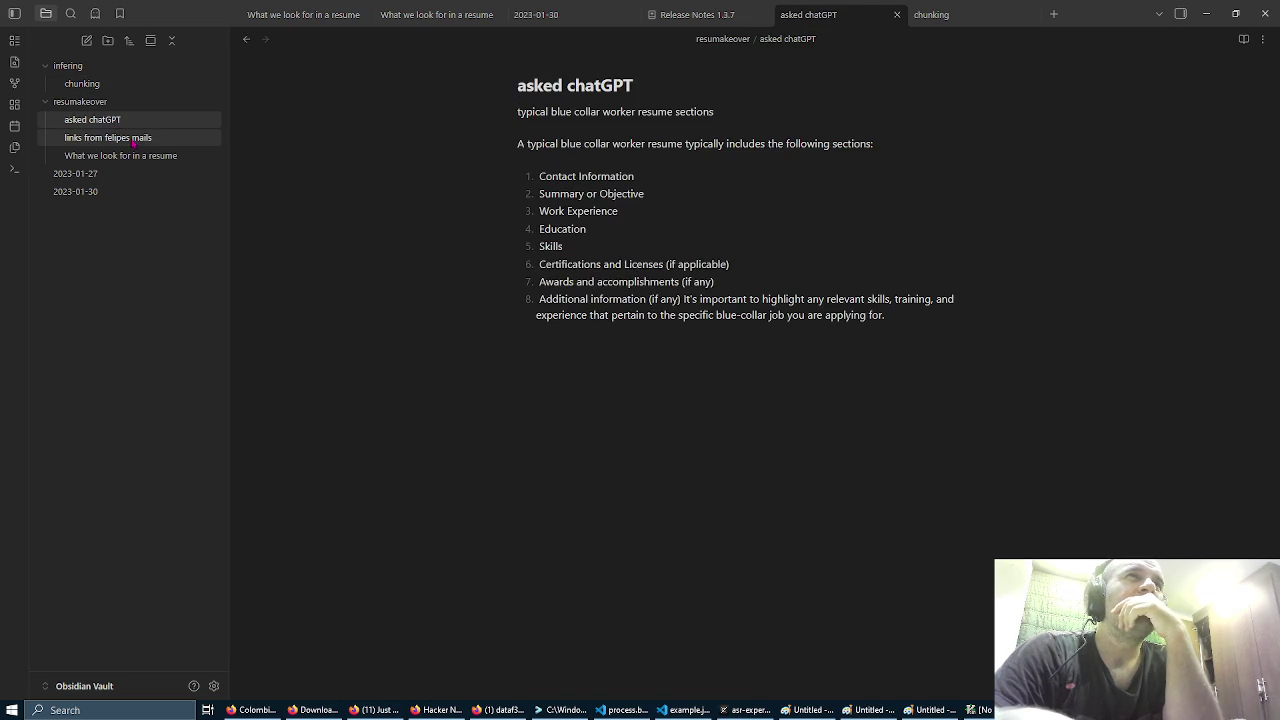
{"action": "left_click", "coordinate": [141, 137]}
{"action": "left_click", "coordinate": [141, 155]}
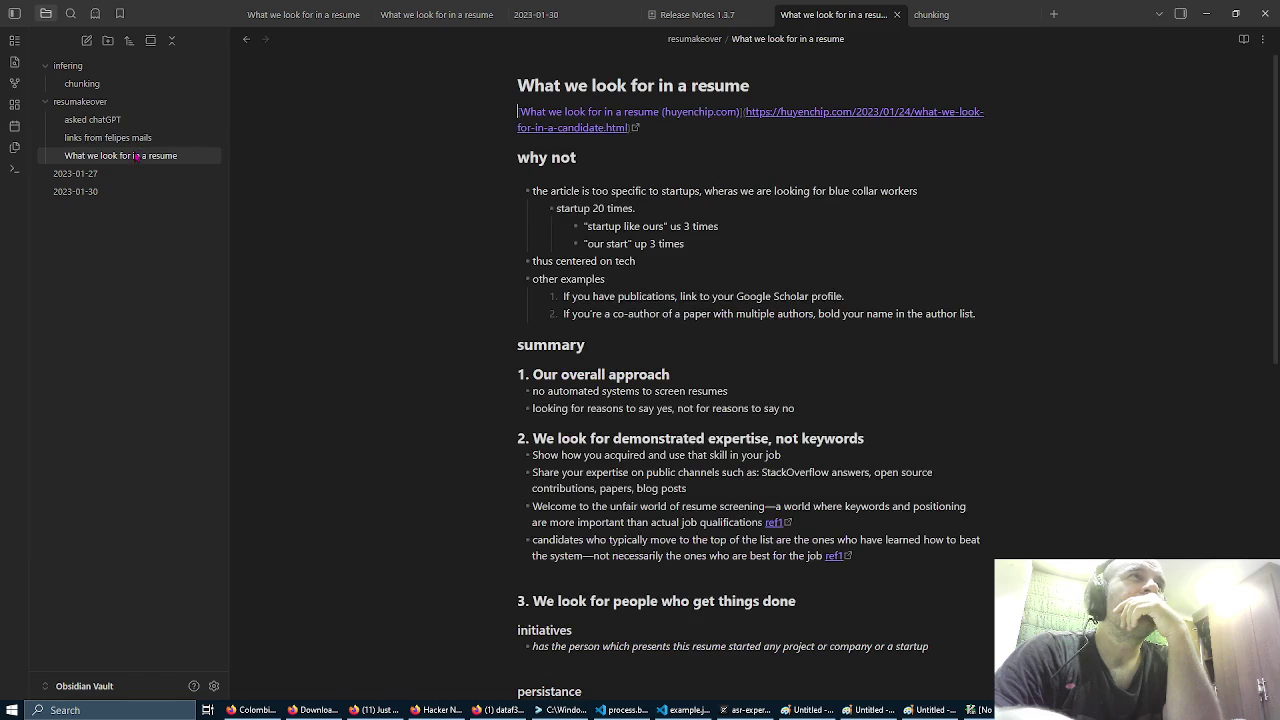
{"action": "left_click", "coordinate": [117, 174]}
{"action": "left_click", "coordinate": [117, 191]}
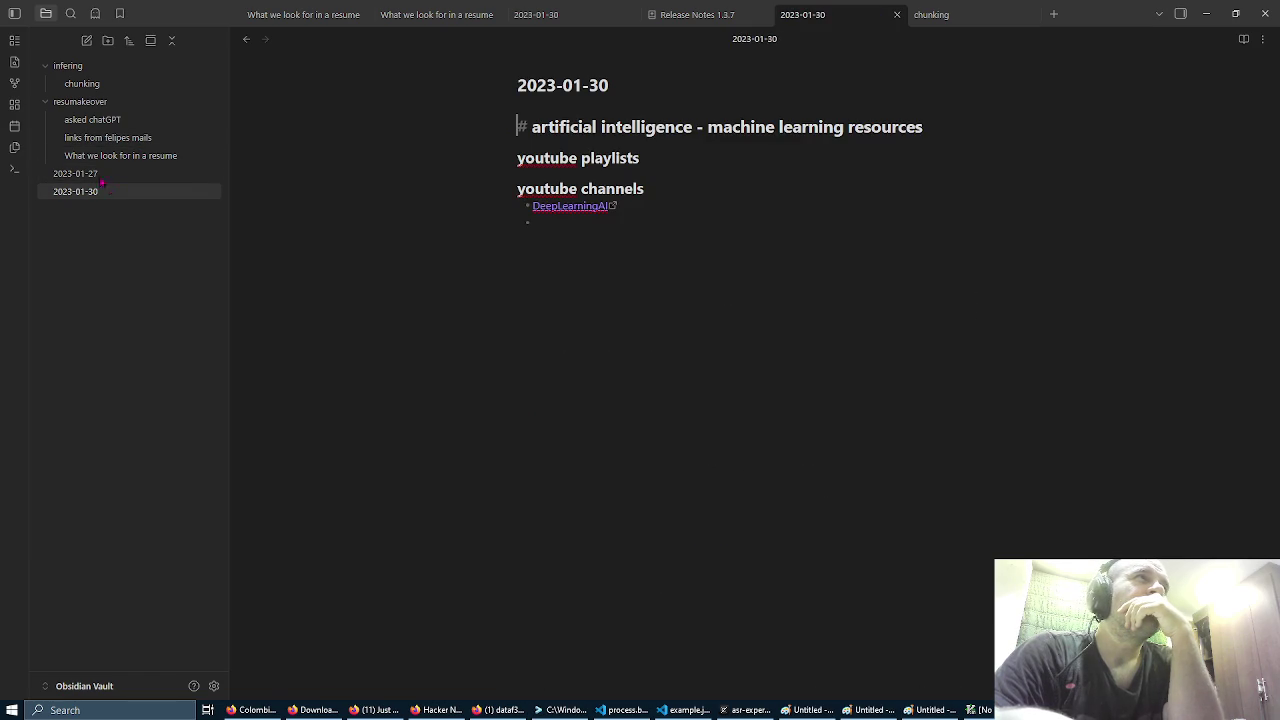
{"action": "left_click", "coordinate": [15, 40]}
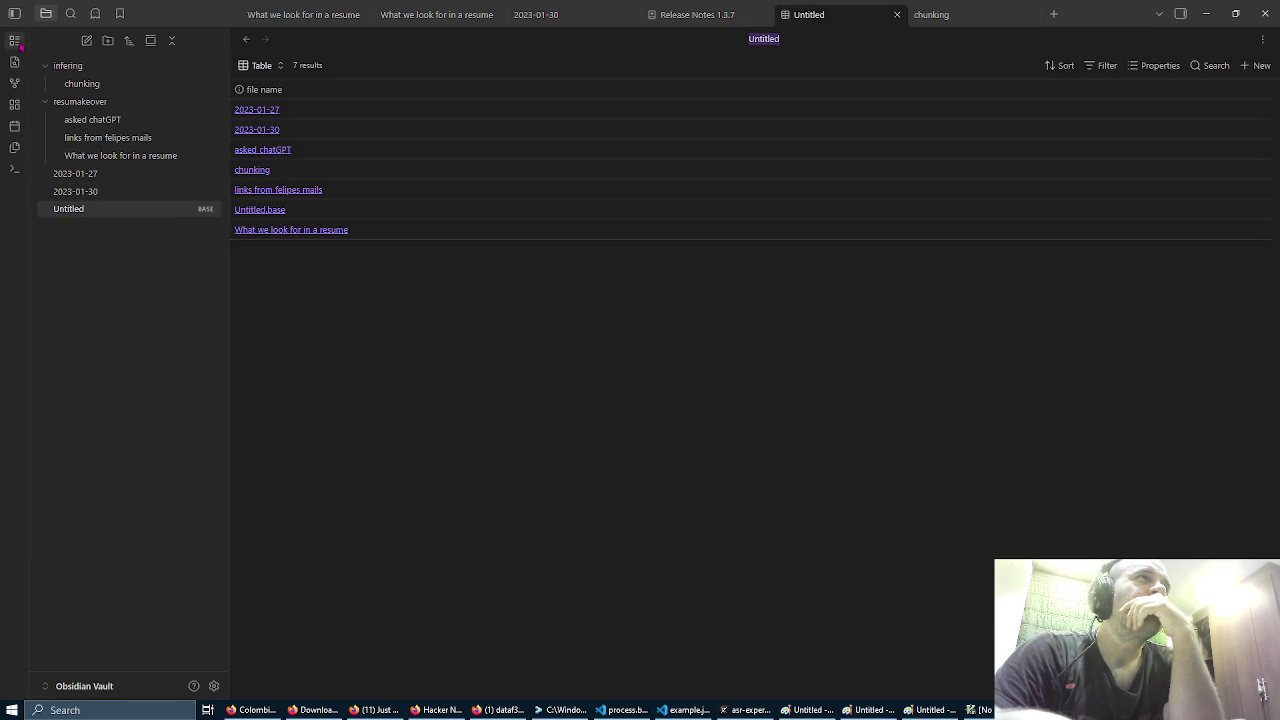
Step: Create more untitled bases up to Untitled 8, then open the vault's graph view
{"action": "left_click", "coordinate": [15, 40]}
{"action": "left_click", "coordinate": [15, 40]}
{"action": "left_click", "coordinate": [15, 40]}
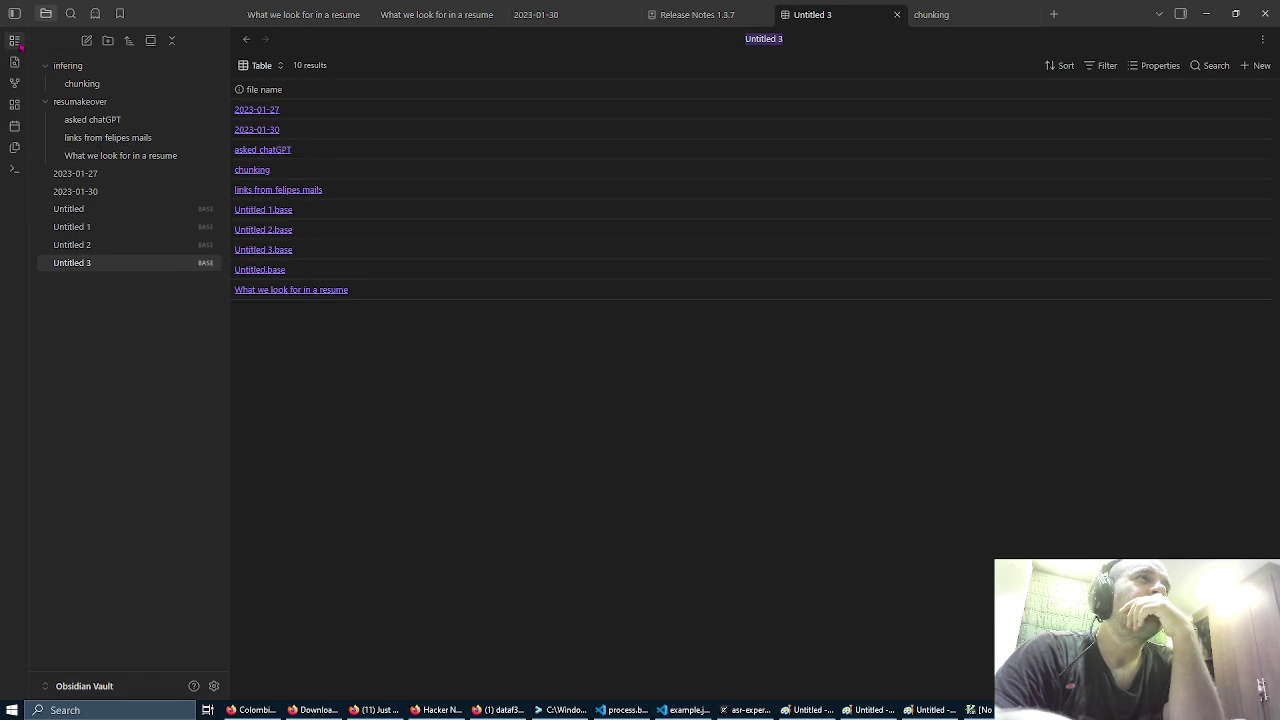
{"action": "left_click", "coordinate": [15, 40]}
{"action": "left_click", "coordinate": [15, 40]}
{"action": "left_click", "coordinate": [15, 40]}
{"action": "left_click", "coordinate": [15, 40]}
{"action": "left_click", "coordinate": [15, 40]}
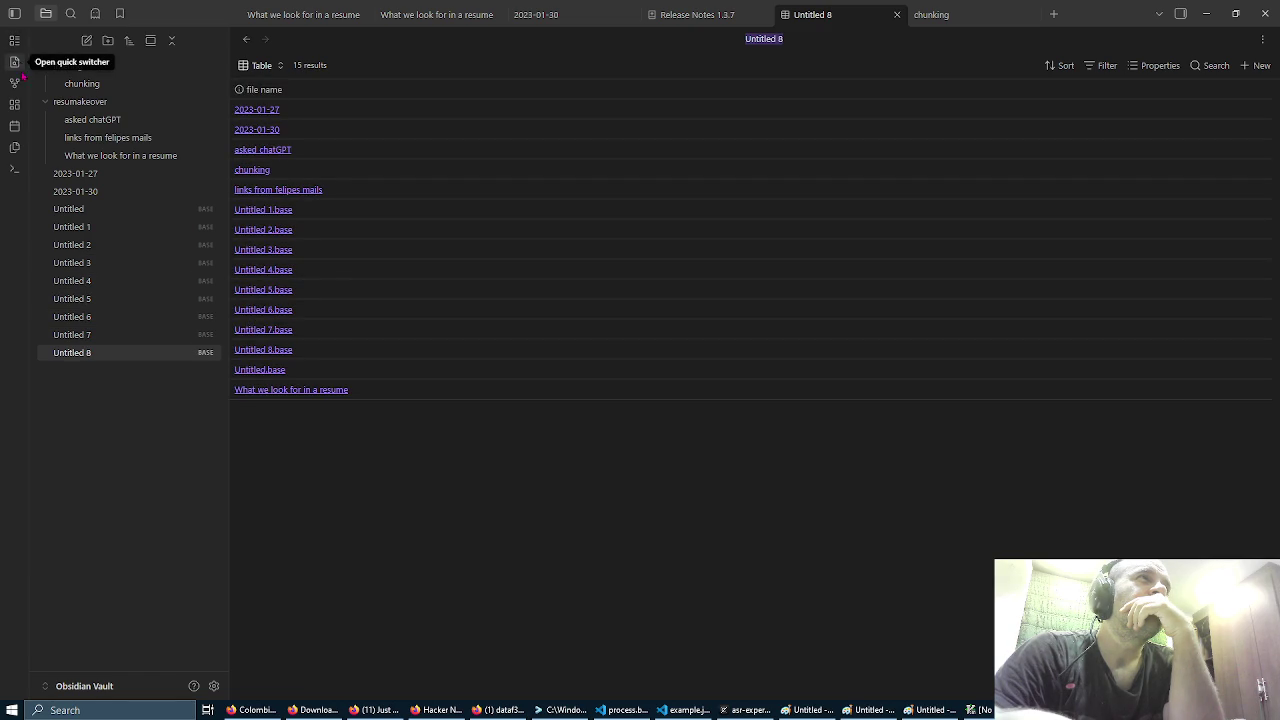
{"action": "left_click", "coordinate": [15, 83]}
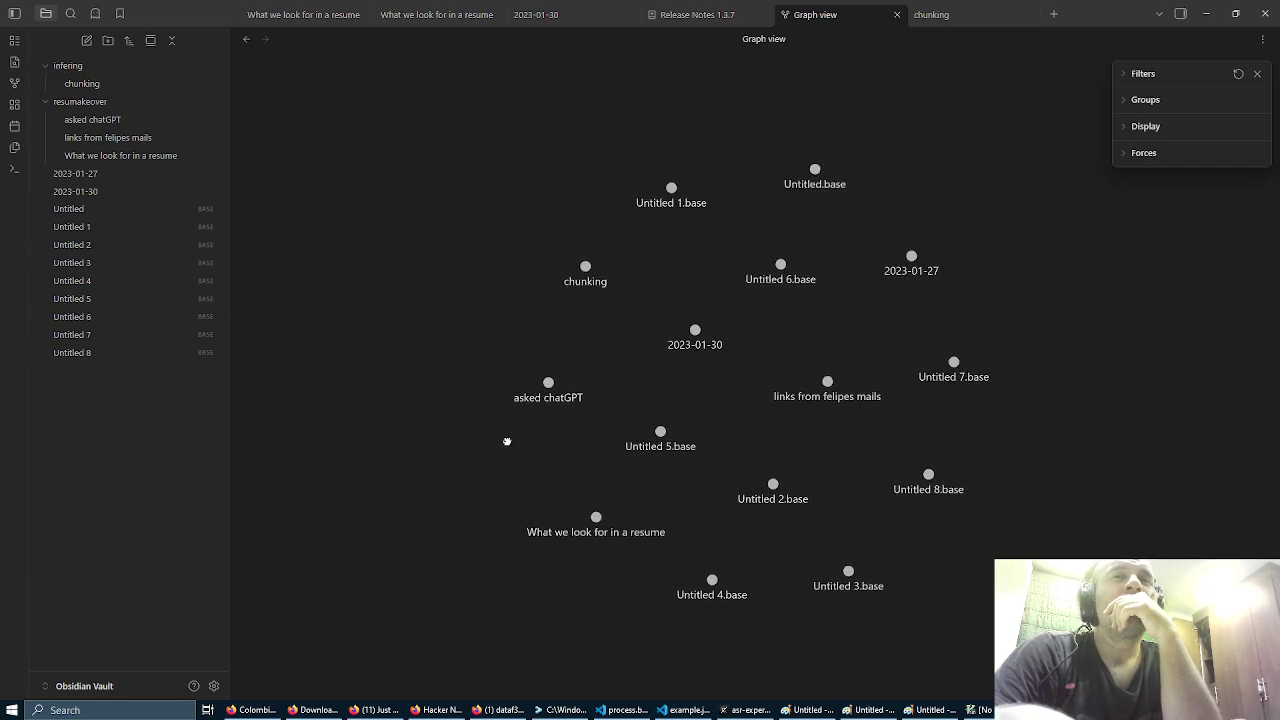
Step: Pan the note graph, scroll through the command palette, then open the asked chatGPT note
{"action": "left_click_drag", "start_coordinate": [514, 443], "coordinate": [380, 386]}
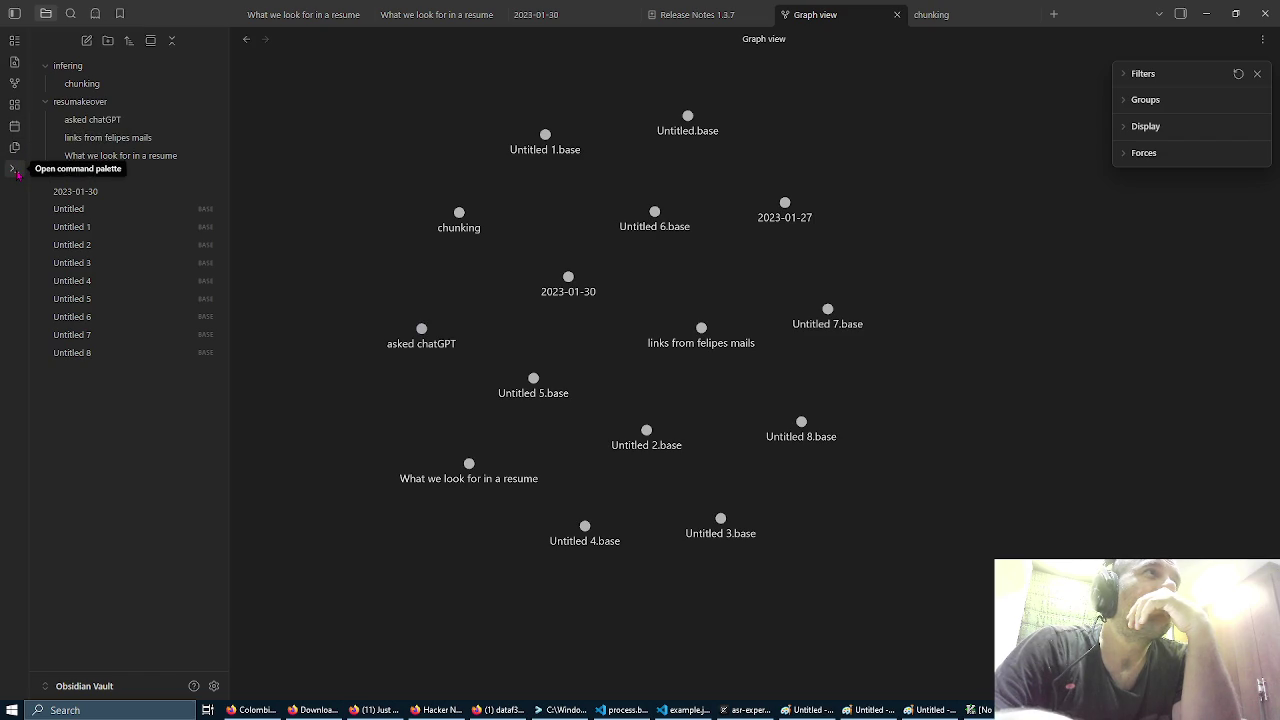
{"action": "left_click", "coordinate": [15, 170]}
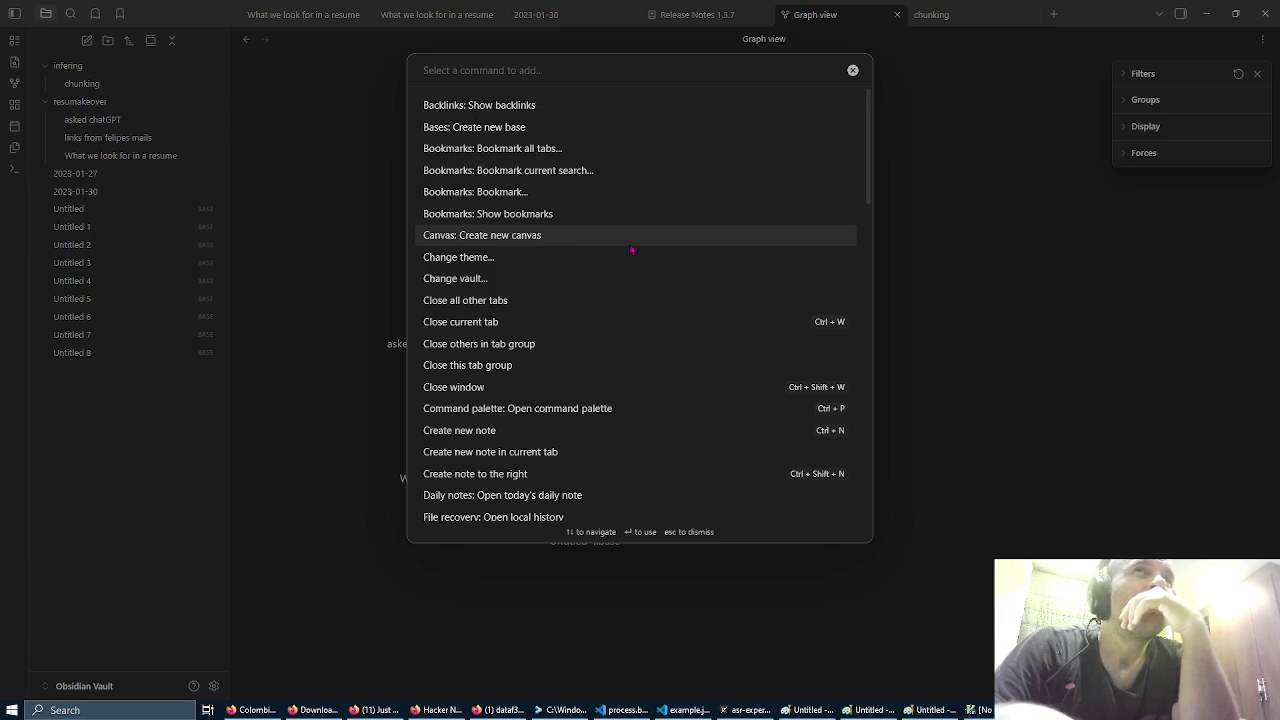
{"action": "scroll", "coordinate": [632, 250], "scroll_direction": "down", "scroll_amount": 5}
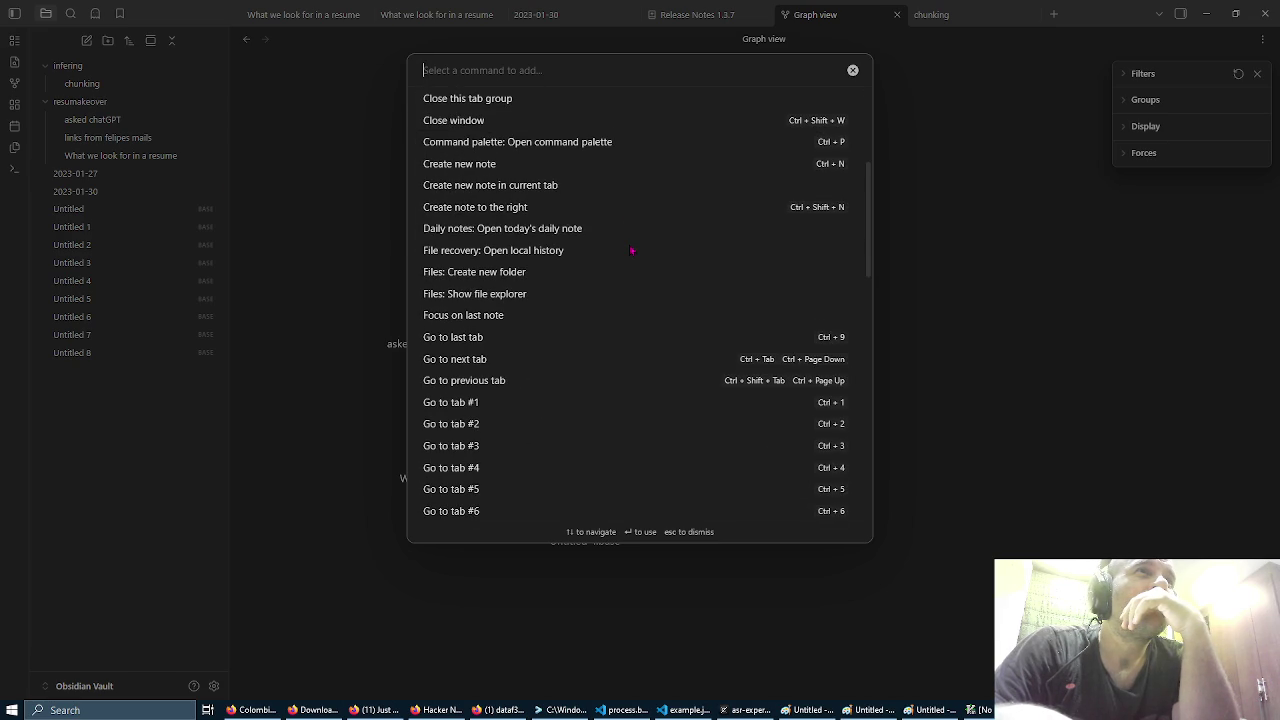
{"action": "scroll", "coordinate": [632, 255], "scroll_direction": "down", "scroll_amount": 3}
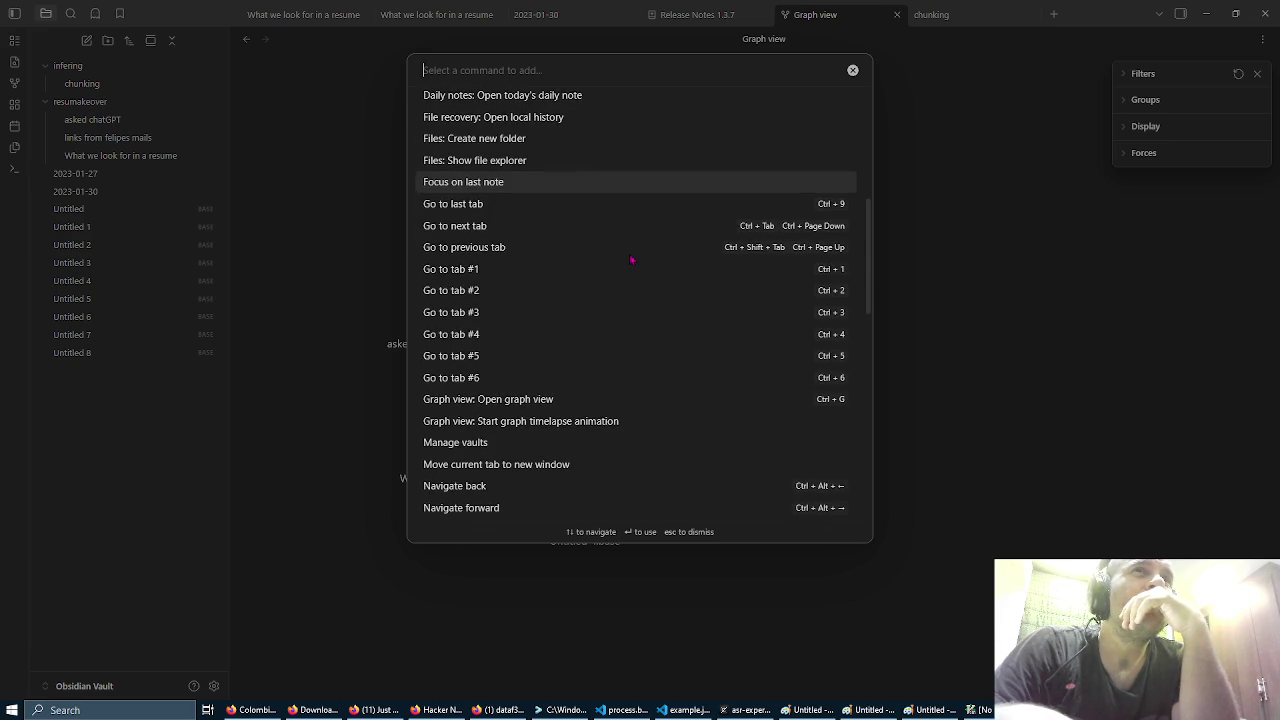
{"action": "scroll", "coordinate": [632, 260], "scroll_direction": "down", "scroll_amount": 4}
{"action": "left_click", "coordinate": [350, 185]}
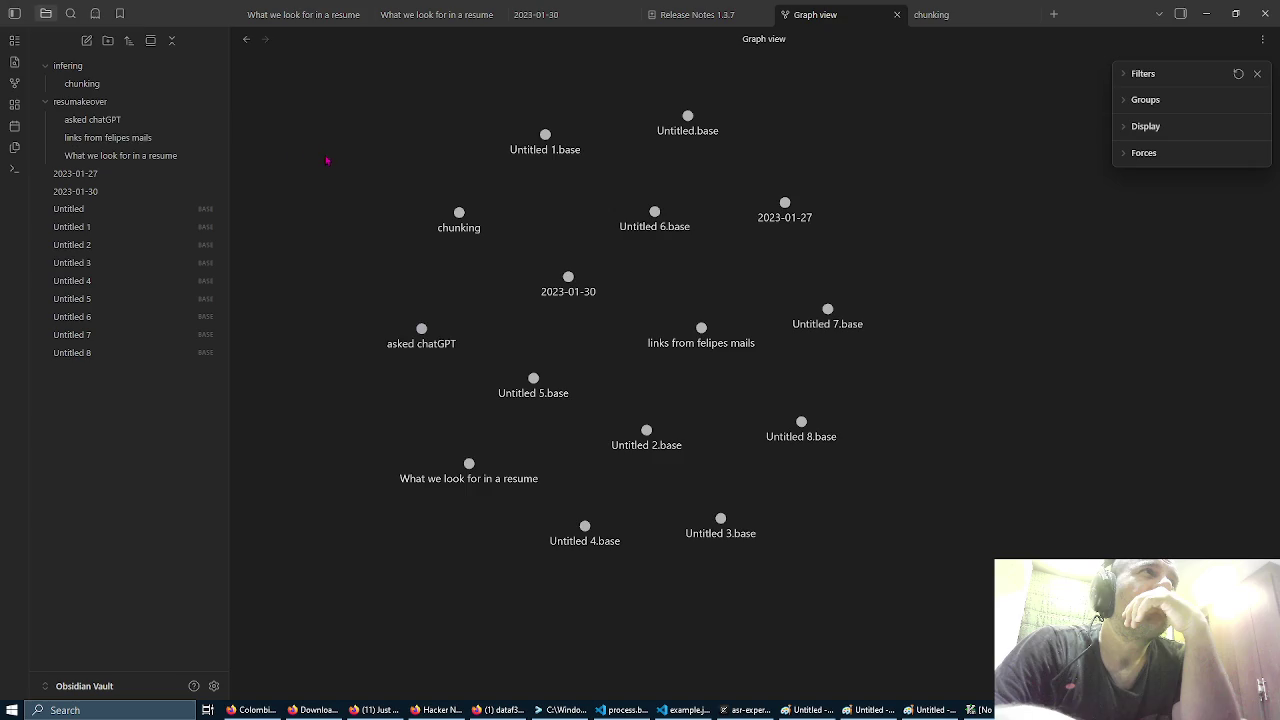
{"action": "left_click", "coordinate": [145, 120]}
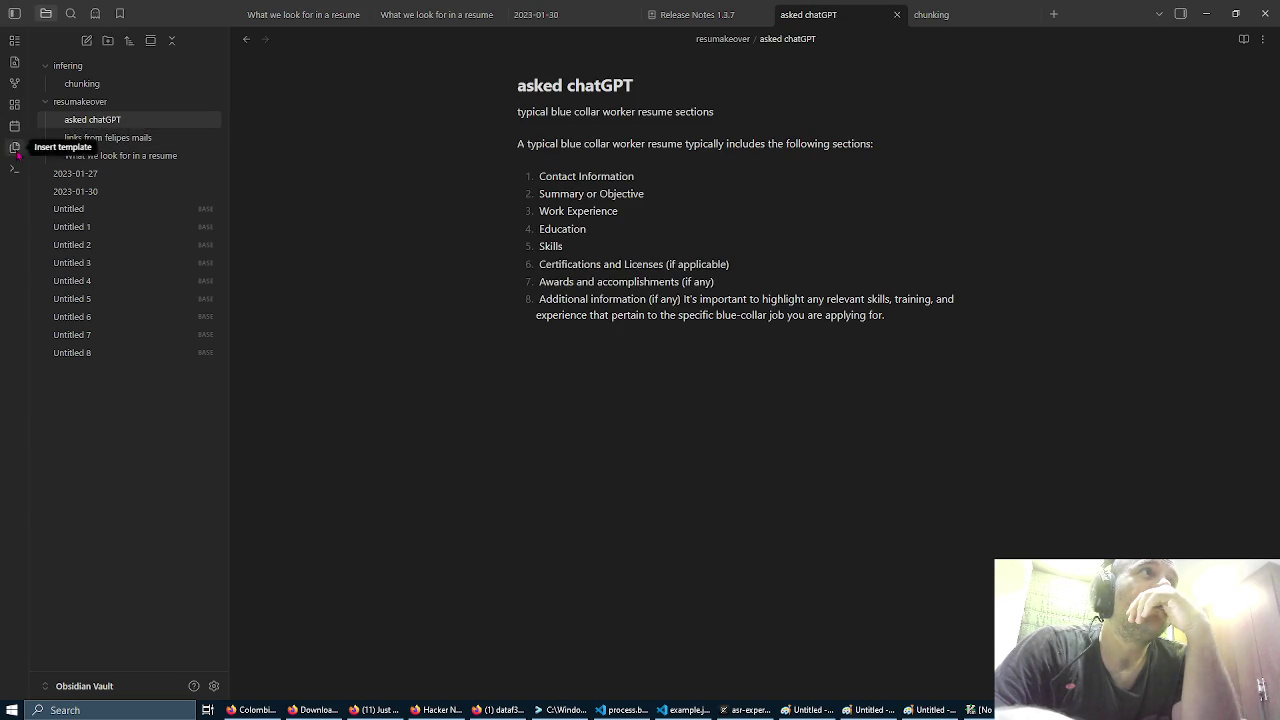
Step: Create a new canvas and drop the resume, asked chatGPT and chunking notes onto it
{"action": "left_click", "coordinate": [15, 104]}
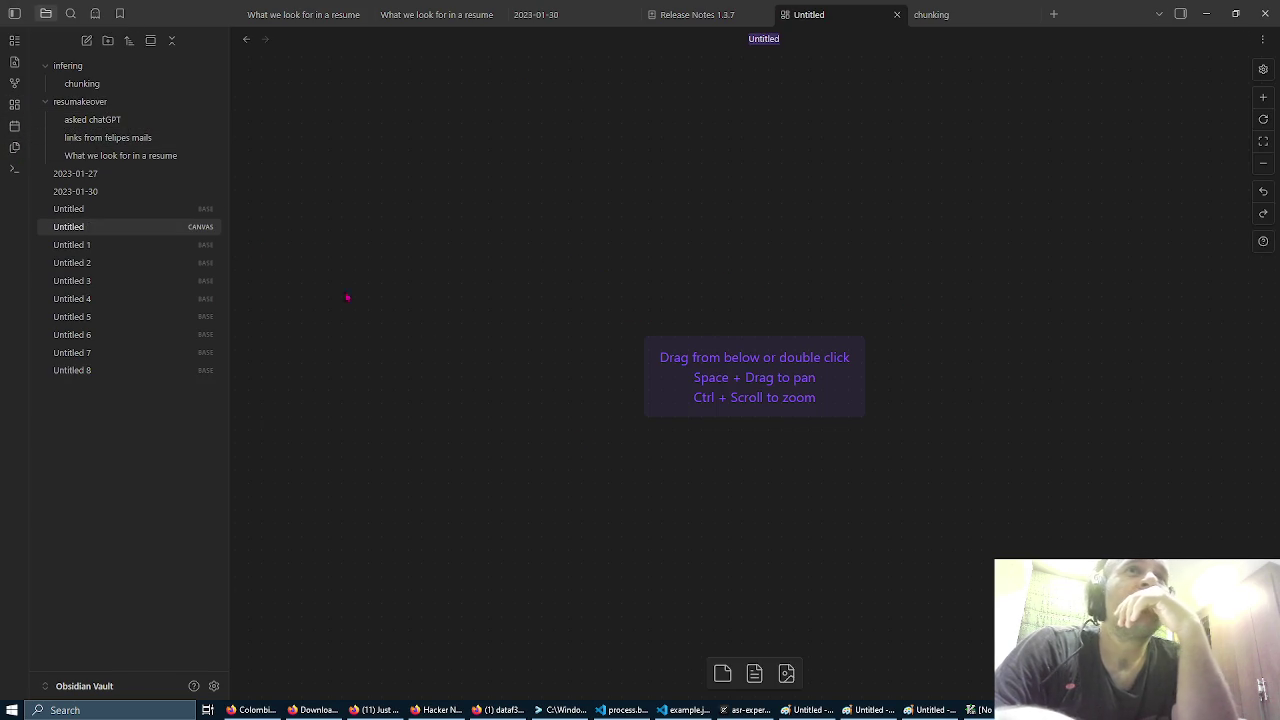
{"action": "left_click_drag", "start_coordinate": [833, 468], "coordinate": [634, 380]}
{"action": "mouse_move", "coordinate": [546, 286]}
{"action": "left_mouse_down"}
{"action": "mouse_move", "coordinate": [901, 505]}
{"action": "mouse_move", "coordinate": [708, 403]}
{"action": "left_mouse_up"}
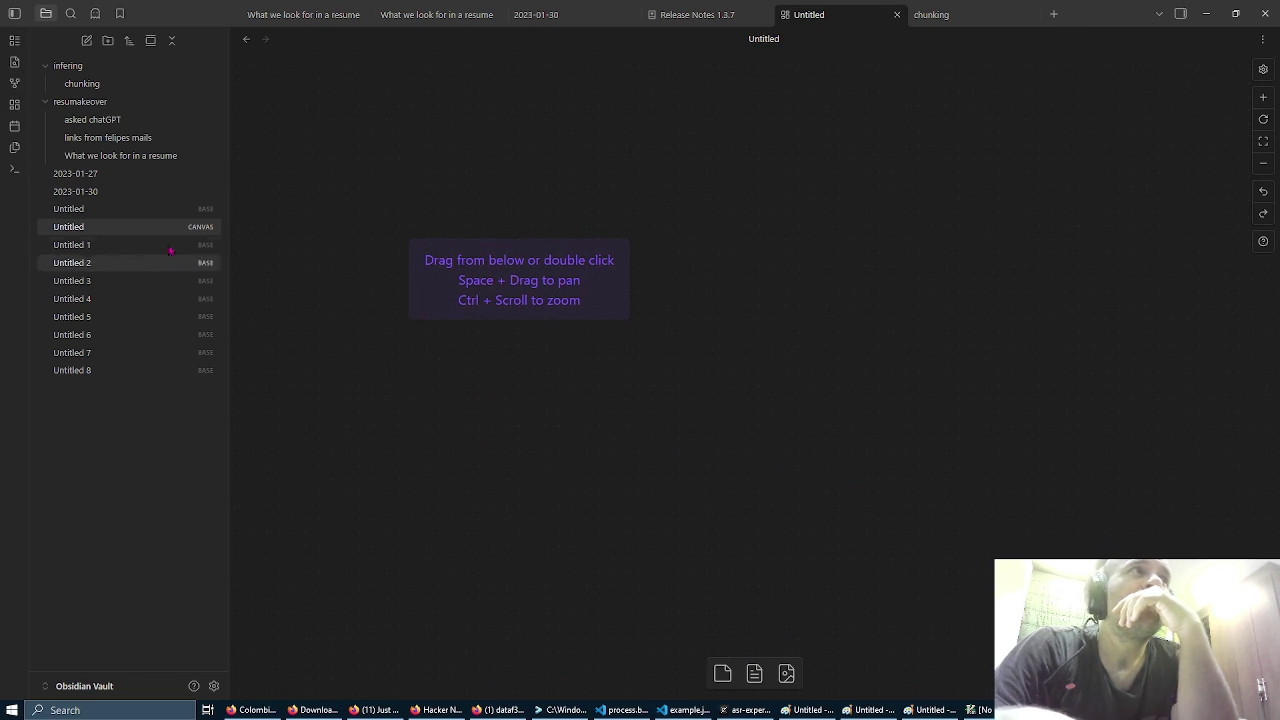
{"action": "left_click_drag", "start_coordinate": [125, 155], "coordinate": [515, 173]}
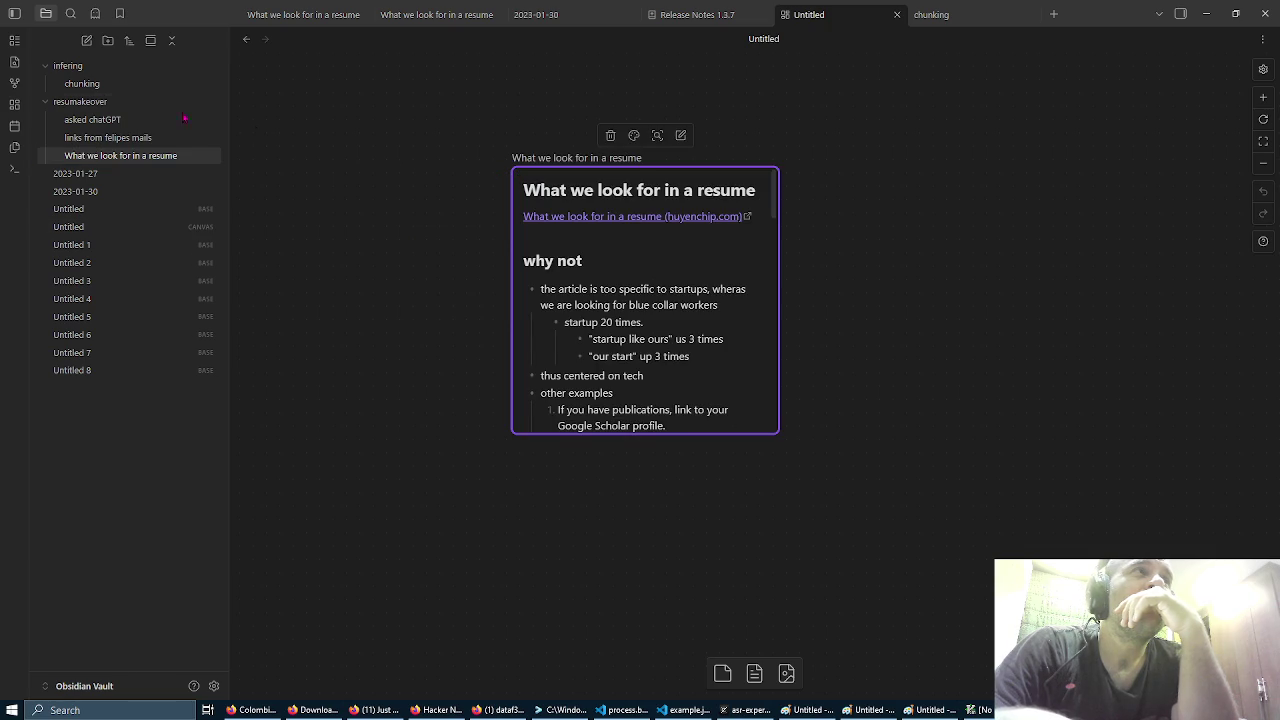
{"action": "left_click_drag", "start_coordinate": [92, 119], "coordinate": [379, 124]}
{"action": "mouse_move", "coordinate": [85, 83]}
{"action": "left_mouse_down"}
{"action": "mouse_move", "coordinate": [181, 77]}
{"action": "mouse_move", "coordinate": [840, 152]}
{"action": "mouse_move", "coordinate": [975, 180]}
{"action": "mouse_move", "coordinate": [964, 180]}
{"action": "left_mouse_up"}
Step: Arrange the cards and draw arrows from asked chatGPT to the chunking and resume cards
{"action": "left_click", "coordinate": [712, 300]}
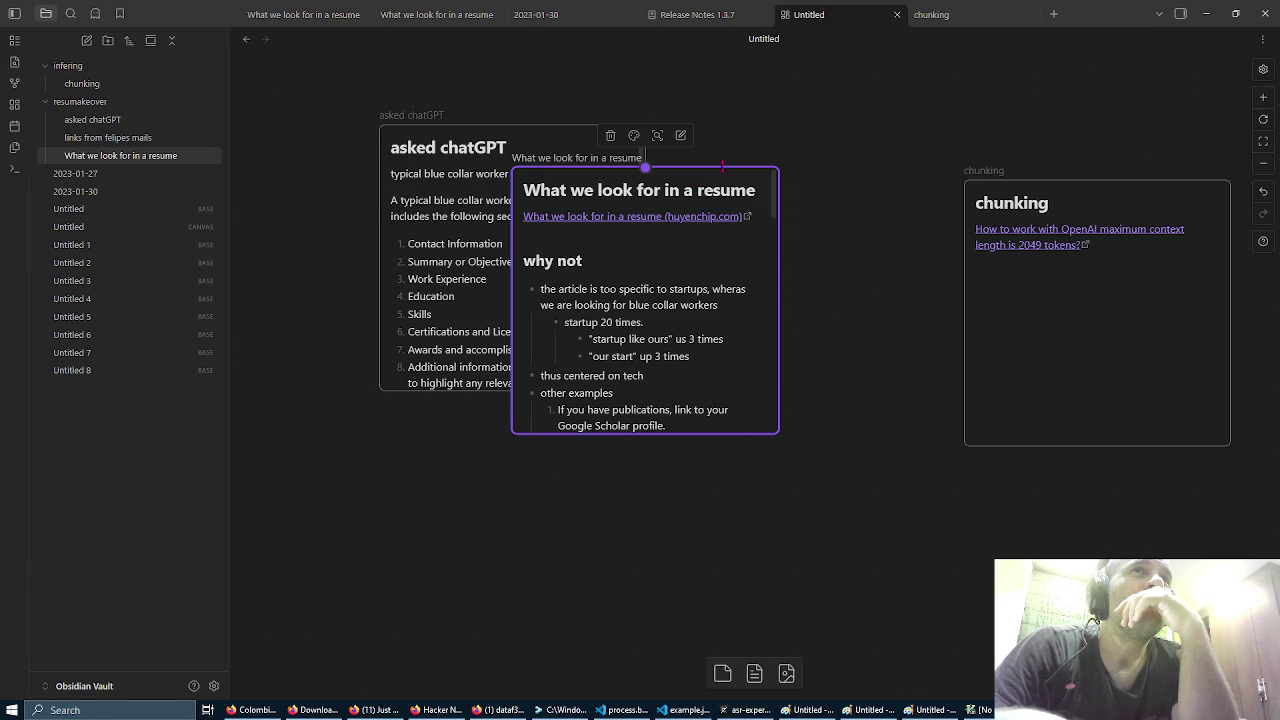
{"action": "mouse_move", "coordinate": [766, 182]}
{"action": "left_mouse_down"}
{"action": "mouse_move", "coordinate": [897, 304]}
{"action": "mouse_move", "coordinate": [934, 307]}
{"action": "left_mouse_up"}
{"action": "left_click", "coordinate": [643, 391]}
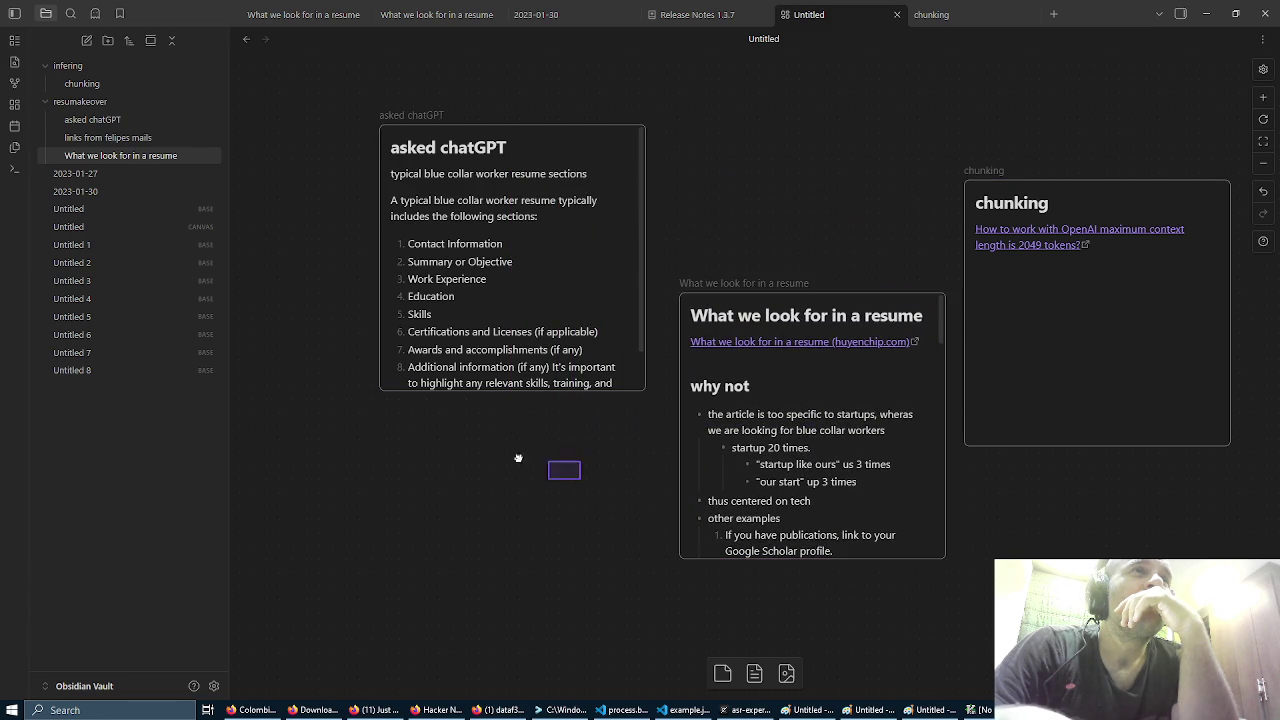
{"action": "left_click_drag", "start_coordinate": [555, 487], "coordinate": [434, 434]}
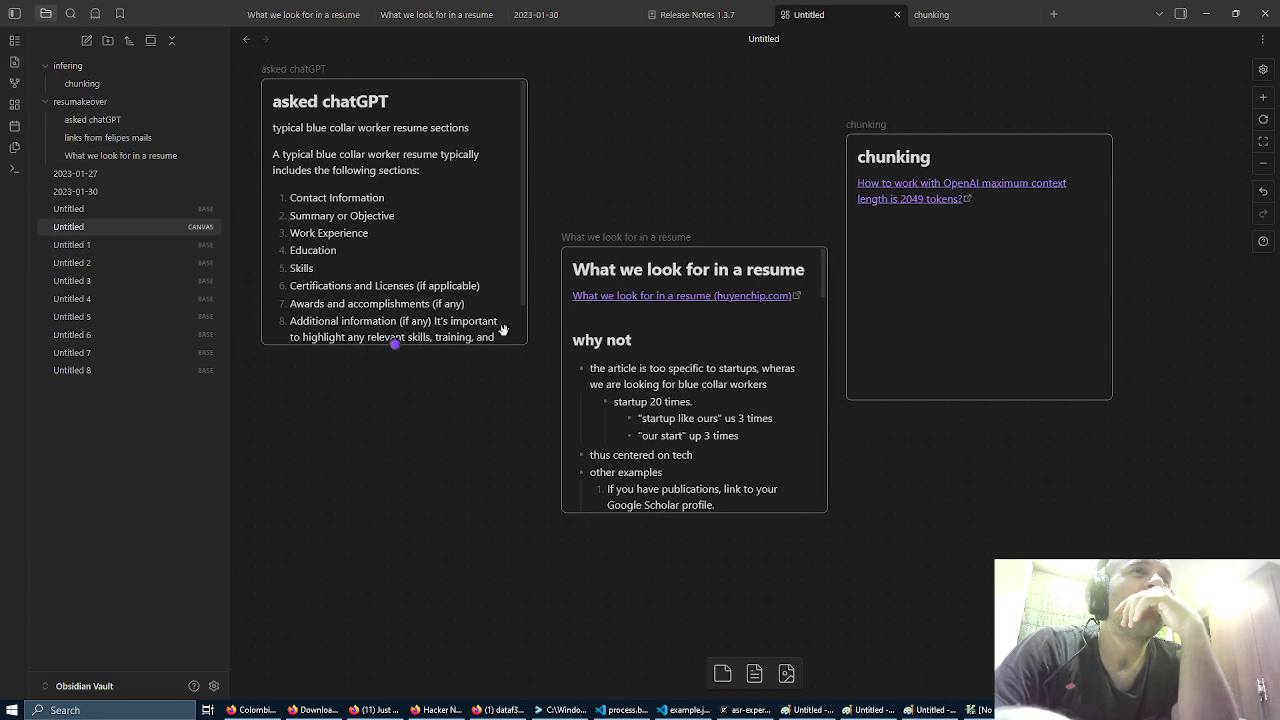
{"action": "mouse_move", "coordinate": [527, 214]}
{"action": "left_mouse_down"}
{"action": "mouse_move", "coordinate": [660, 250]}
{"action": "mouse_move", "coordinate": [590, 313]}
{"action": "mouse_move", "coordinate": [896, 204]}
{"action": "left_mouse_up"}
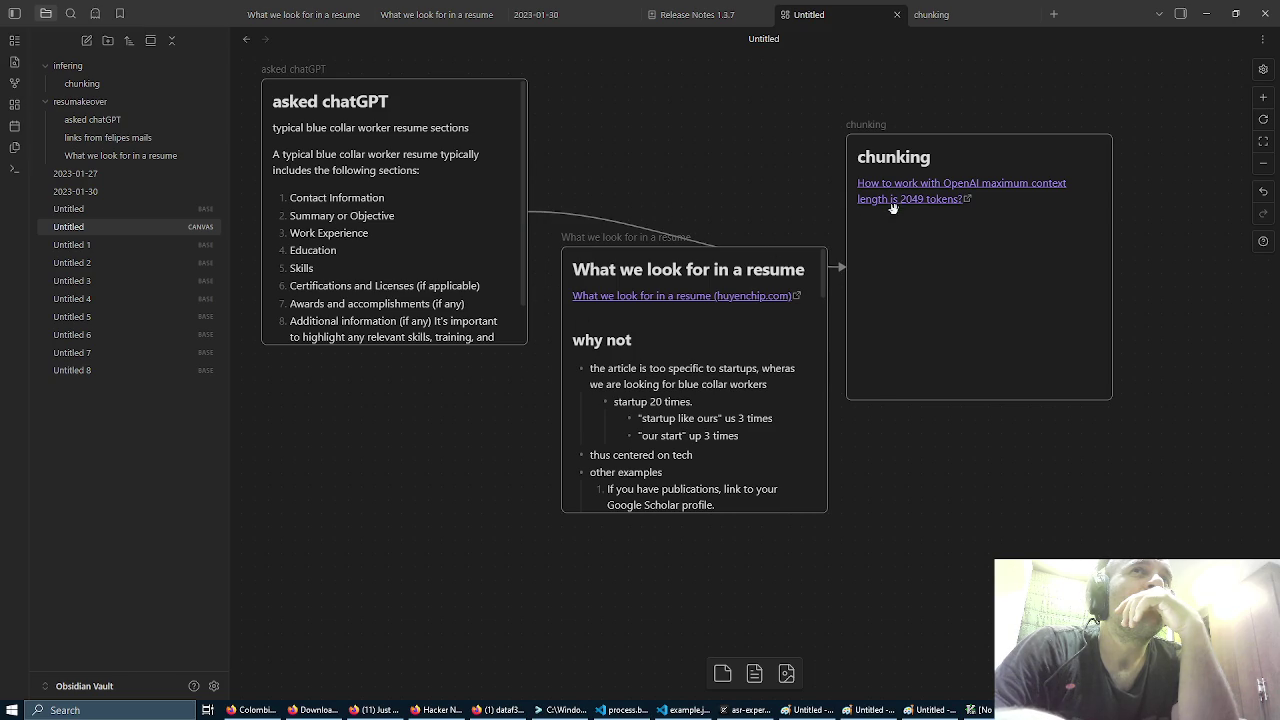
{"action": "left_click_drag", "start_coordinate": [797, 266], "coordinate": [733, 387]}
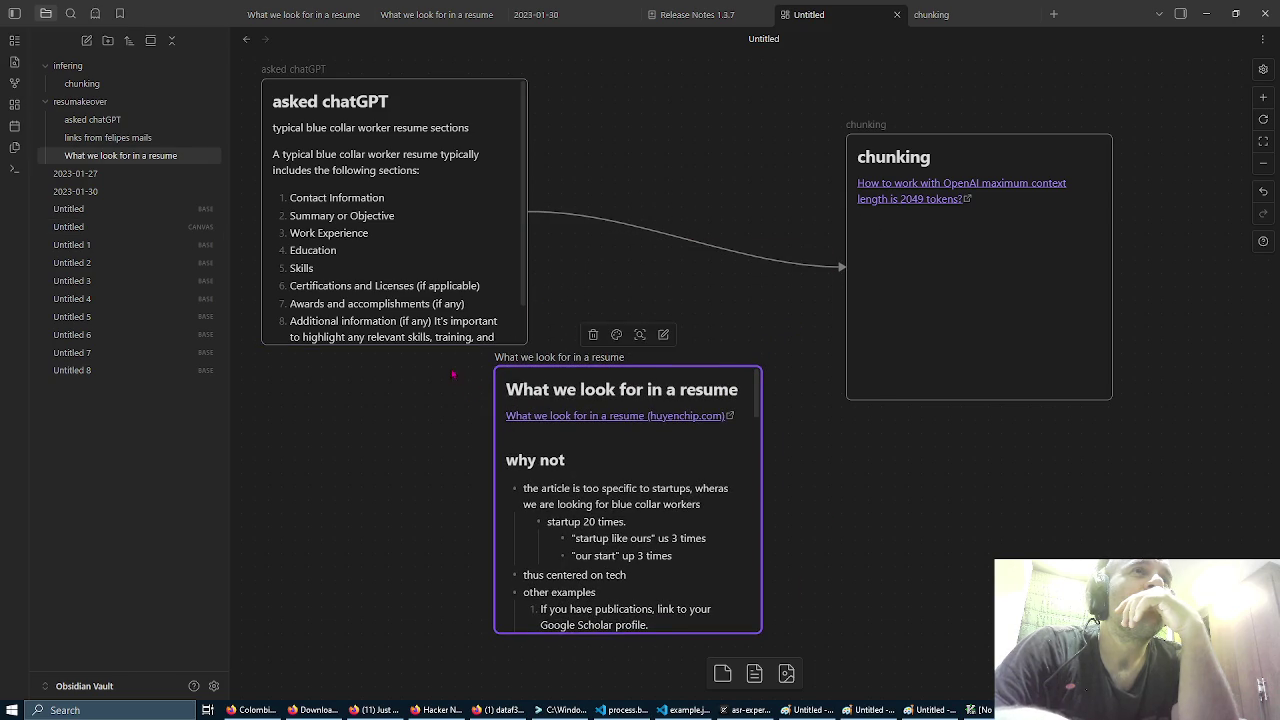
{"action": "left_click_drag", "start_coordinate": [395, 345], "coordinate": [501, 507]}
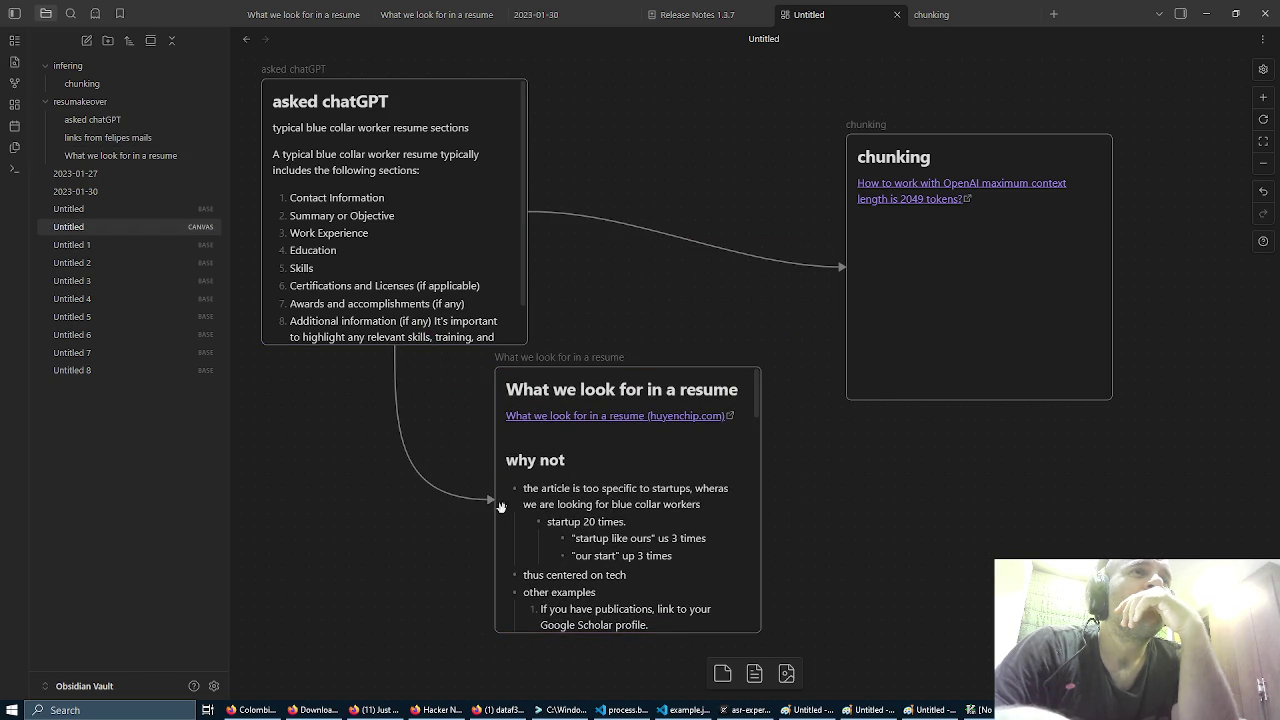
{"action": "left_click_drag", "start_coordinate": [651, 388], "coordinate": [684, 389]}
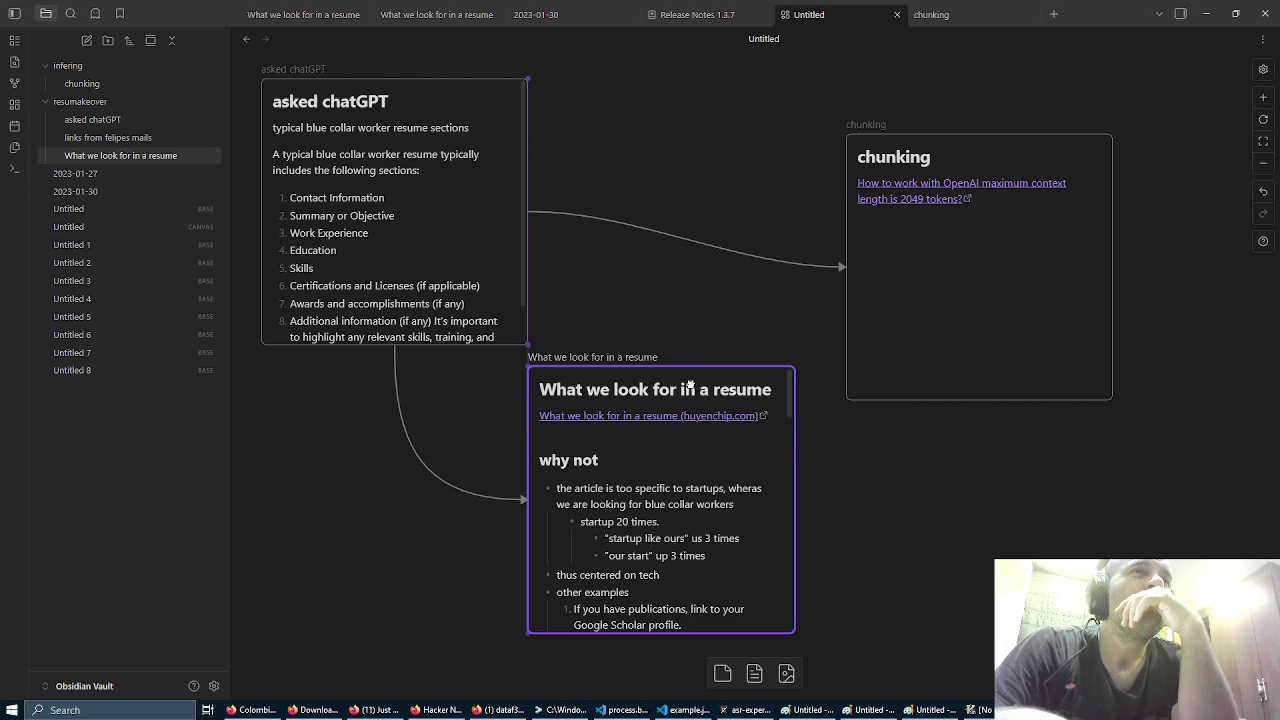
Step: Label the connection from asked chatGPT to the resume card 'll'
{"action": "left_click", "coordinate": [435, 483]}
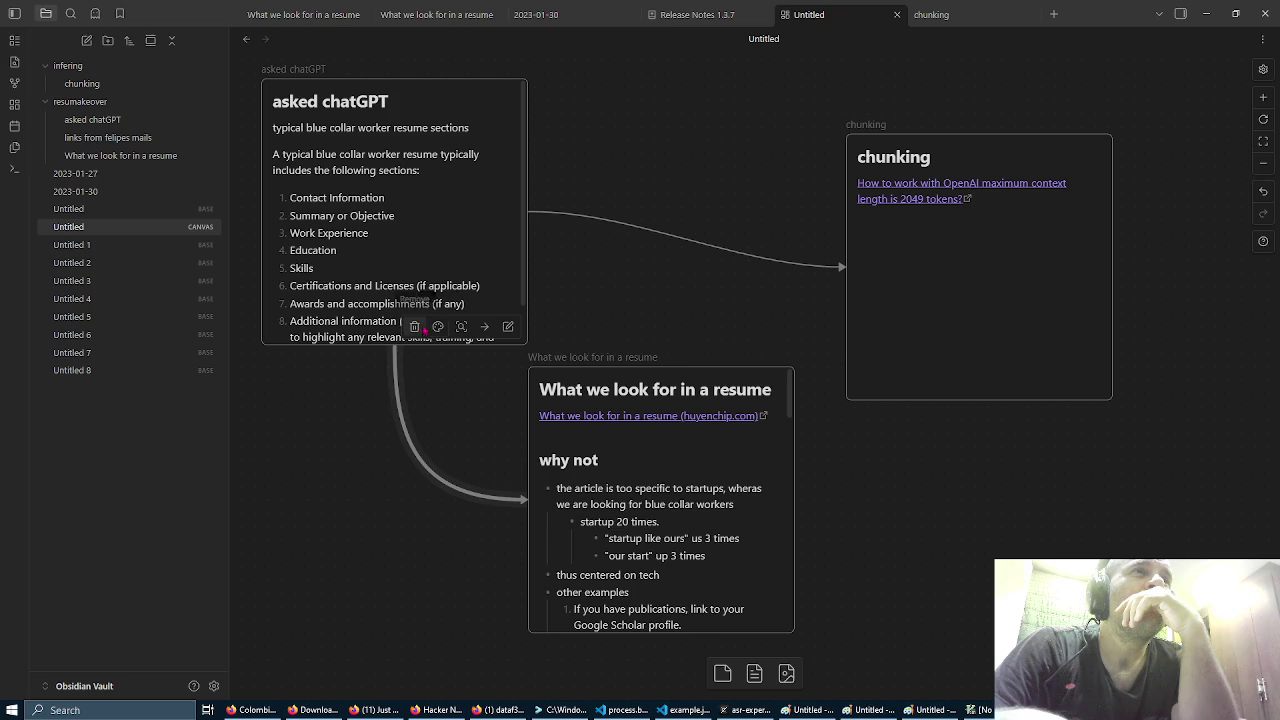
{"action": "left_click", "coordinate": [508, 327]}
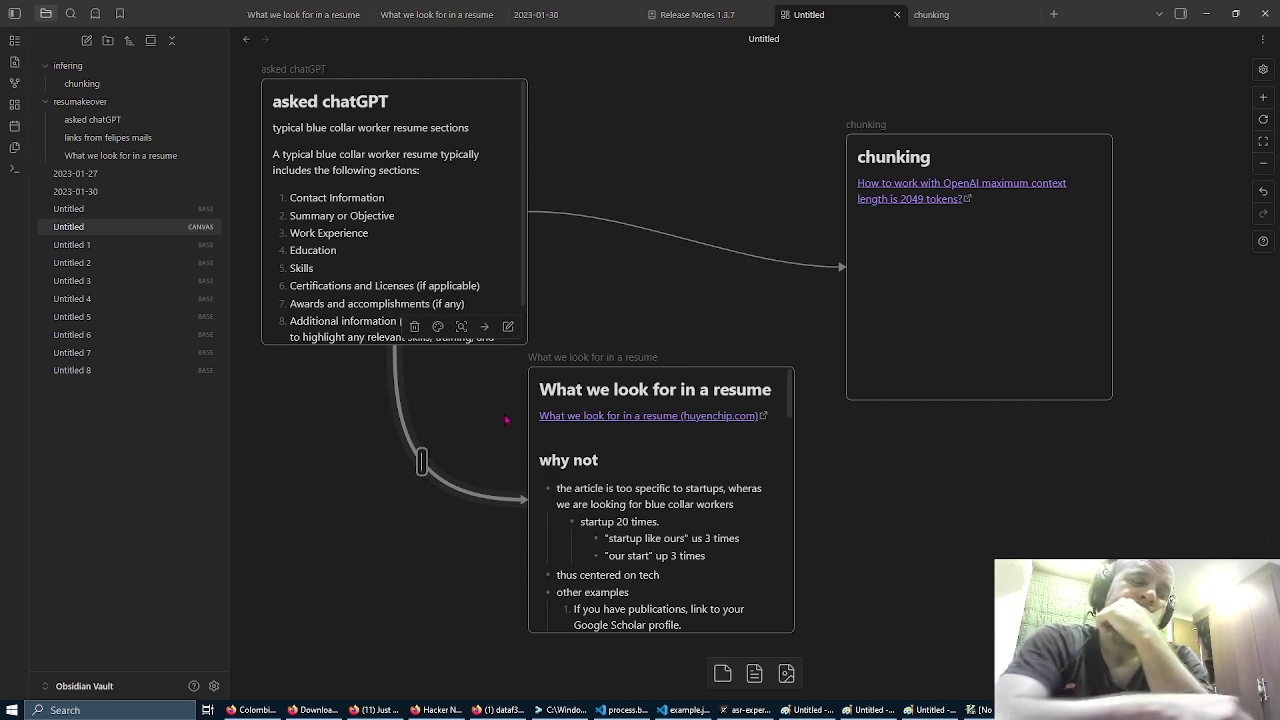
{"action": "type", "text": "ll"}
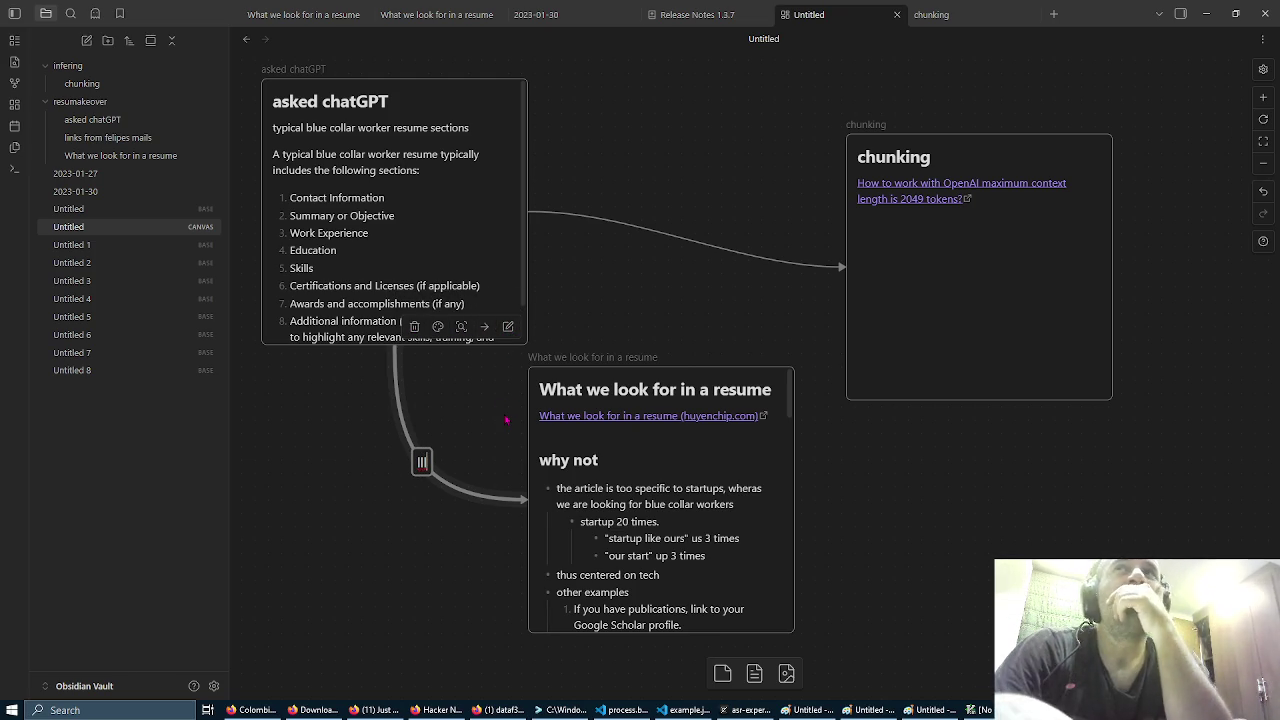
{"action": "left_click", "coordinate": [413, 397]}
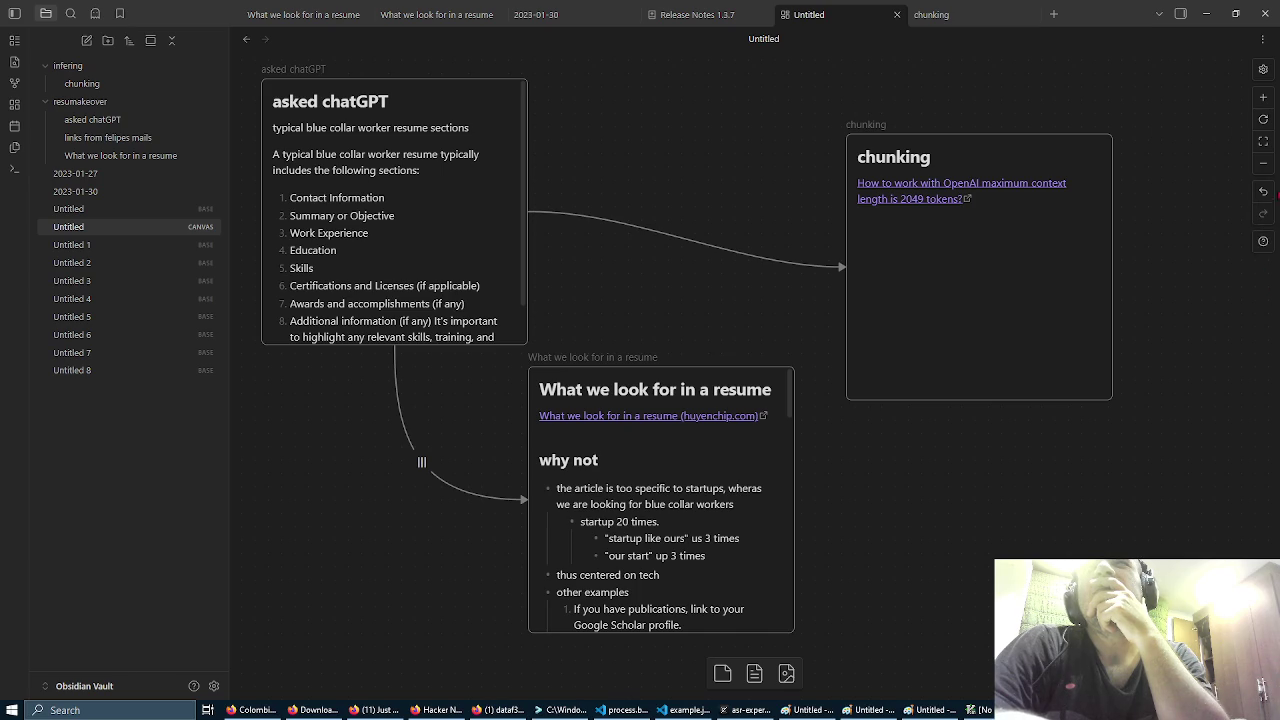
Step: Reveal Untitled.canvas in Windows File Explorer, then return to the canvas in Obsidian
{"action": "left_click", "coordinate": [1265, 40]}
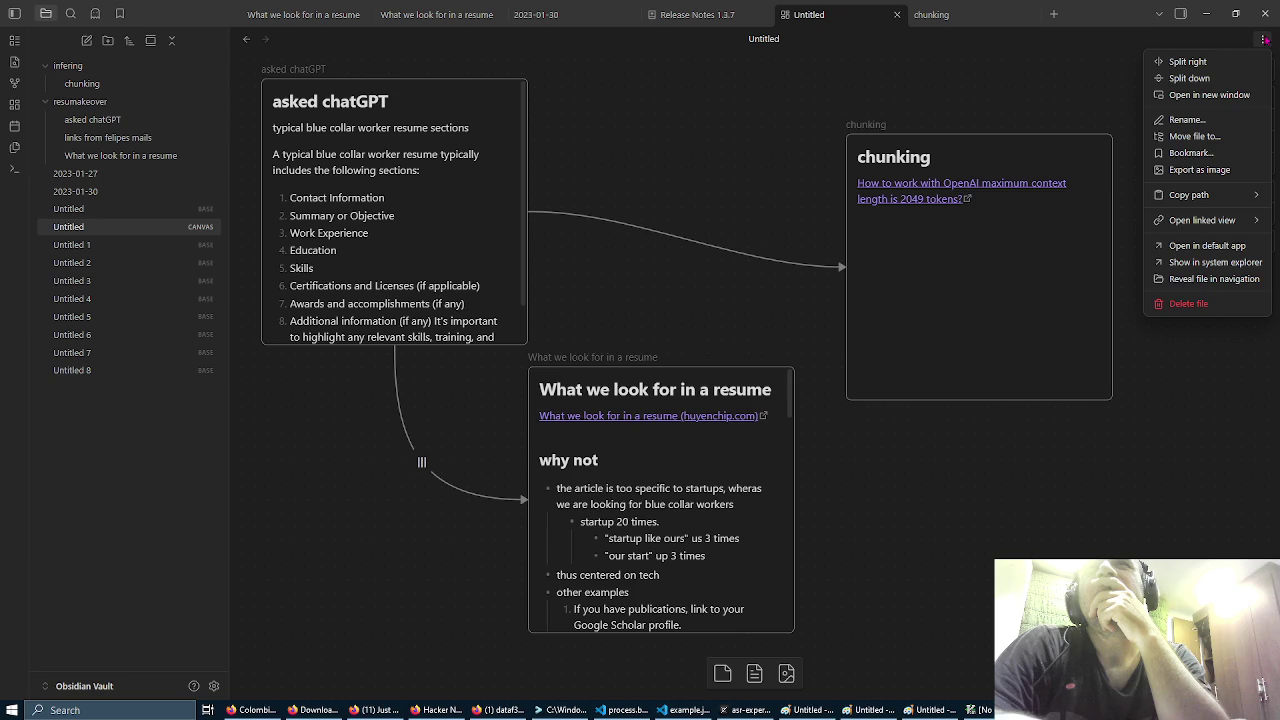
{"action": "left_click", "coordinate": [1240, 263]}
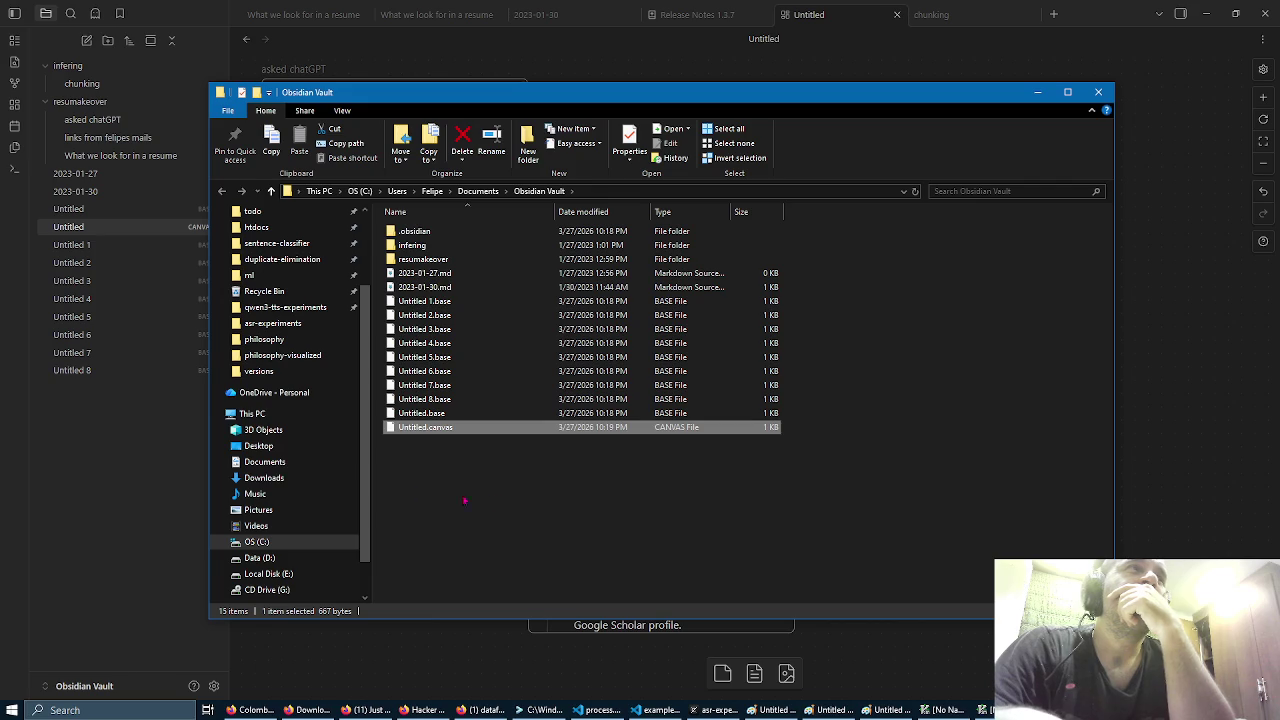
{"action": "left_click", "coordinate": [116, 421]}
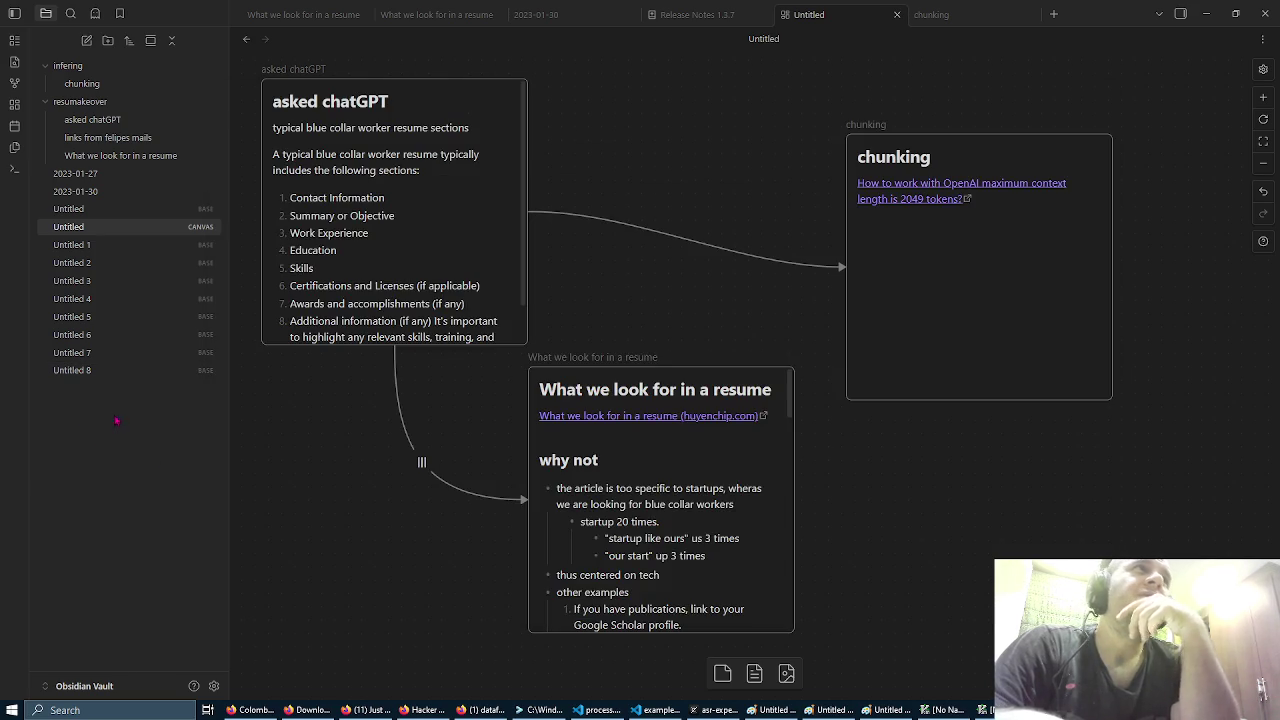
{"action": "left_click", "coordinate": [142, 86]}
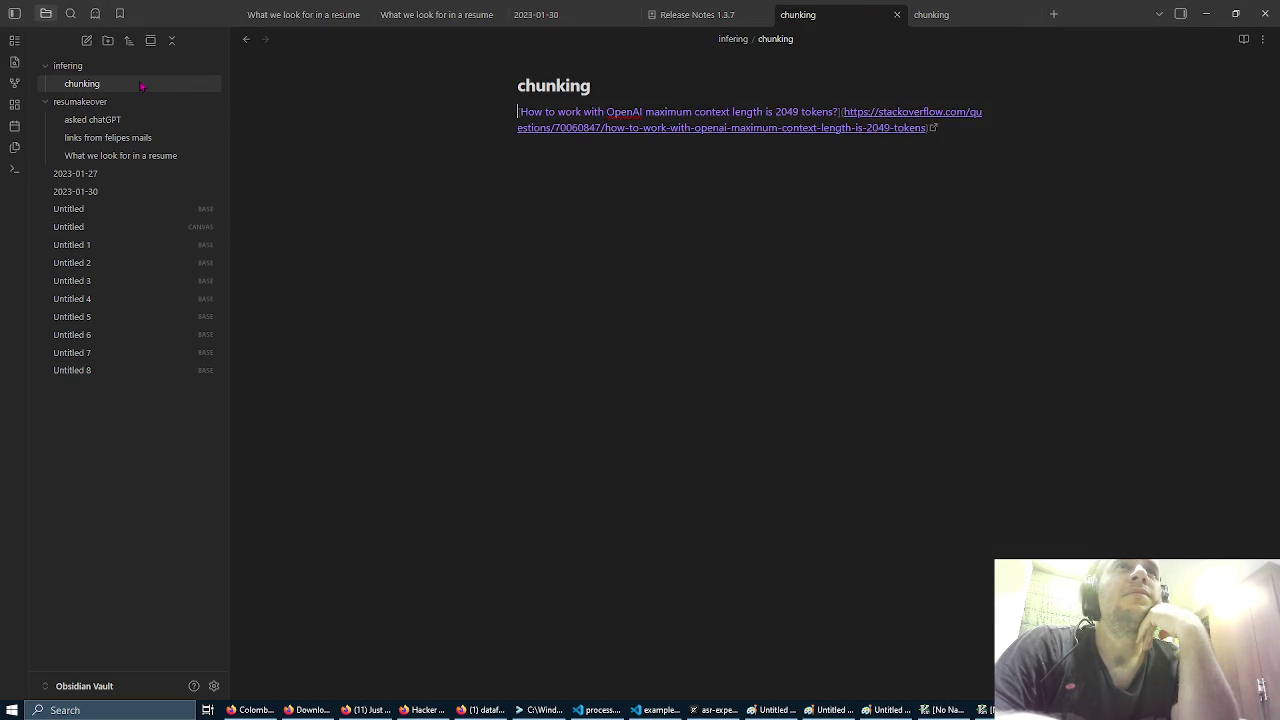
{"action": "left_click", "coordinate": [129, 128]}
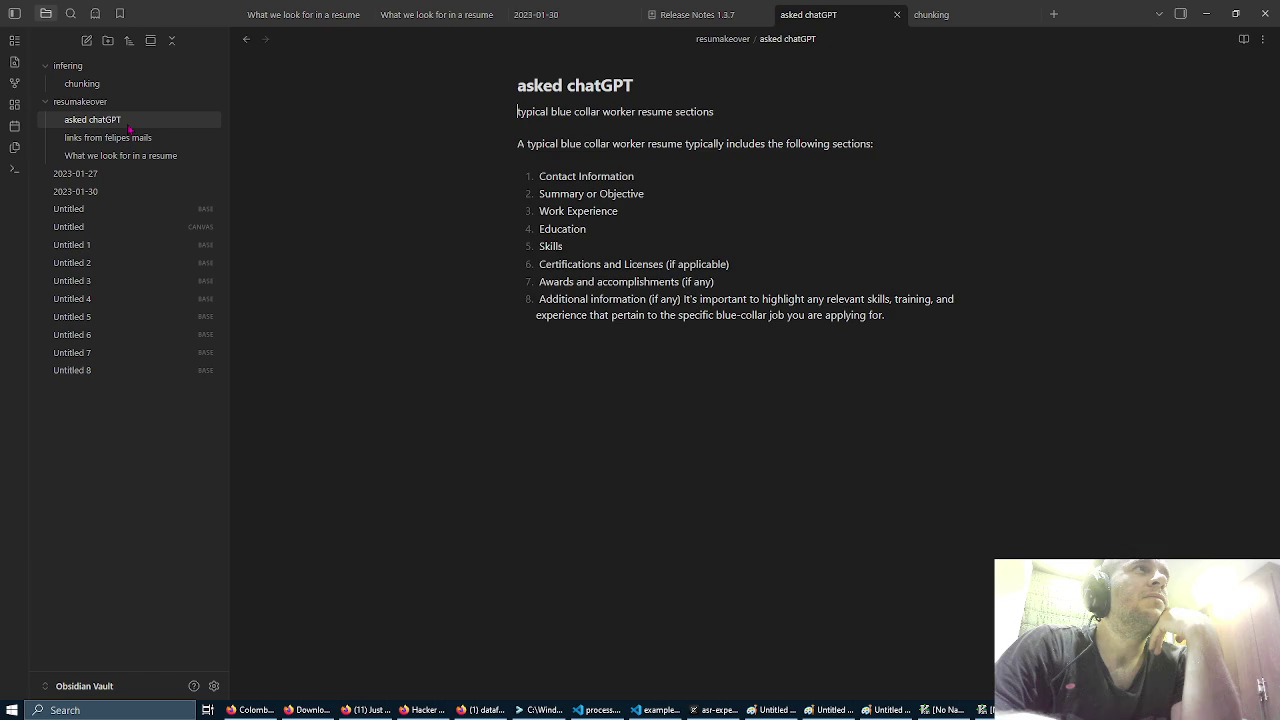
{"action": "left_click", "coordinate": [118, 138]}
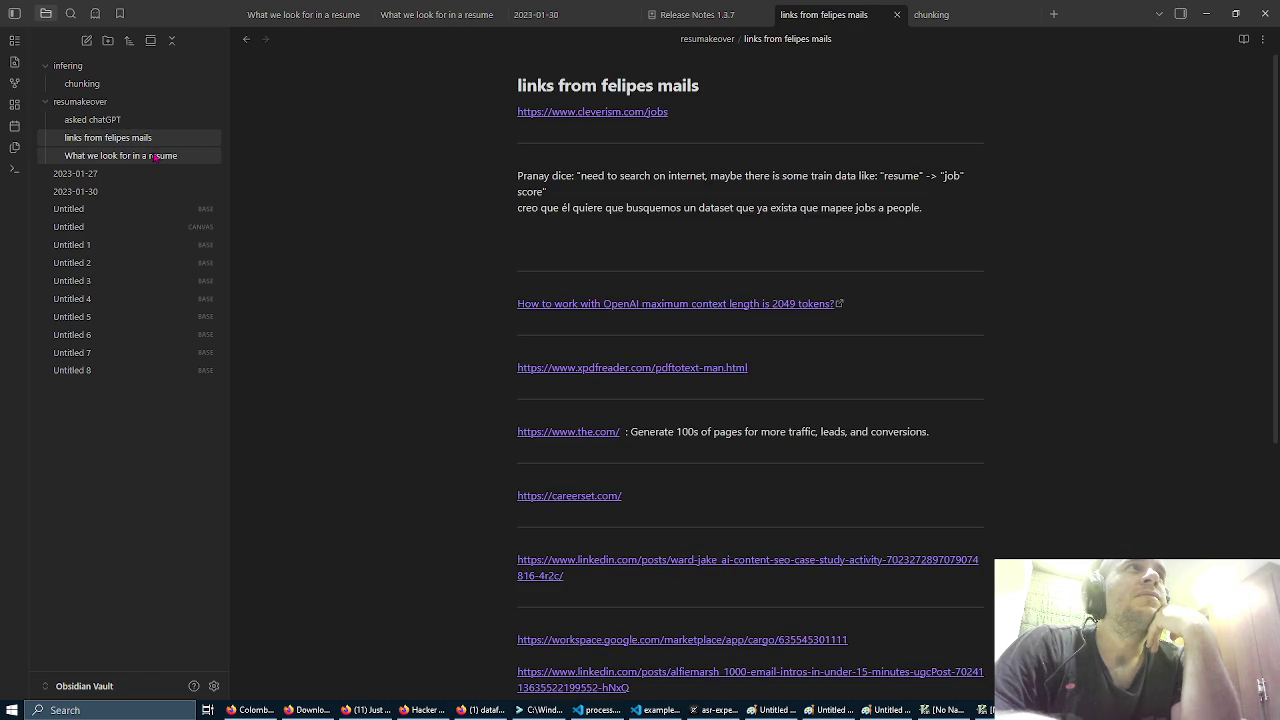
{"action": "scroll", "coordinate": [443, 224], "scroll_direction": "down", "scroll_amount": 2}
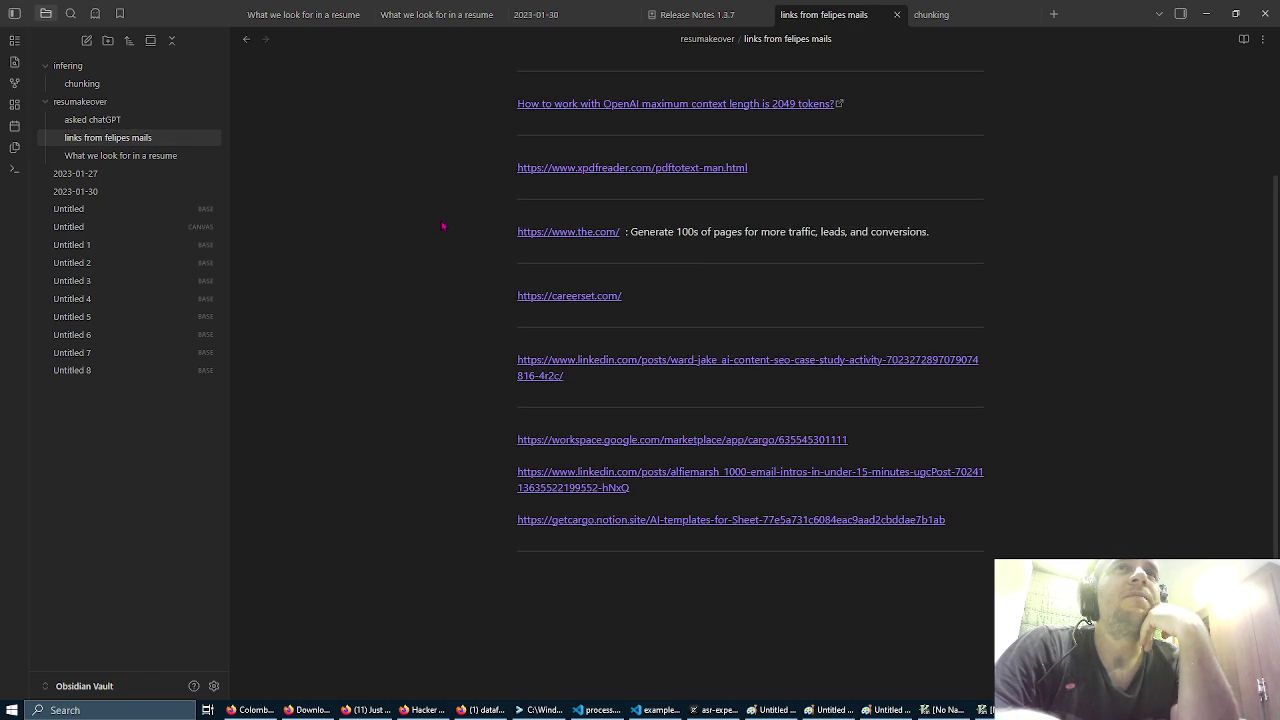
{"action": "scroll", "coordinate": [443, 224], "scroll_direction": "down", "scroll_amount": 1}
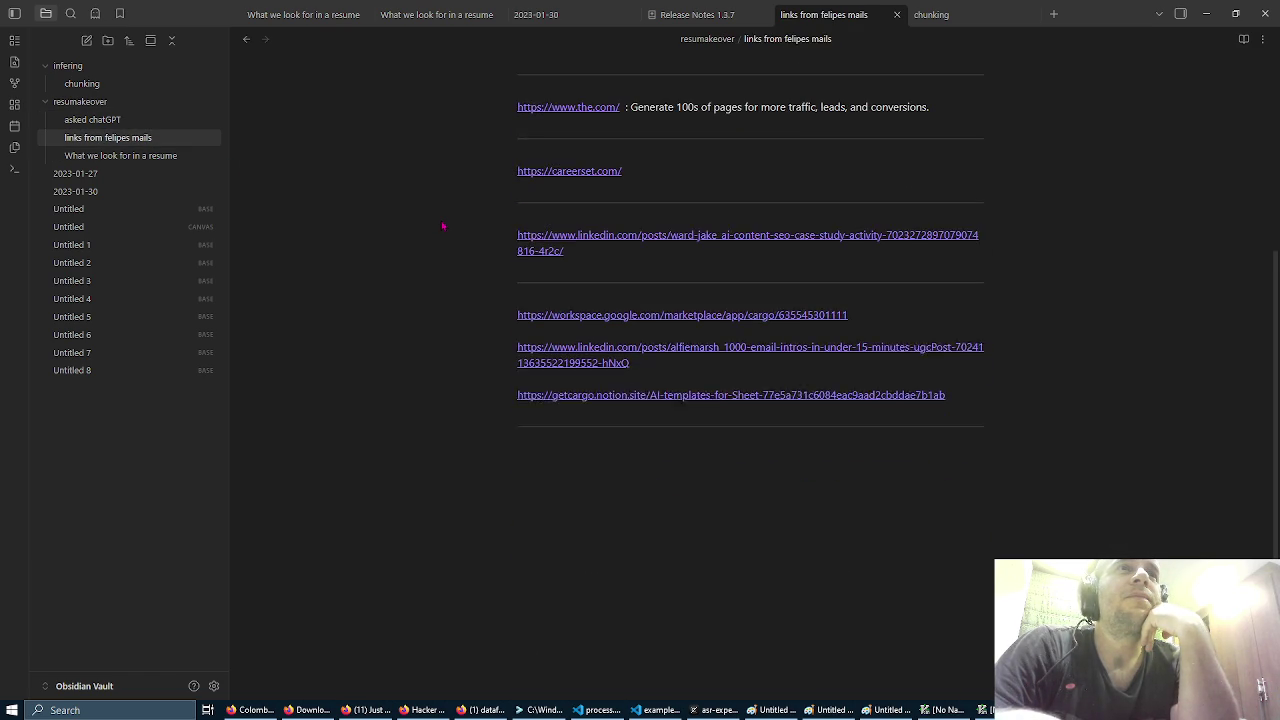
{"action": "left_click", "coordinate": [155, 155]}
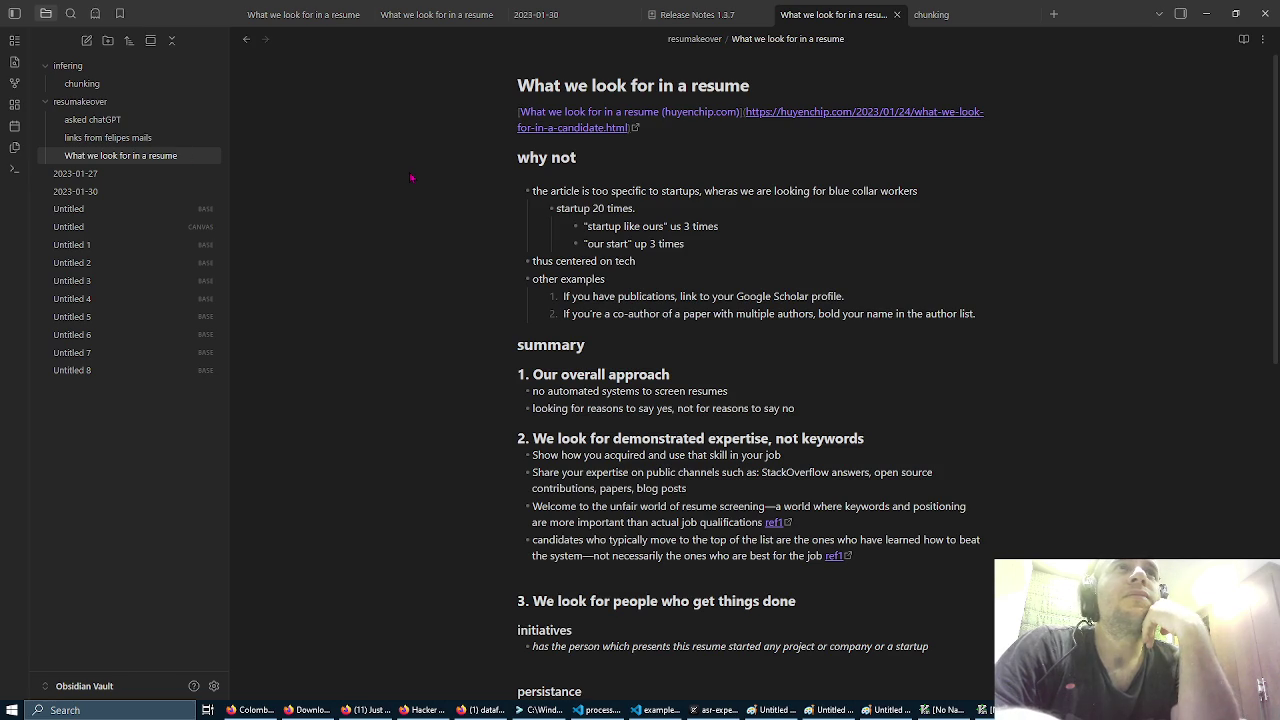
{"action": "scroll", "coordinate": [411, 178], "scroll_direction": "down", "scroll_amount": 3}
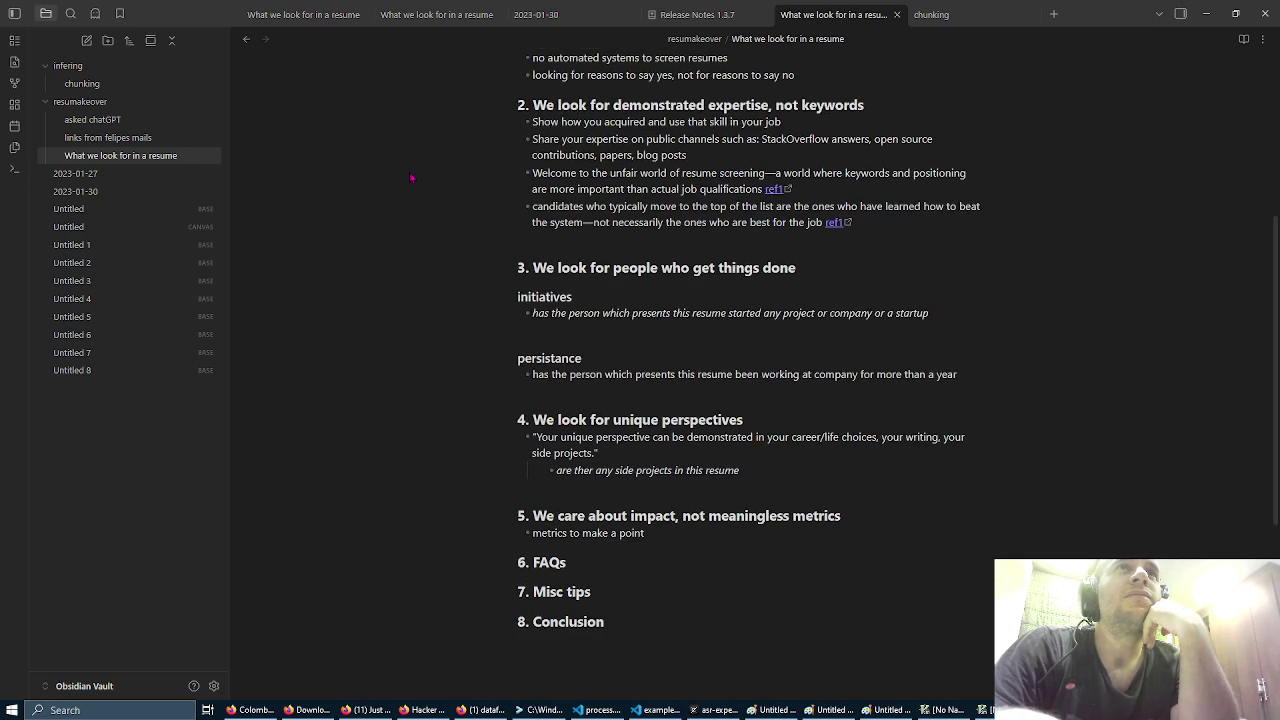
{"action": "scroll", "coordinate": [411, 178], "scroll_direction": "down", "scroll_amount": 3}
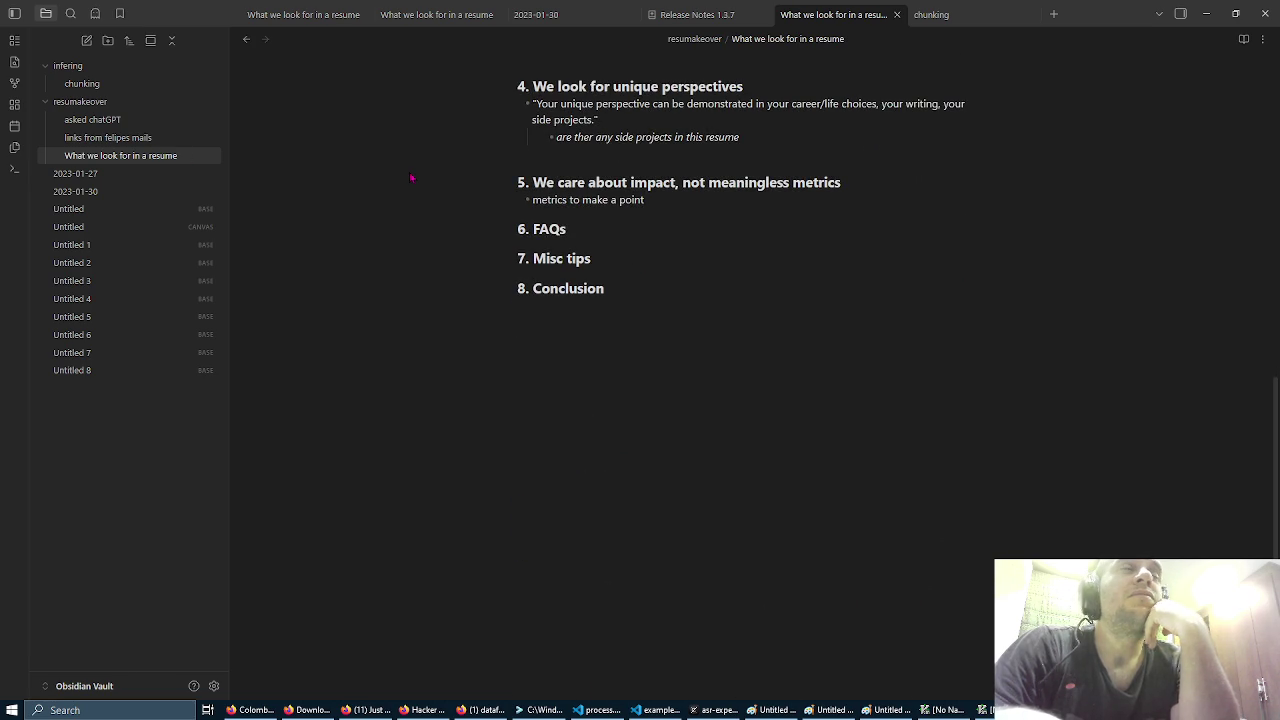
{"action": "scroll", "coordinate": [411, 178], "scroll_direction": "up", "scroll_amount": 2}
{"action": "left_click", "coordinate": [98, 175]}
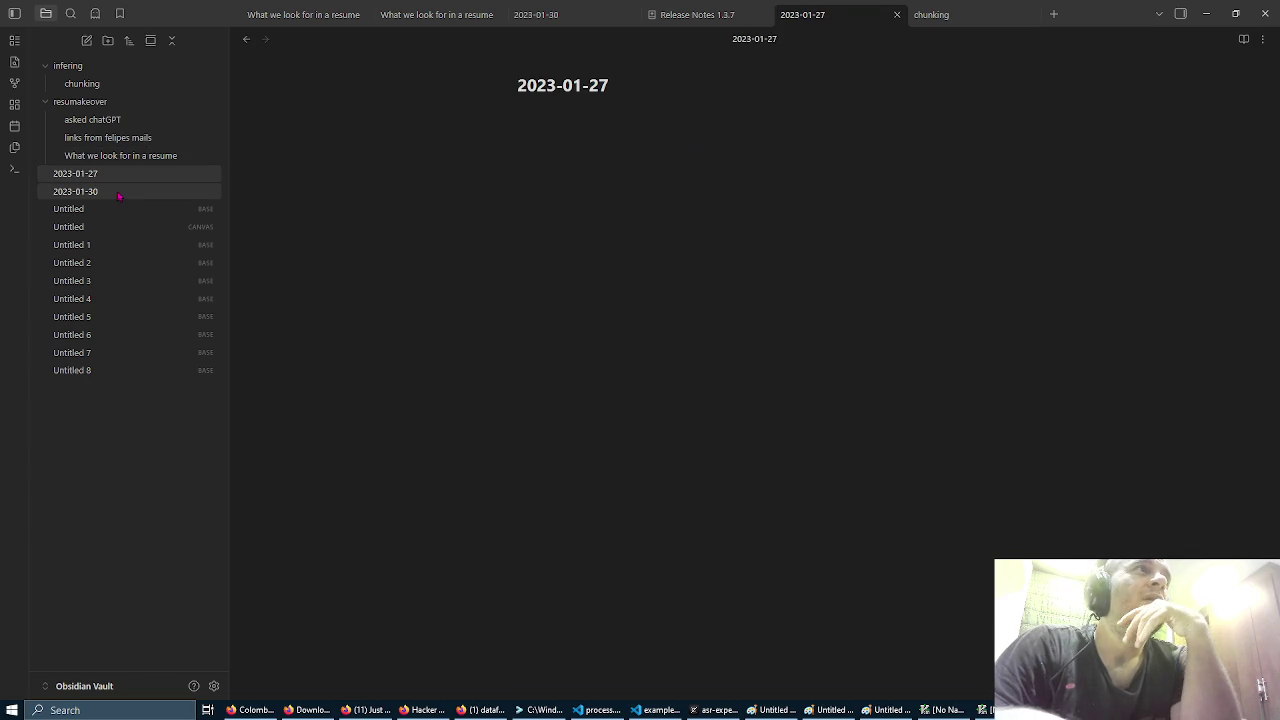
{"action": "left_click", "coordinate": [105, 191]}
{"action": "left_click", "coordinate": [134, 211]}
{"action": "left_click", "coordinate": [140, 192]}
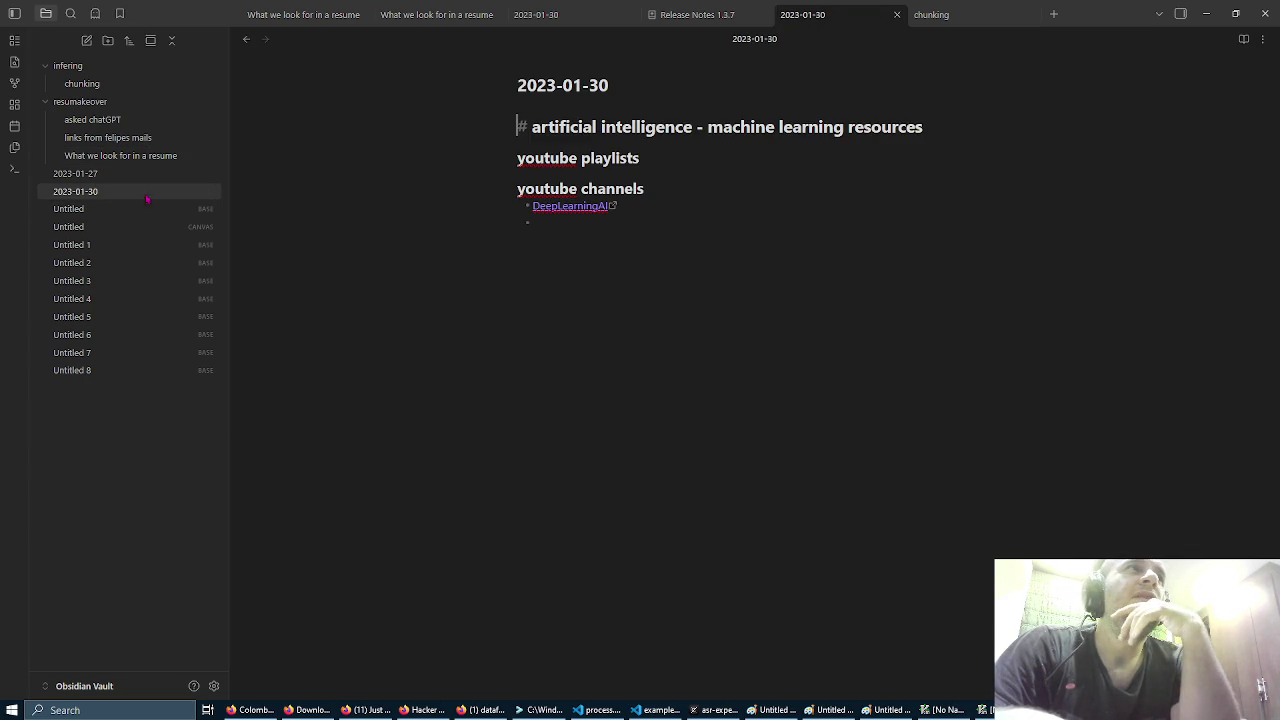
{"action": "left_click", "coordinate": [157, 229]}
{"action": "left_click", "coordinate": [157, 229]}
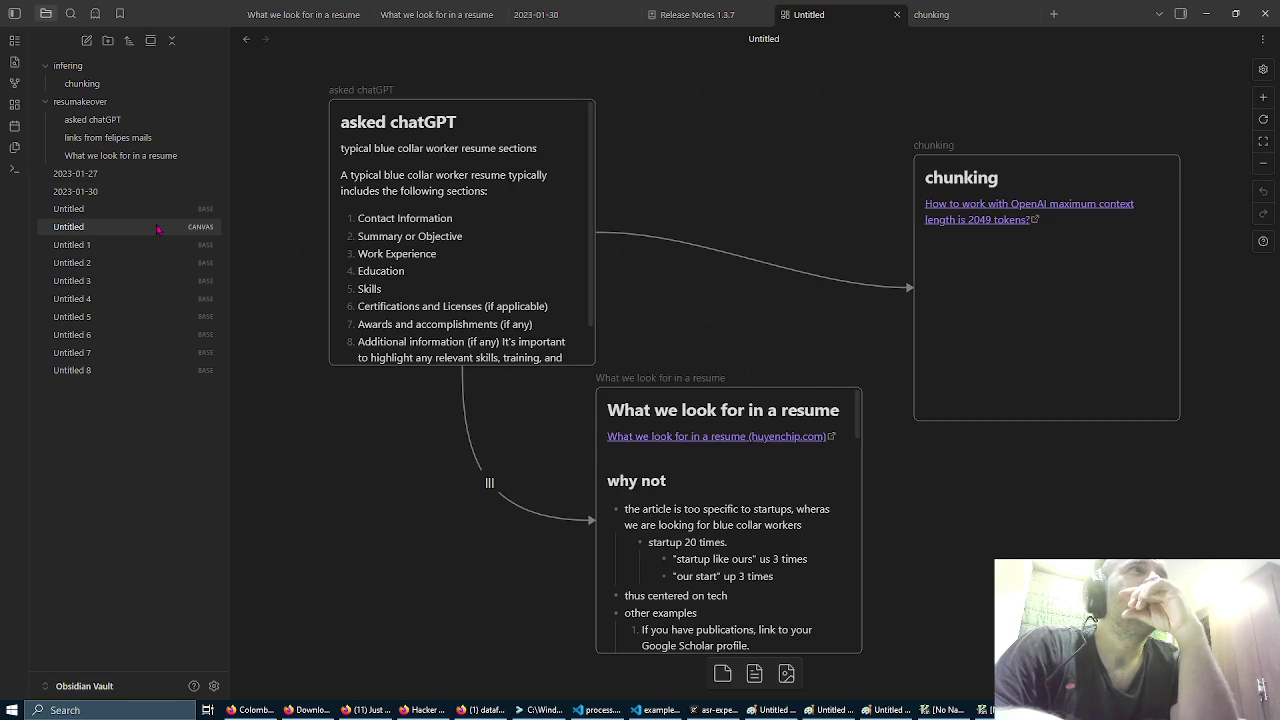
Step: Open each base from Untitled 1 through Untitled 8 in turn, then switch to the chunking tab
{"action": "left_click", "coordinate": [166, 245]}
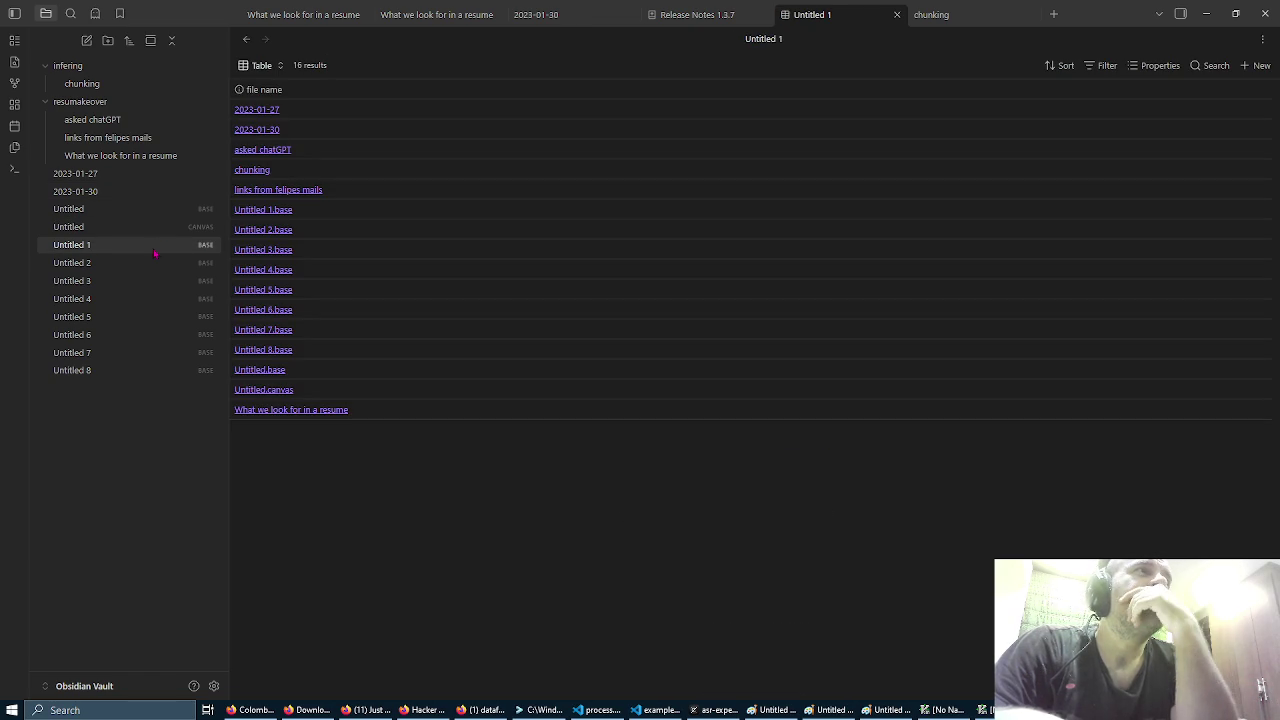
{"action": "left_click", "coordinate": [160, 259]}
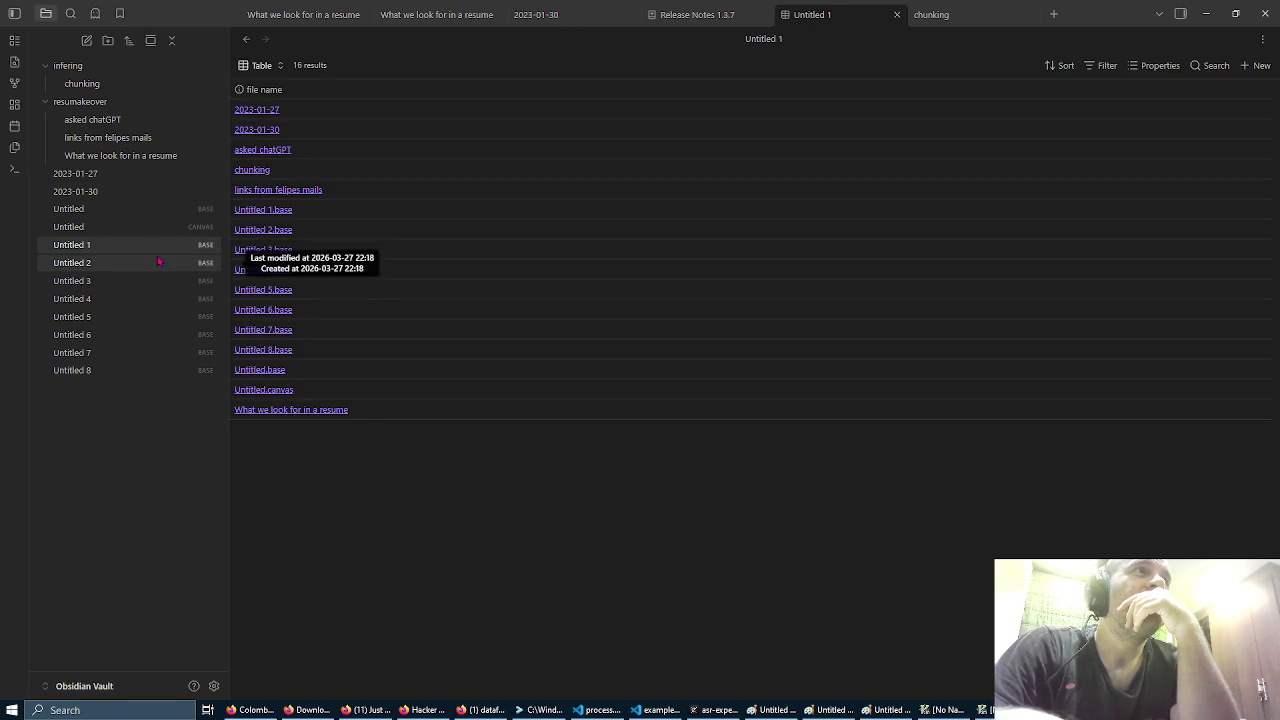
{"action": "left_click", "coordinate": [157, 250]}
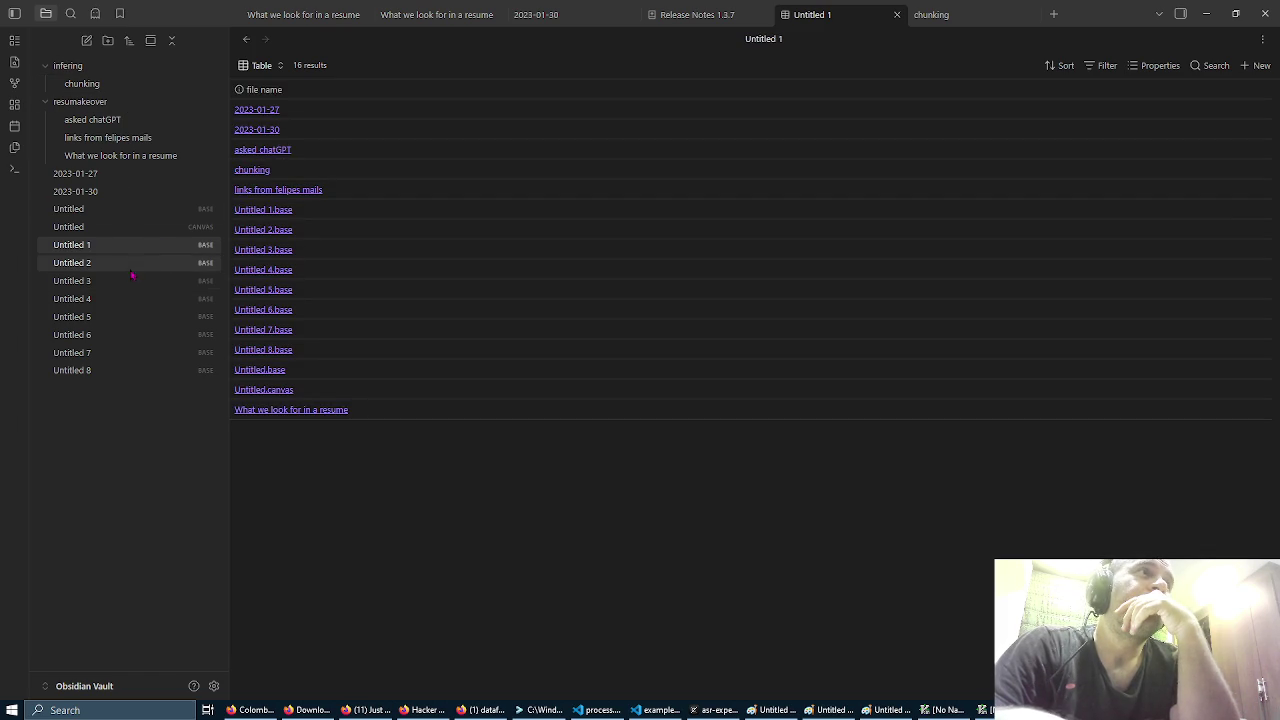
{"action": "left_click", "coordinate": [135, 263]}
{"action": "left_click", "coordinate": [117, 283]}
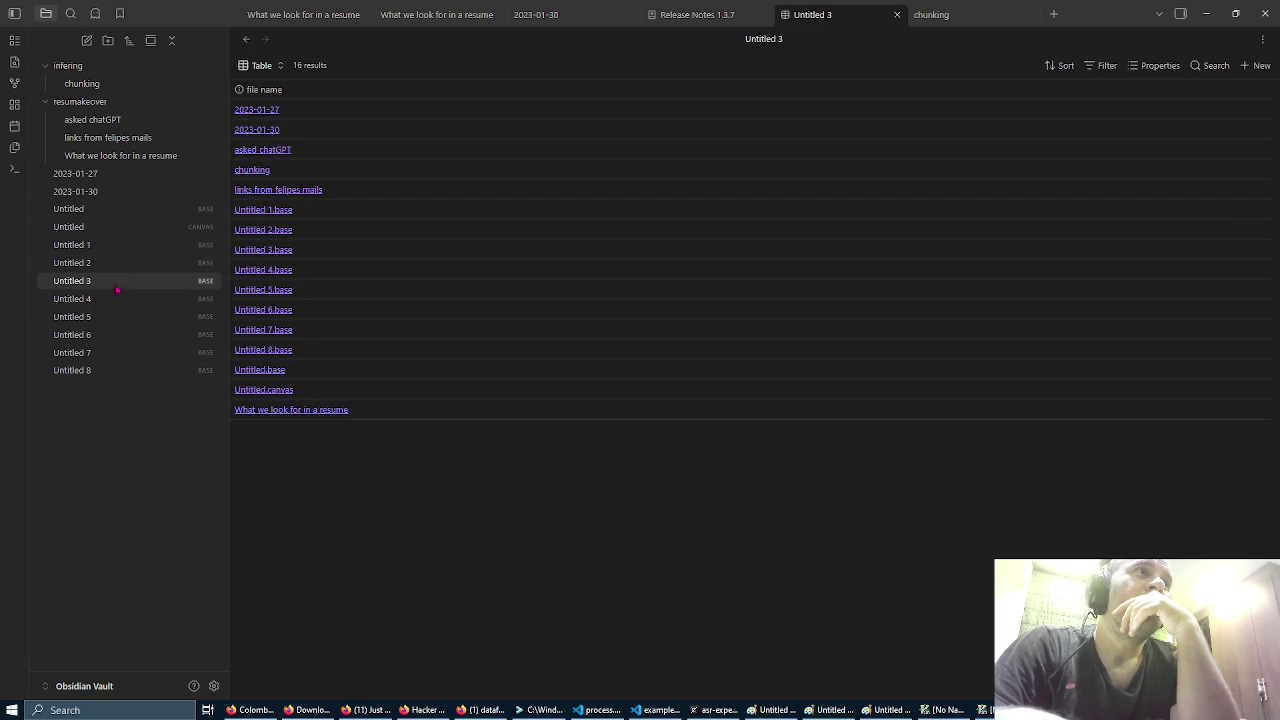
{"action": "left_click", "coordinate": [121, 299]}
{"action": "left_click", "coordinate": [125, 317]}
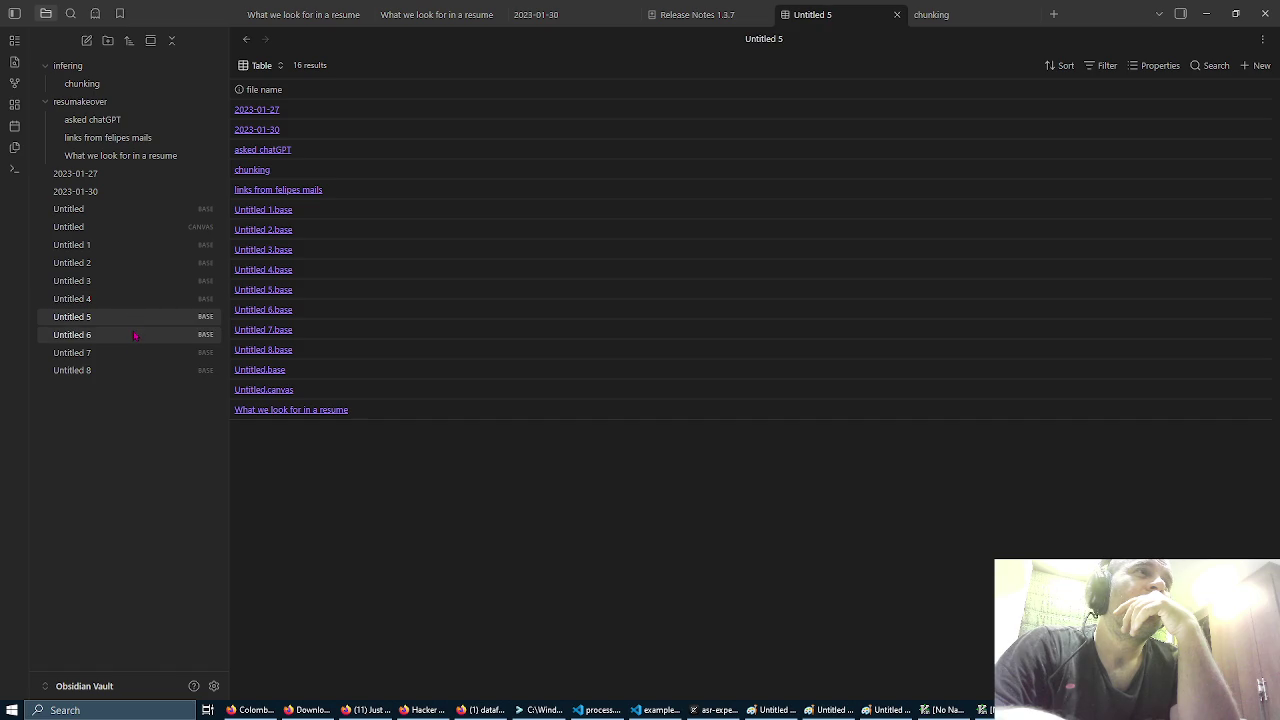
{"action": "left_click", "coordinate": [130, 334]}
{"action": "left_click", "coordinate": [146, 352]}
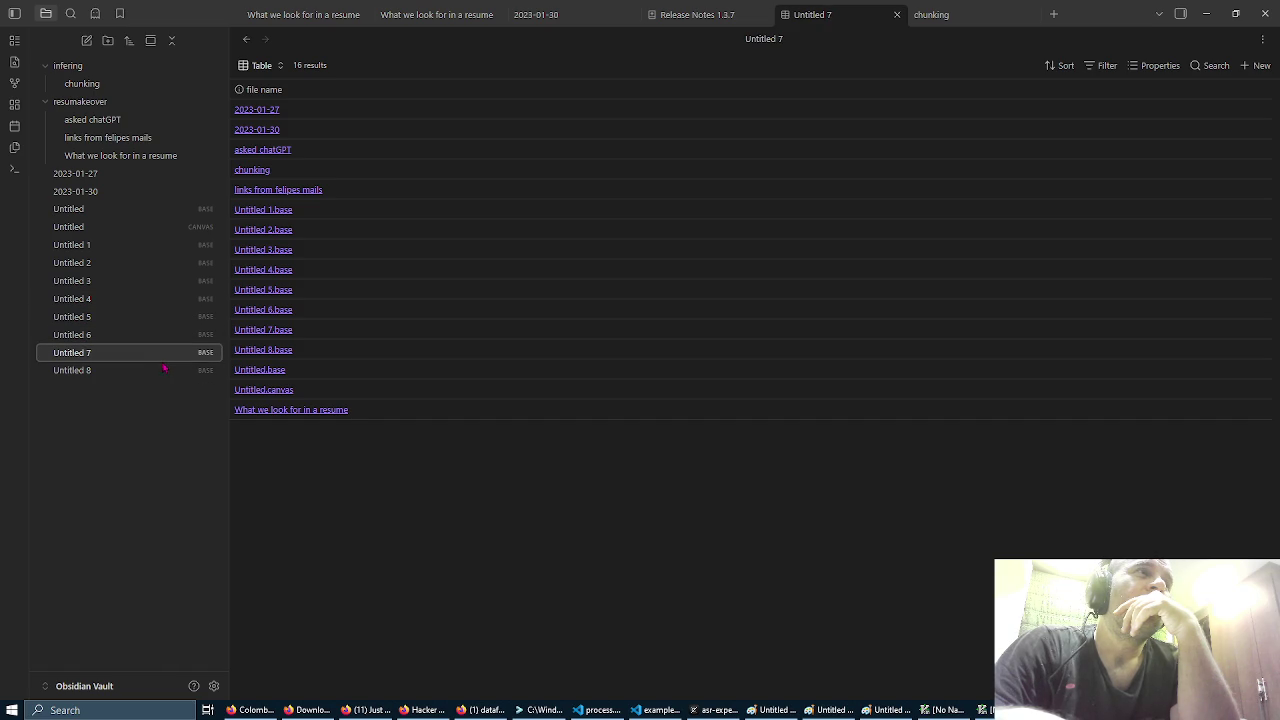
{"action": "left_click", "coordinate": [161, 372]}
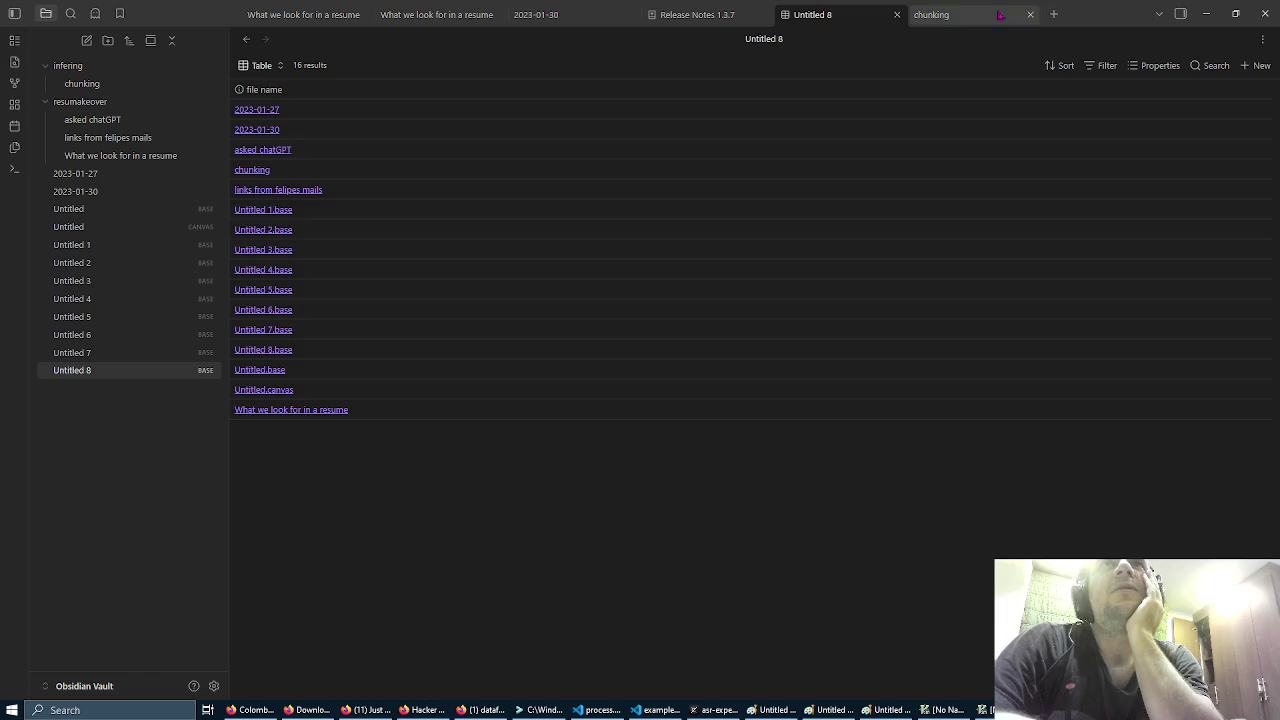
{"action": "left_click", "coordinate": [955, 17]}
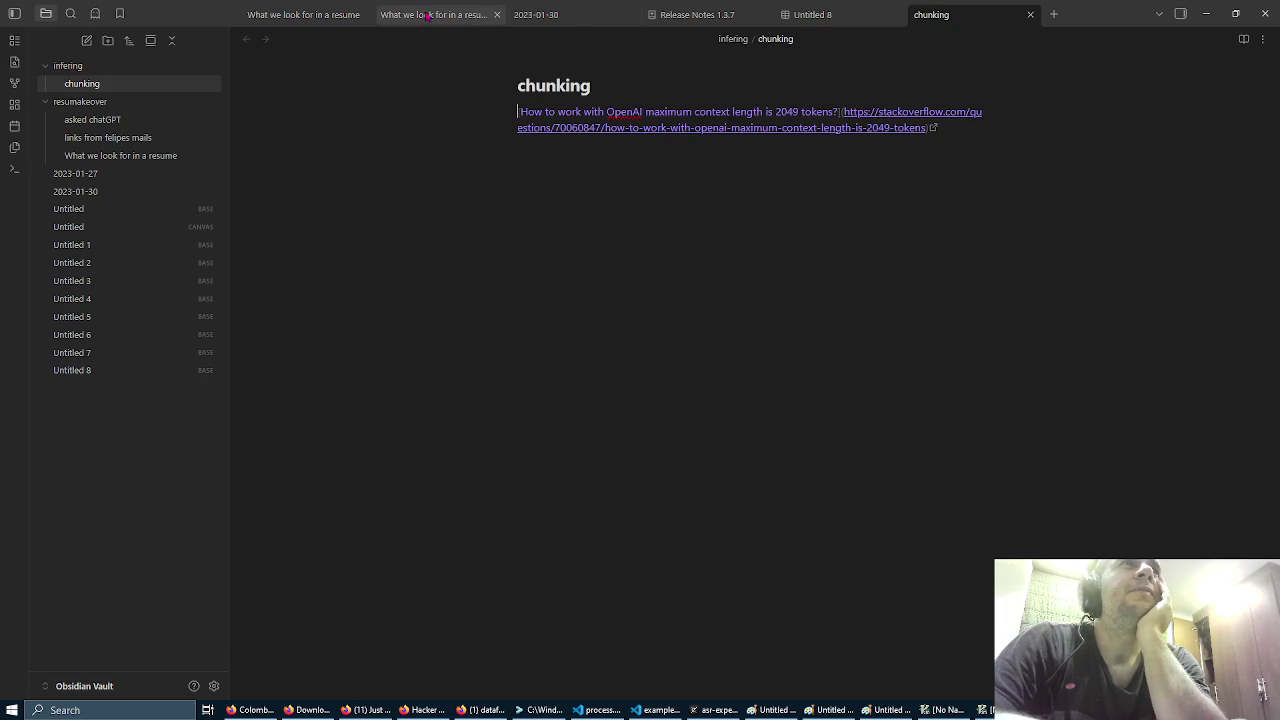
Step: Close the duplicate resume, 2023-01-30, release notes, Untitled 8 and chunking tabs
{"action": "left_click", "coordinate": [466, 16]}
{"action": "left_click", "coordinate": [496, 15]}
{"action": "left_click", "coordinate": [496, 15]}
{"action": "left_click", "coordinate": [496, 15]}
{"action": "left_click", "coordinate": [496, 15]}
{"action": "left_click", "coordinate": [496, 15]}
{"action": "left_click", "coordinate": [491, 15]}
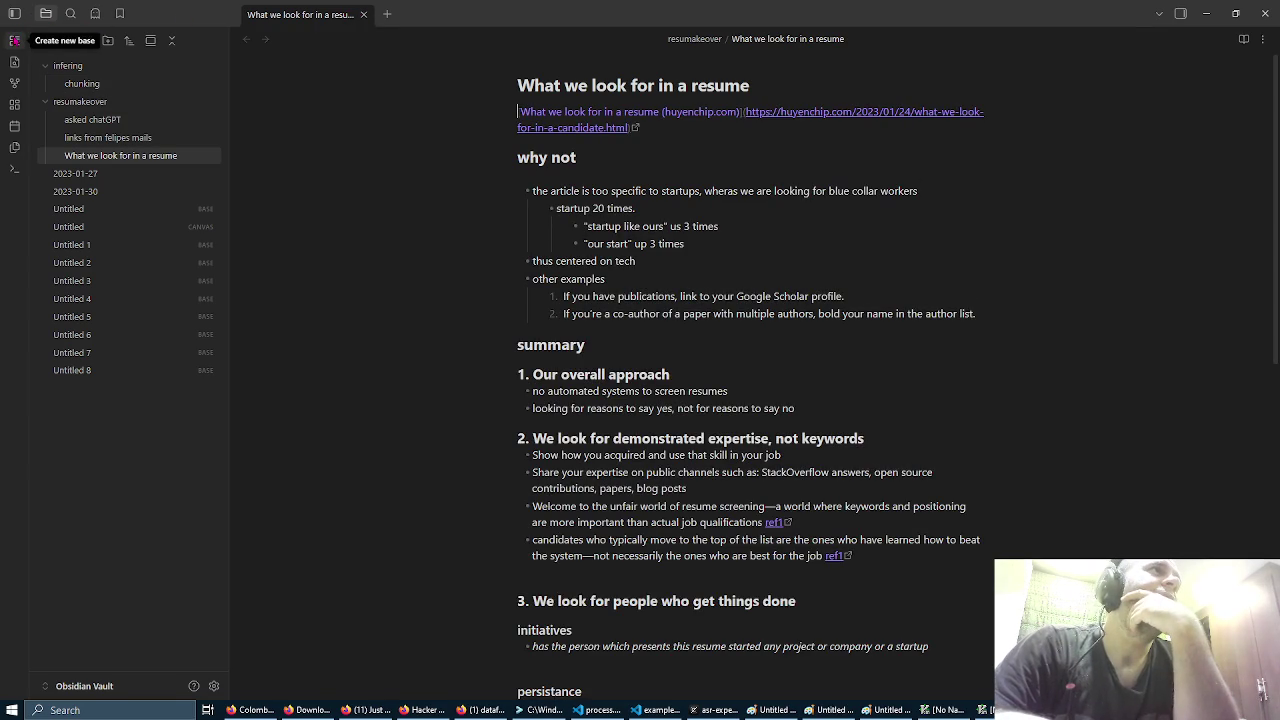
Step: Toggle the file list panel off and on, then open the Untitled base table
{"action": "left_click", "coordinate": [19, 20]}
{"action": "left_click", "coordinate": [17, 16]}
{"action": "left_click", "coordinate": [17, 16]}
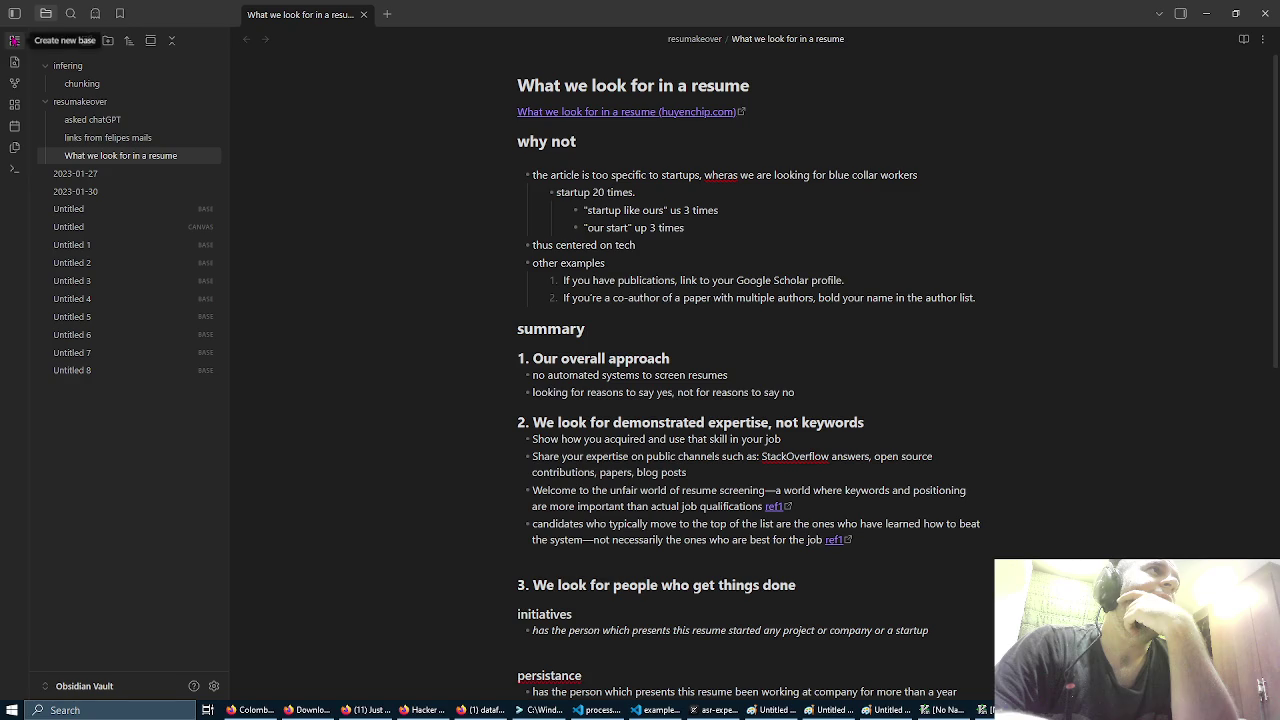
{"action": "left_click", "coordinate": [141, 212]}
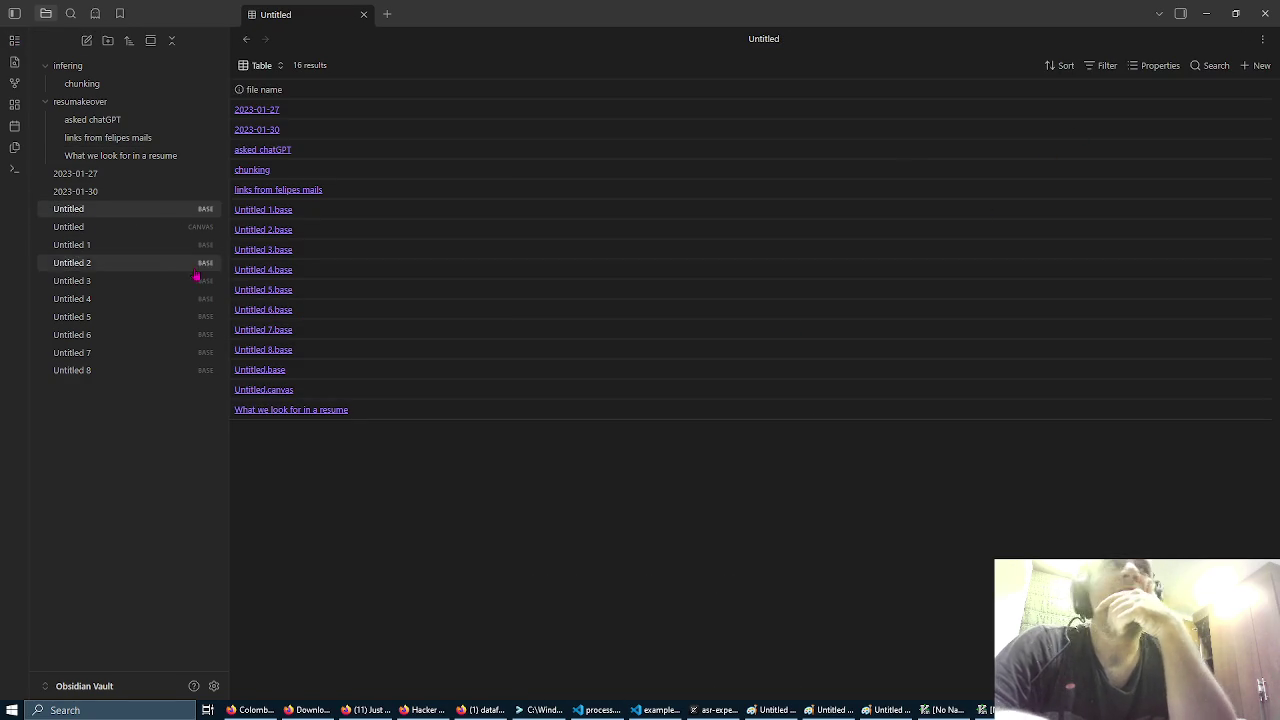
Step: Open the Untitled canvas and Untitled 1 base, view its file options, then open Settings
{"action": "left_click", "coordinate": [124, 232]}
{"action": "left_click", "coordinate": [120, 245]}
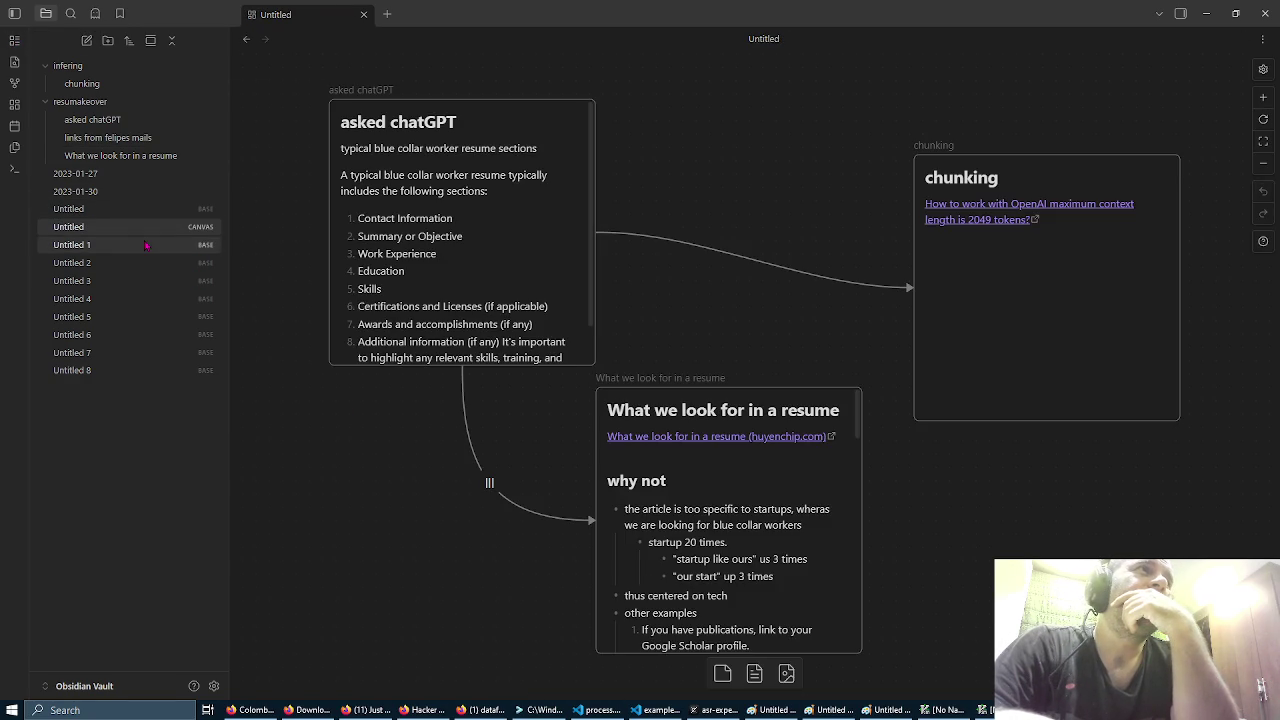
{"action": "left_click", "coordinate": [1263, 39]}
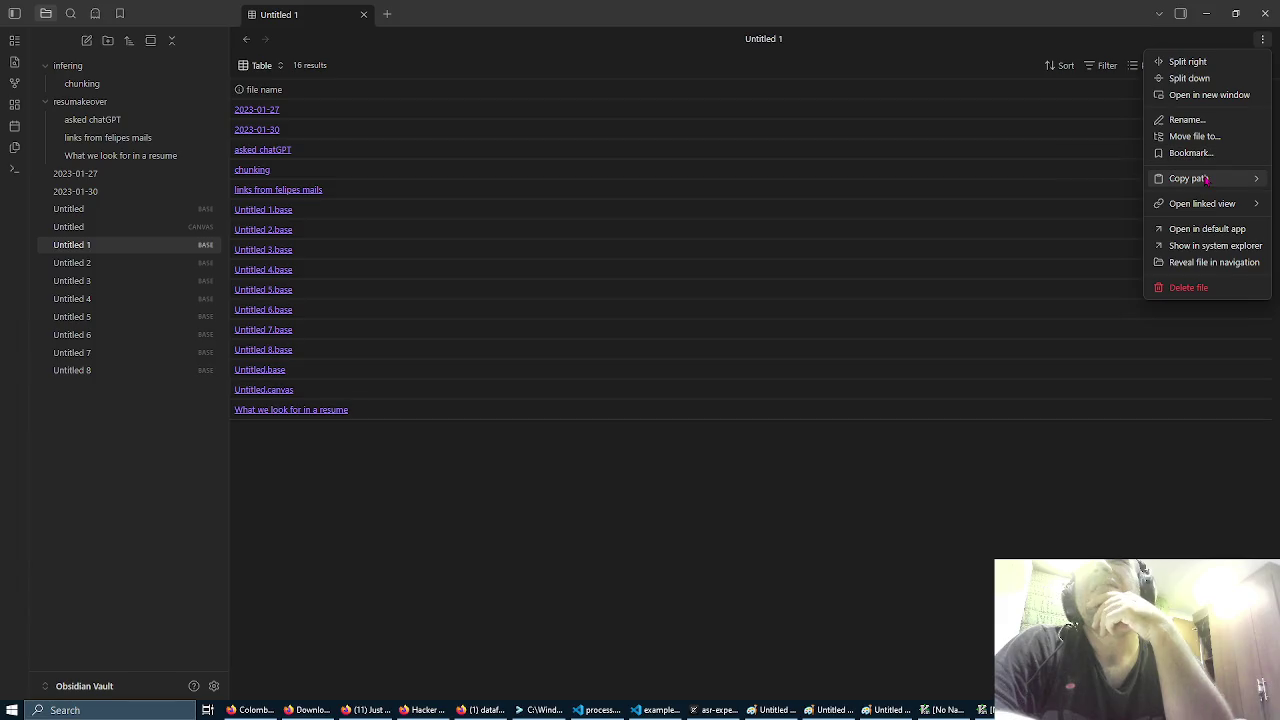
{"action": "mouse_move", "coordinate": [1207, 180]}
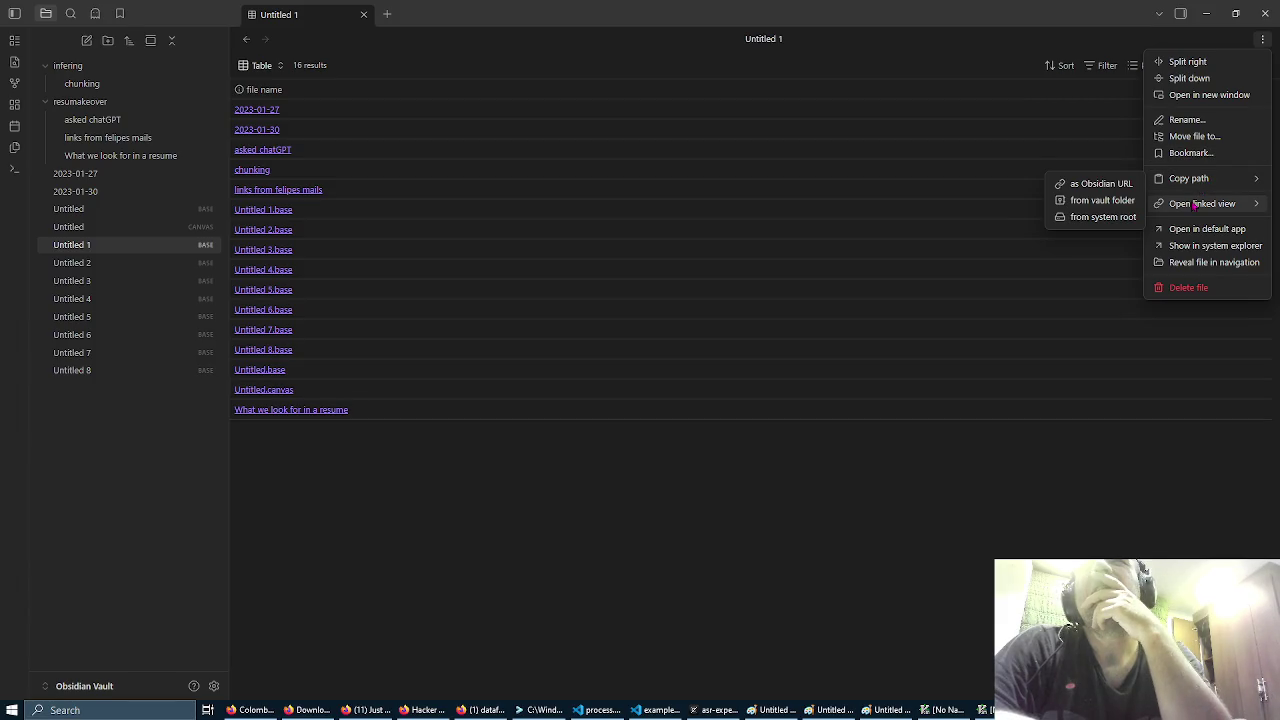
{"action": "mouse_move", "coordinate": [1192, 207]}
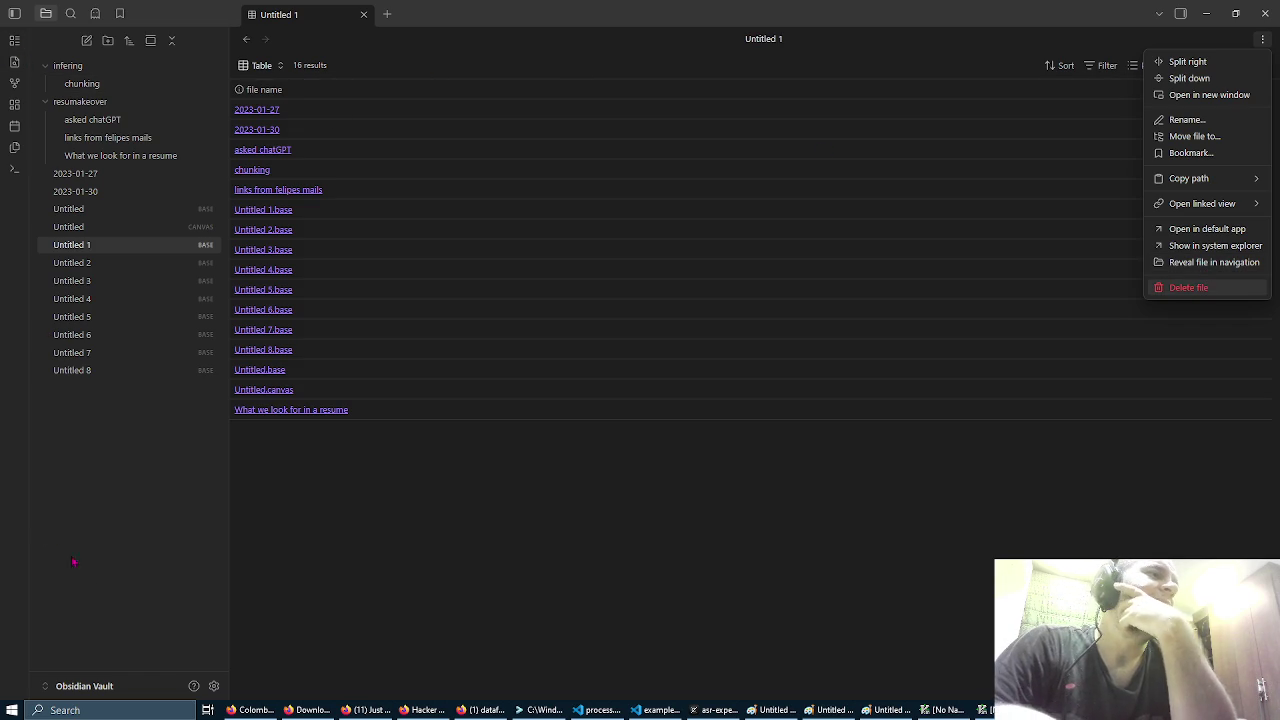
{"action": "left_click", "coordinate": [213, 686]}
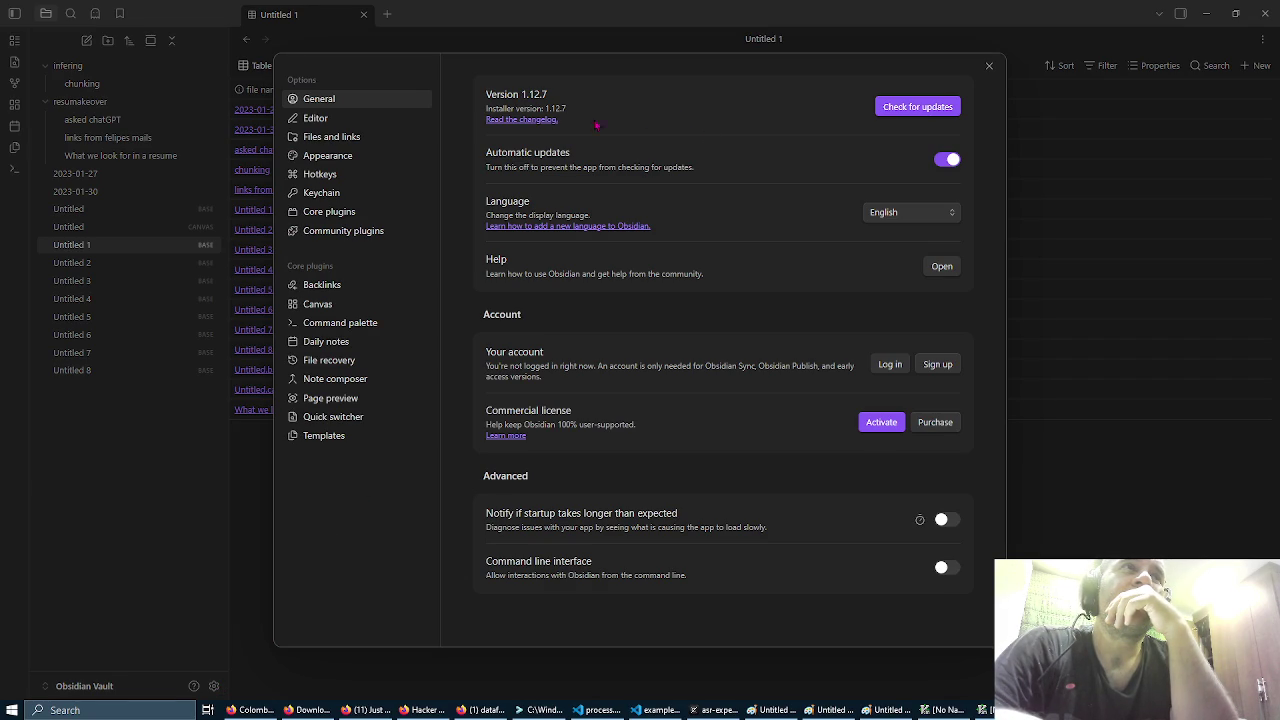
Step: Look over the Editor, Files and links, and Appearance settings pages
{"action": "left_click", "coordinate": [380, 119]}
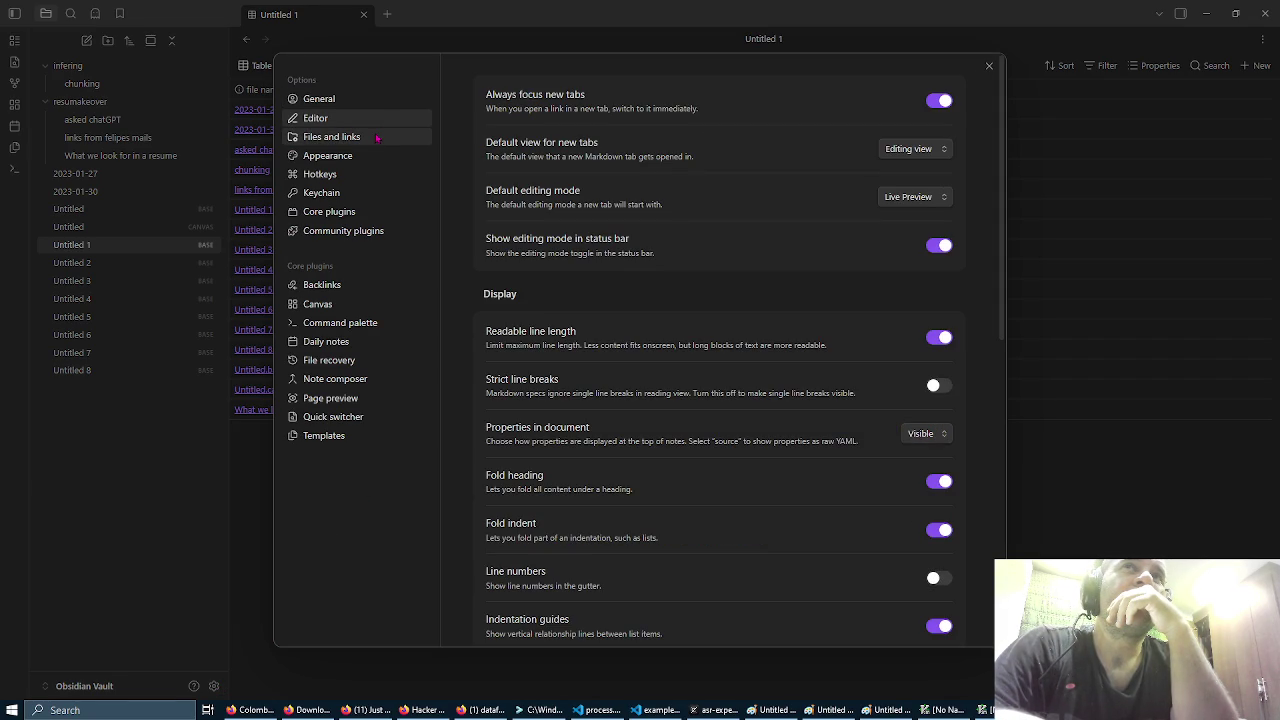
{"action": "left_click", "coordinate": [377, 138]}
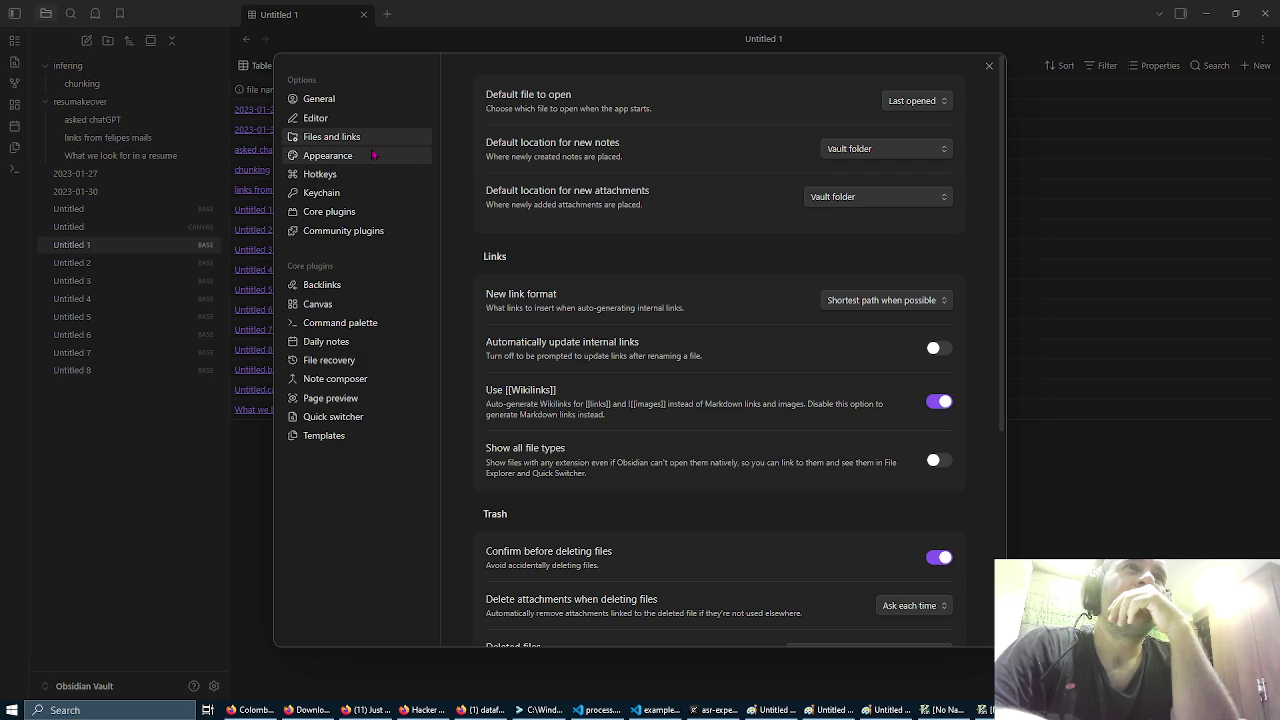
{"action": "left_click", "coordinate": [373, 155]}
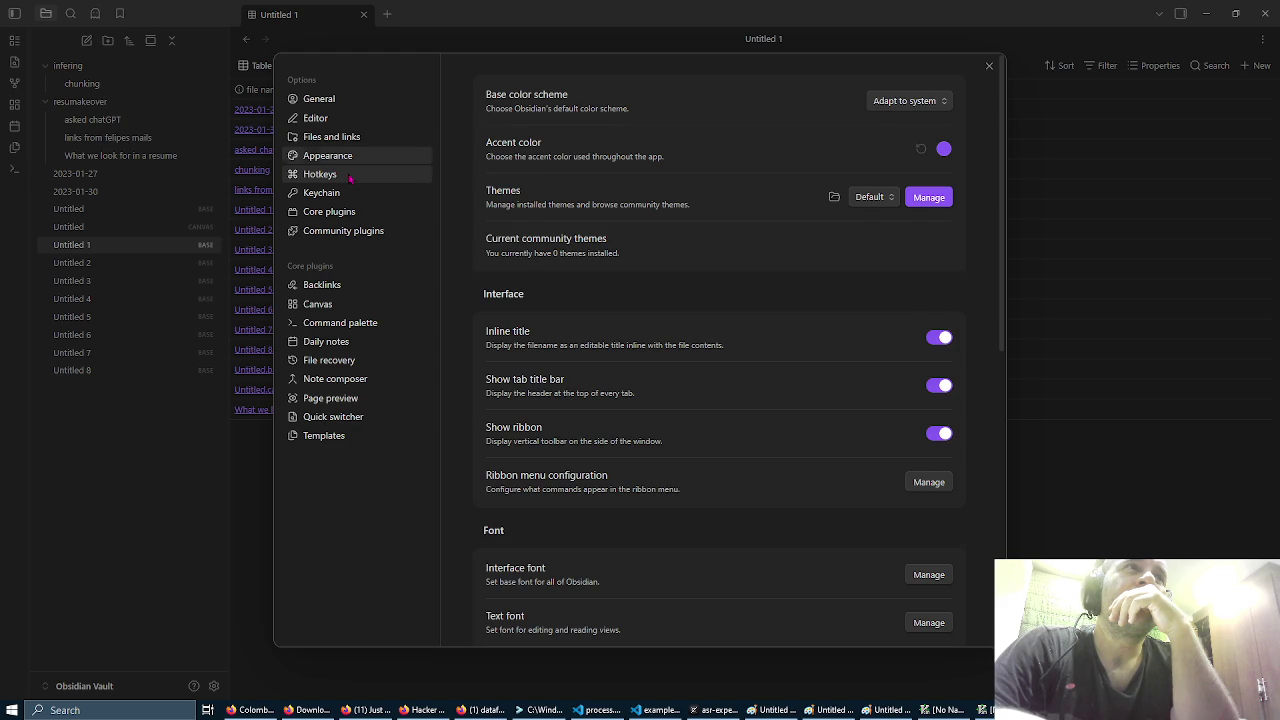
Step: Scroll the 189-command Hotkeys list down to Zoom out
{"action": "left_click", "coordinate": [350, 177]}
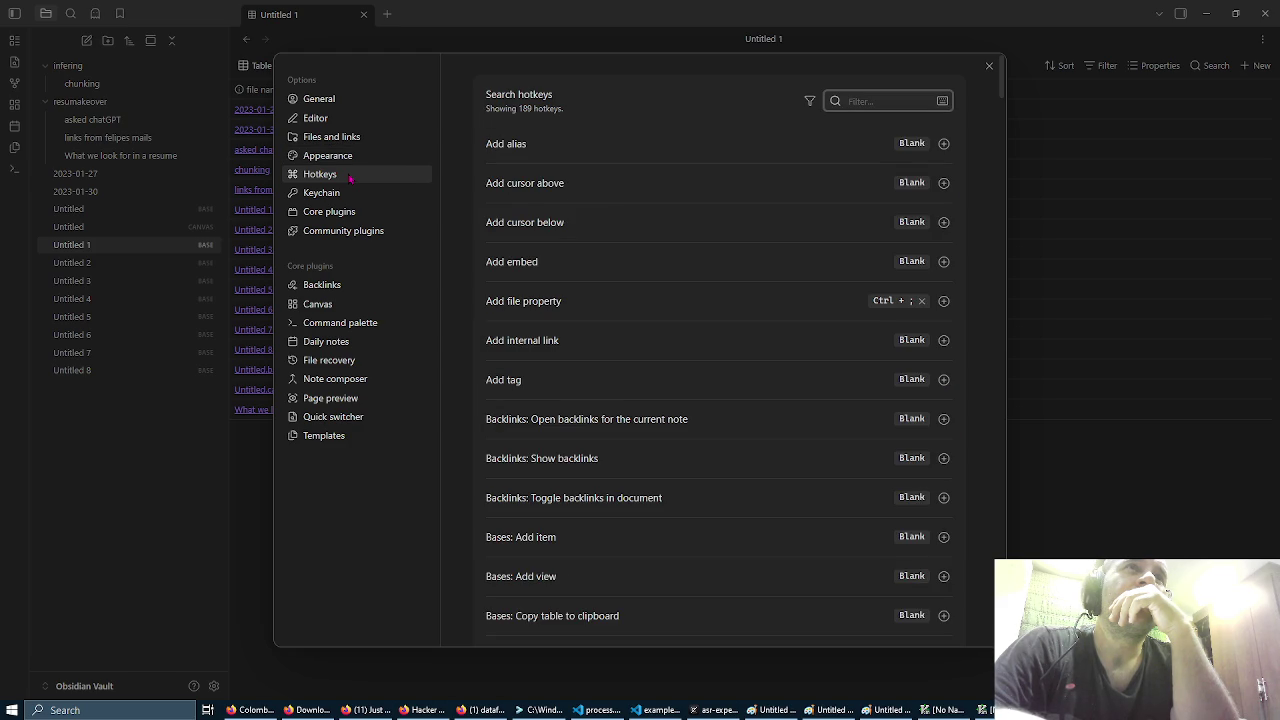
{"action": "scroll", "coordinate": [600, 229], "scroll_direction": "down", "scroll_amount": 3}
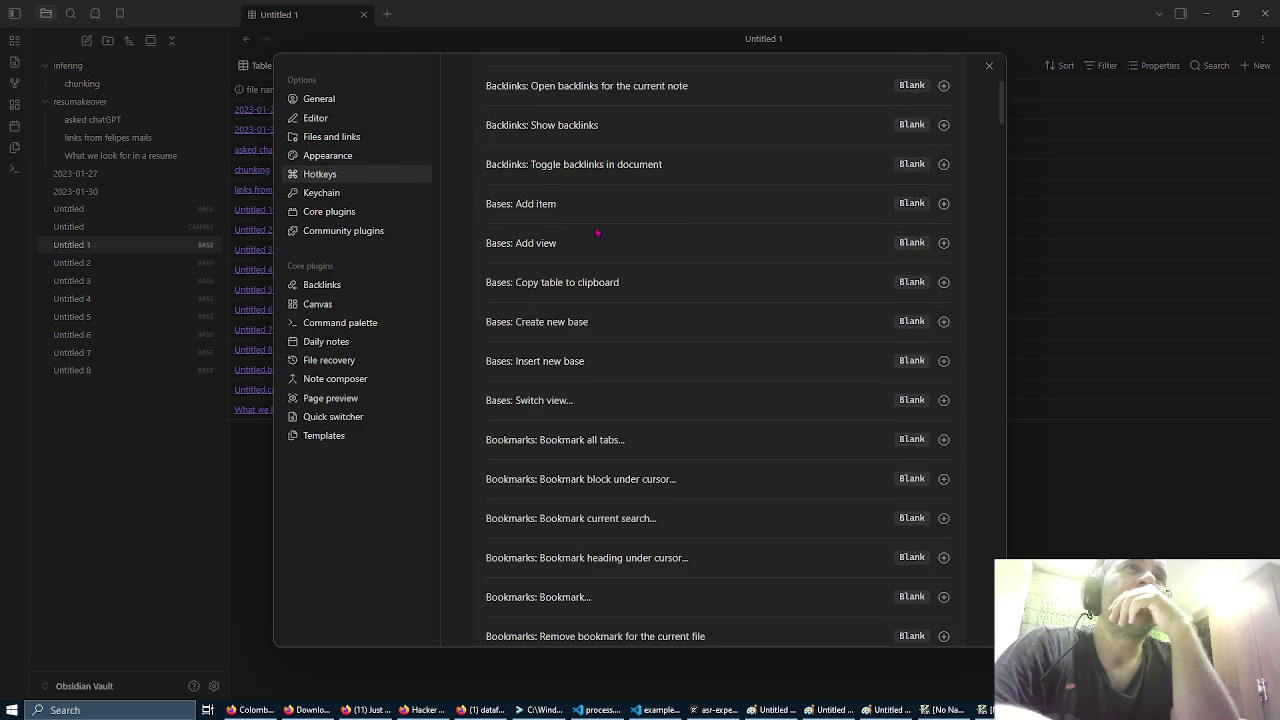
{"action": "scroll", "coordinate": [681, 397], "scroll_direction": "down", "scroll_amount": 3}
{"action": "scroll", "coordinate": [681, 397], "scroll_direction": "down", "scroll_amount": 15}
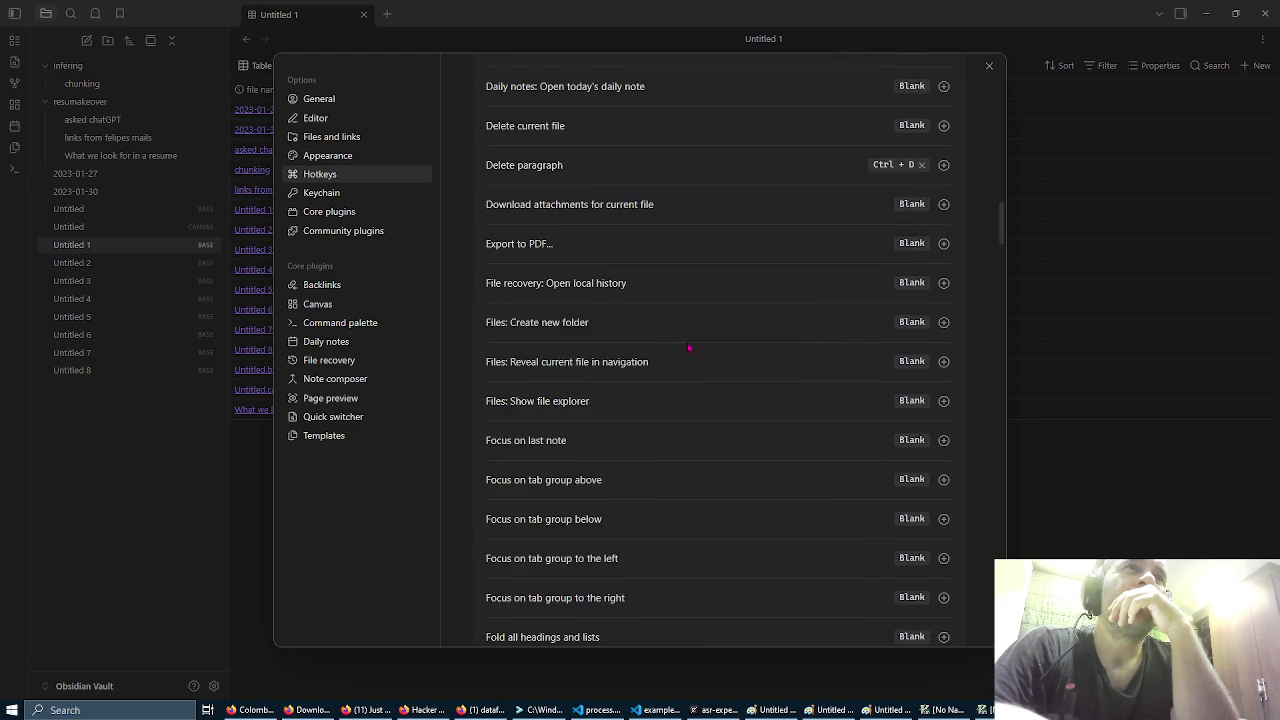
{"action": "scroll", "coordinate": [689, 348], "scroll_direction": "down", "scroll_amount": 4}
{"action": "scroll", "coordinate": [689, 348], "scroll_direction": "down", "scroll_amount": 15}
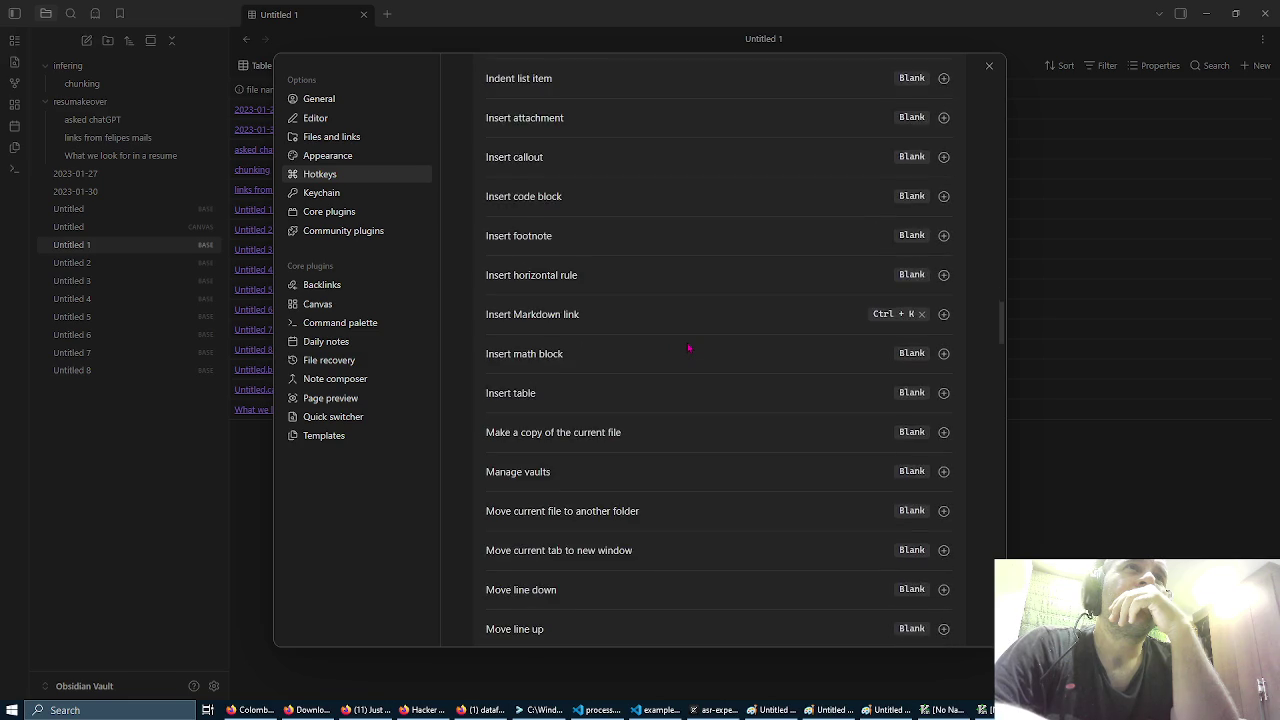
{"action": "scroll", "coordinate": [689, 348], "scroll_direction": "down", "scroll_amount": 18}
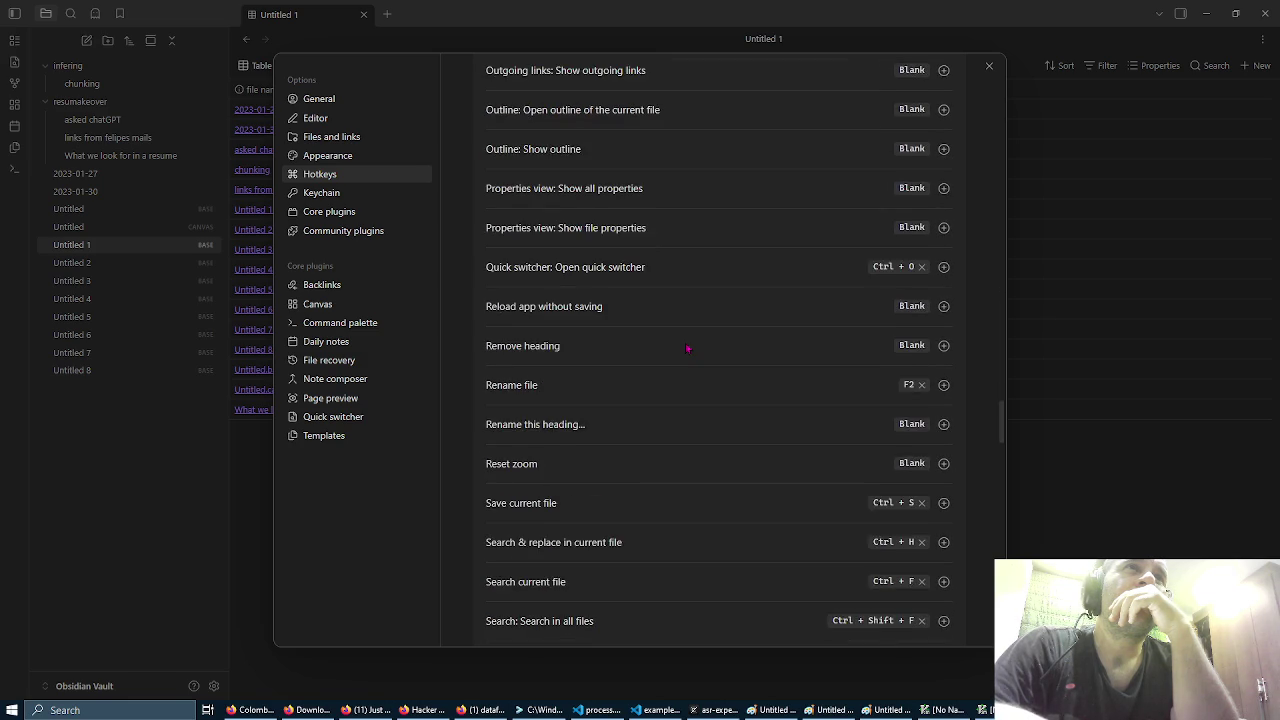
{"action": "scroll", "coordinate": [688, 349], "scroll_direction": "down", "scroll_amount": 12}
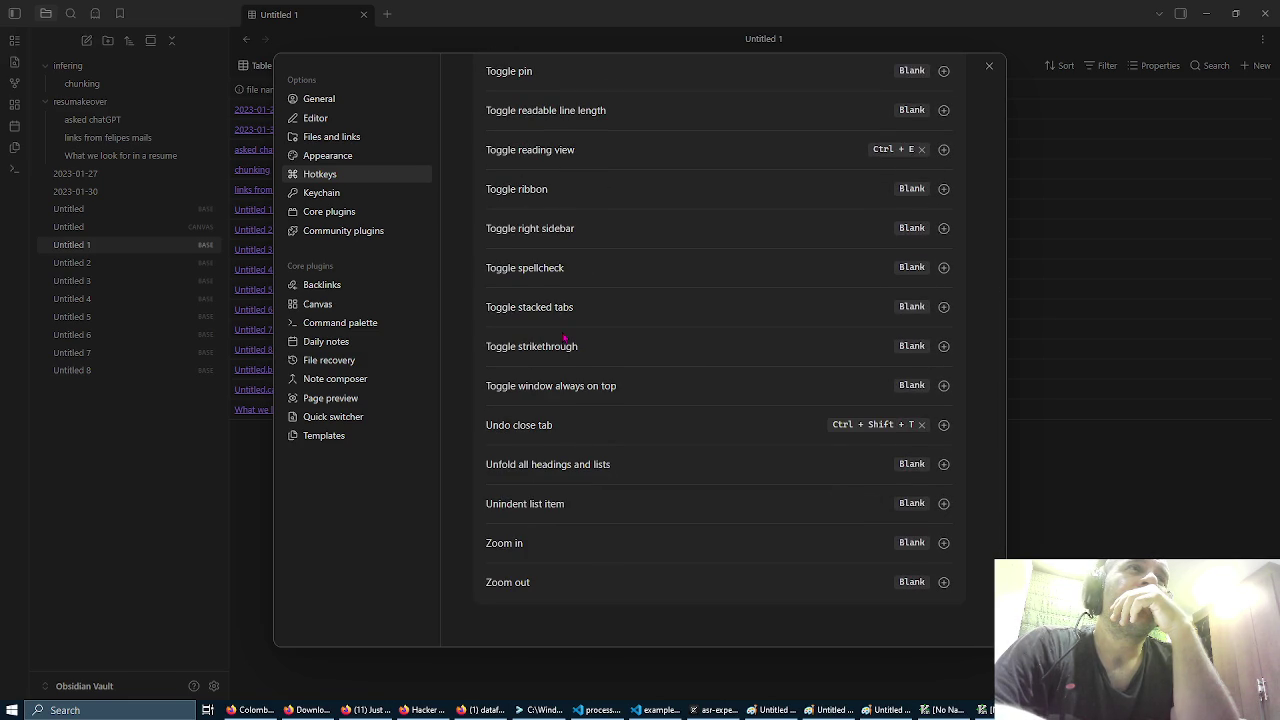
Step: Scroll through the list of core plugins
{"action": "left_click", "coordinate": [366, 216]}
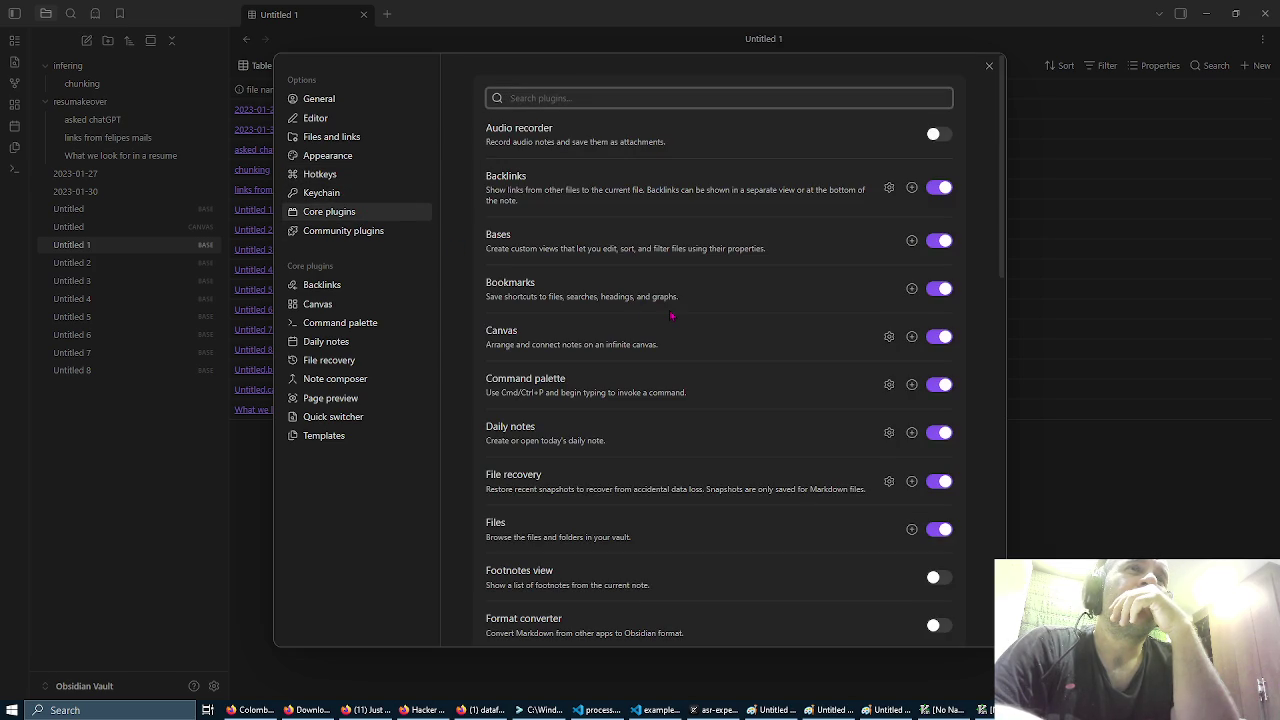
{"action": "scroll", "coordinate": [672, 316], "scroll_direction": "down", "scroll_amount": 4}
{"action": "scroll", "coordinate": [672, 316], "scroll_direction": "down", "scroll_amount": 4}
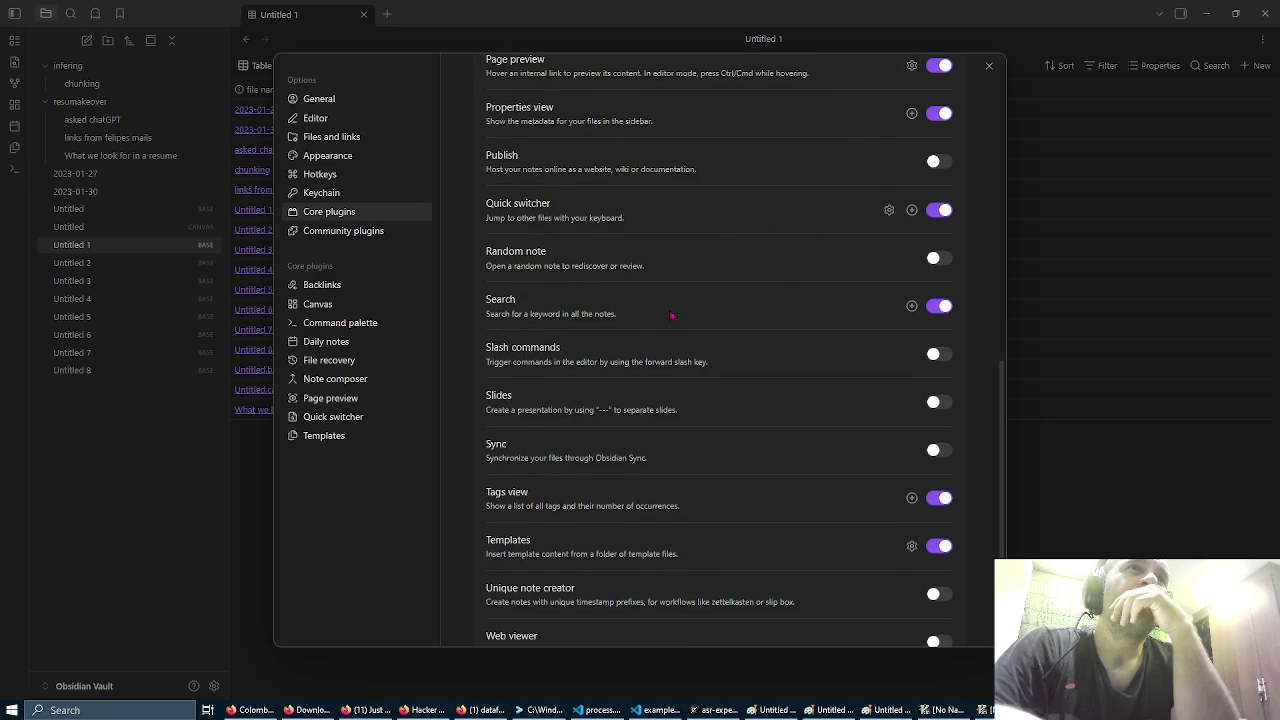
{"action": "scroll", "coordinate": [672, 316], "scroll_direction": "up", "scroll_amount": 8}
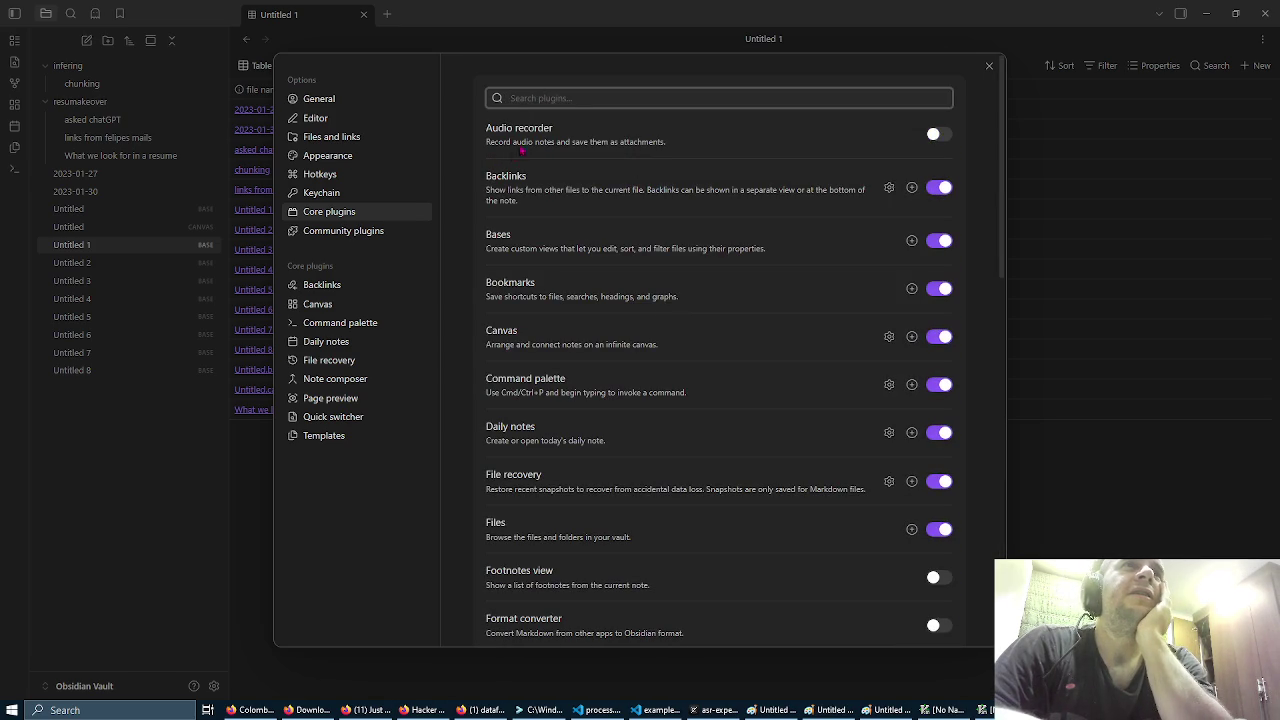
Step: Switch on the Audio recorder core plugin and bring up the Note composer options
{"action": "left_click", "coordinate": [940, 134]}
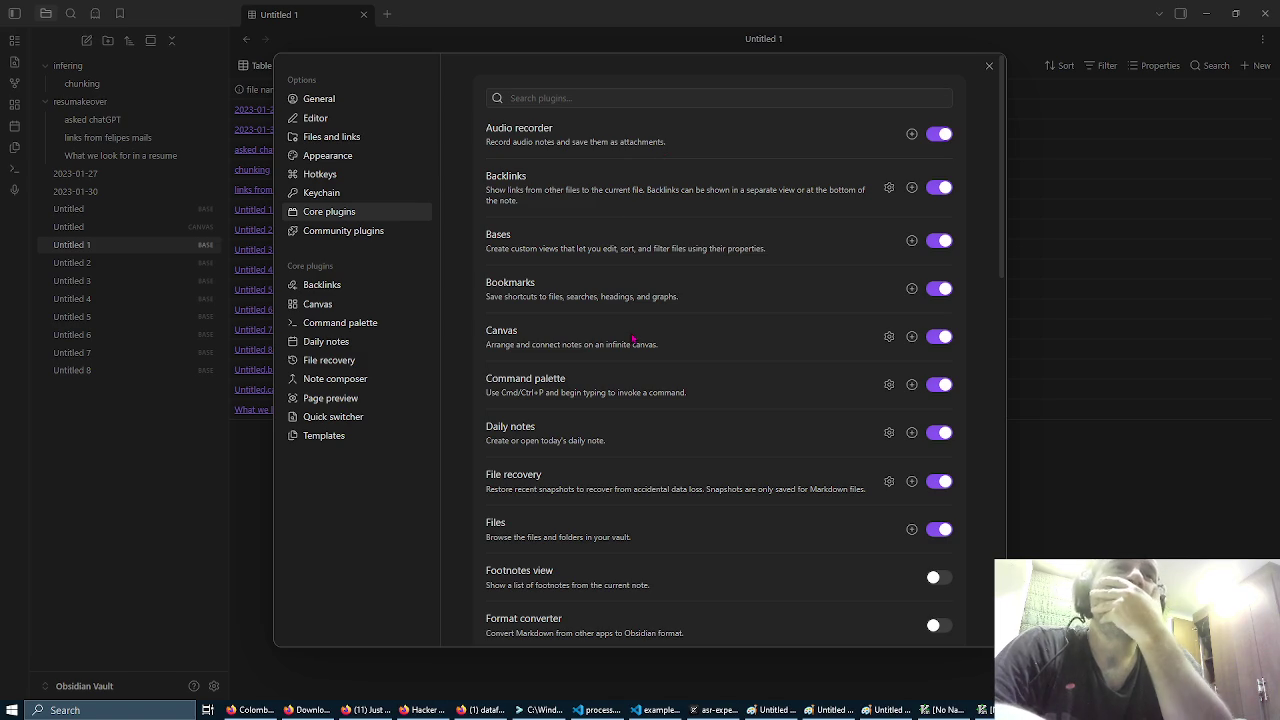
{"action": "scroll", "coordinate": [633, 341], "scroll_direction": "down", "scroll_amount": 6}
{"action": "scroll", "coordinate": [633, 341], "scroll_direction": "down", "scroll_amount": 3}
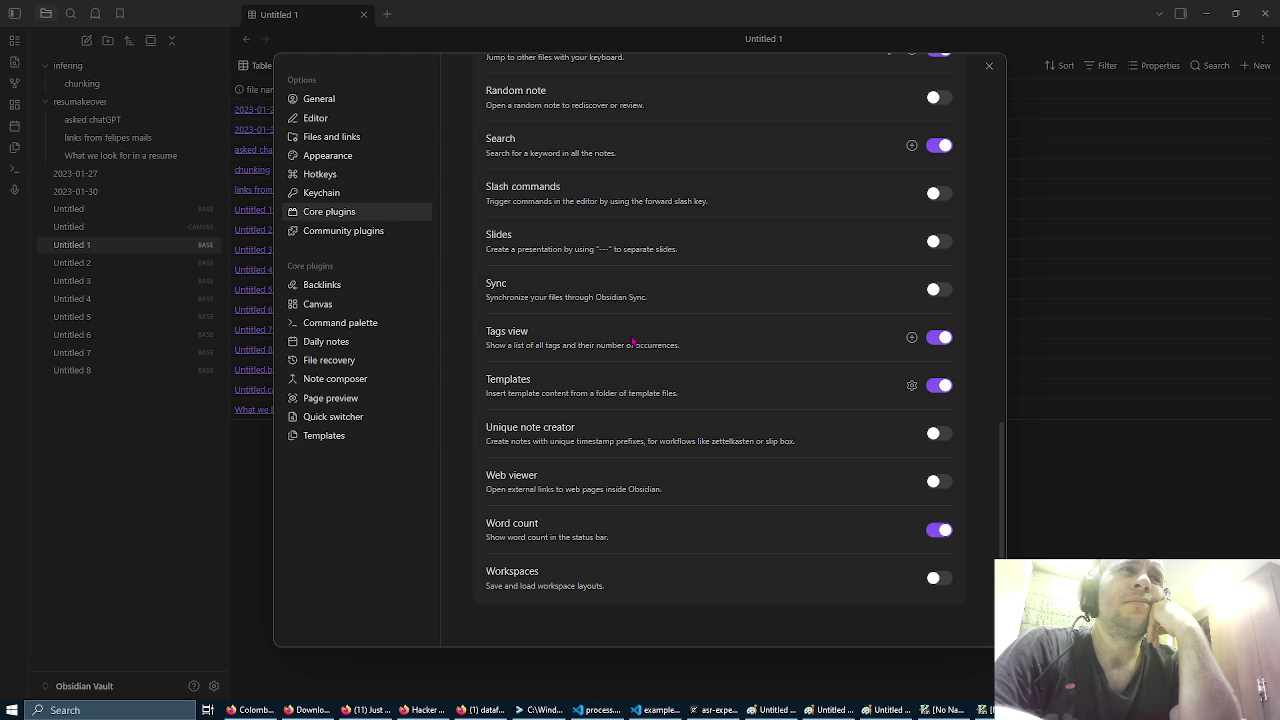
{"action": "left_click", "coordinate": [389, 387]}
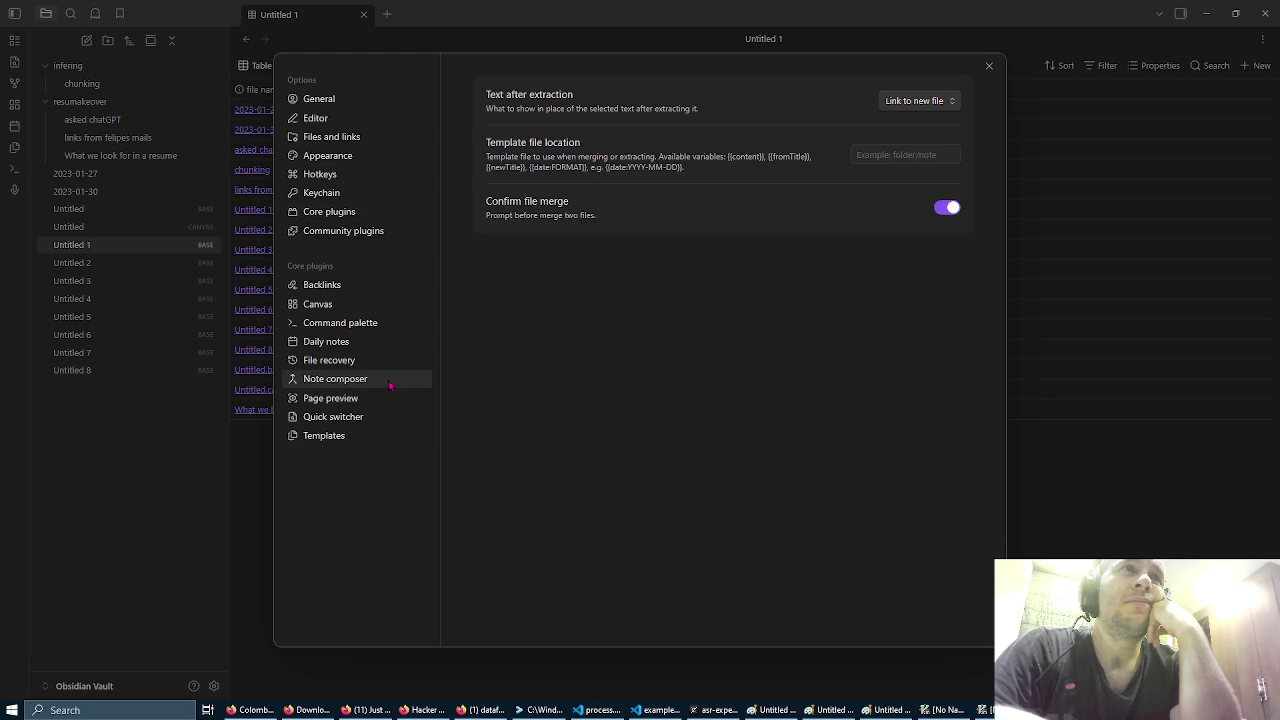
Step: Check the Page preview and Quick switcher options, then go back to General settings
{"action": "left_click", "coordinate": [361, 401]}
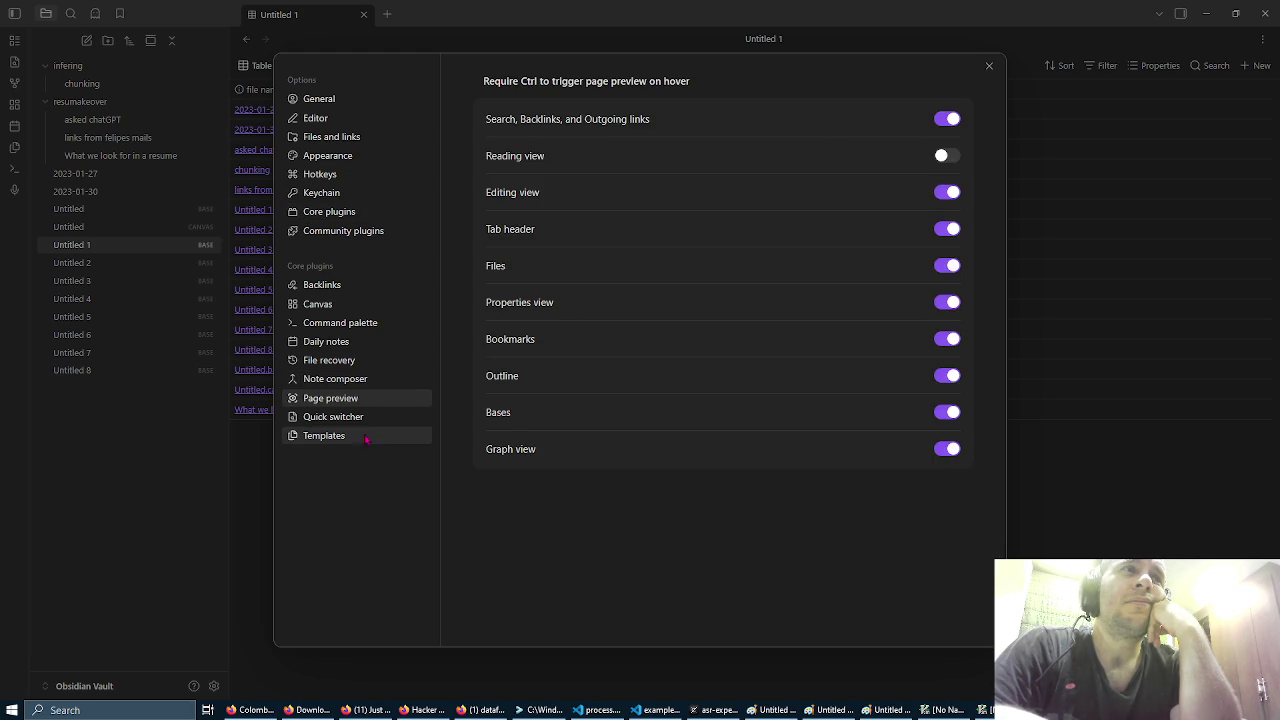
{"action": "left_click", "coordinate": [366, 420]}
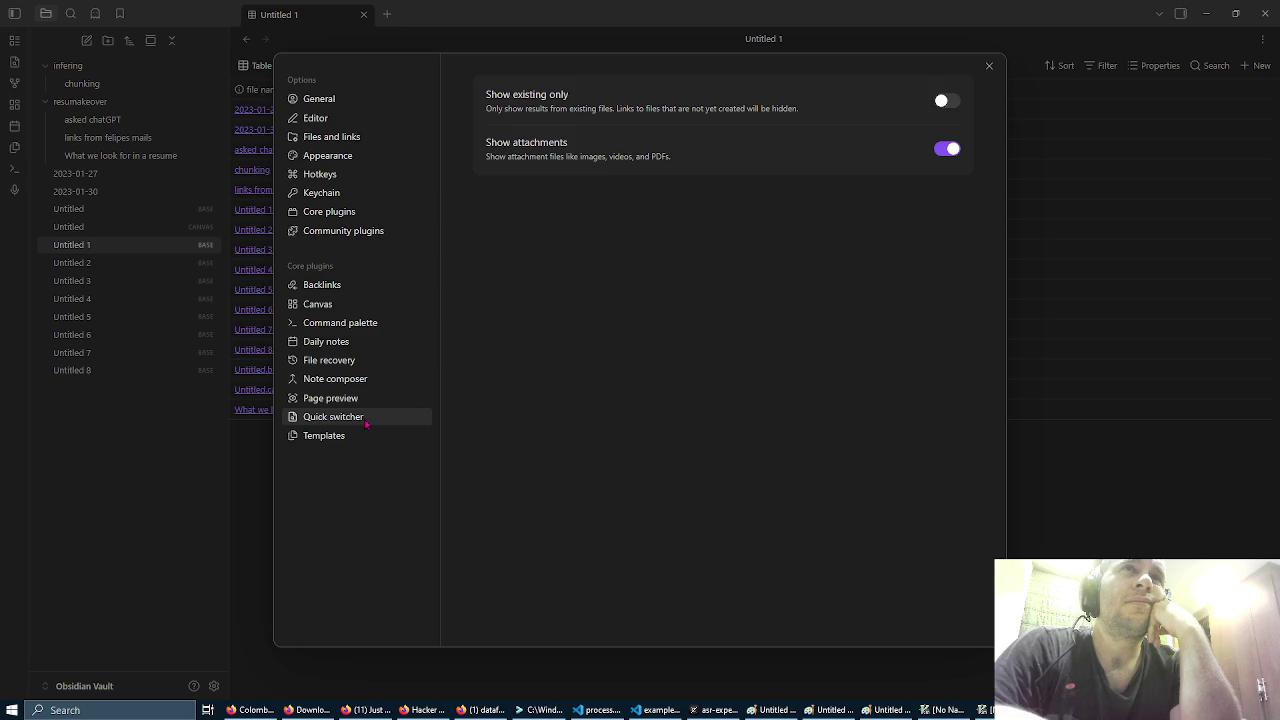
{"action": "left_click", "coordinate": [366, 101]}
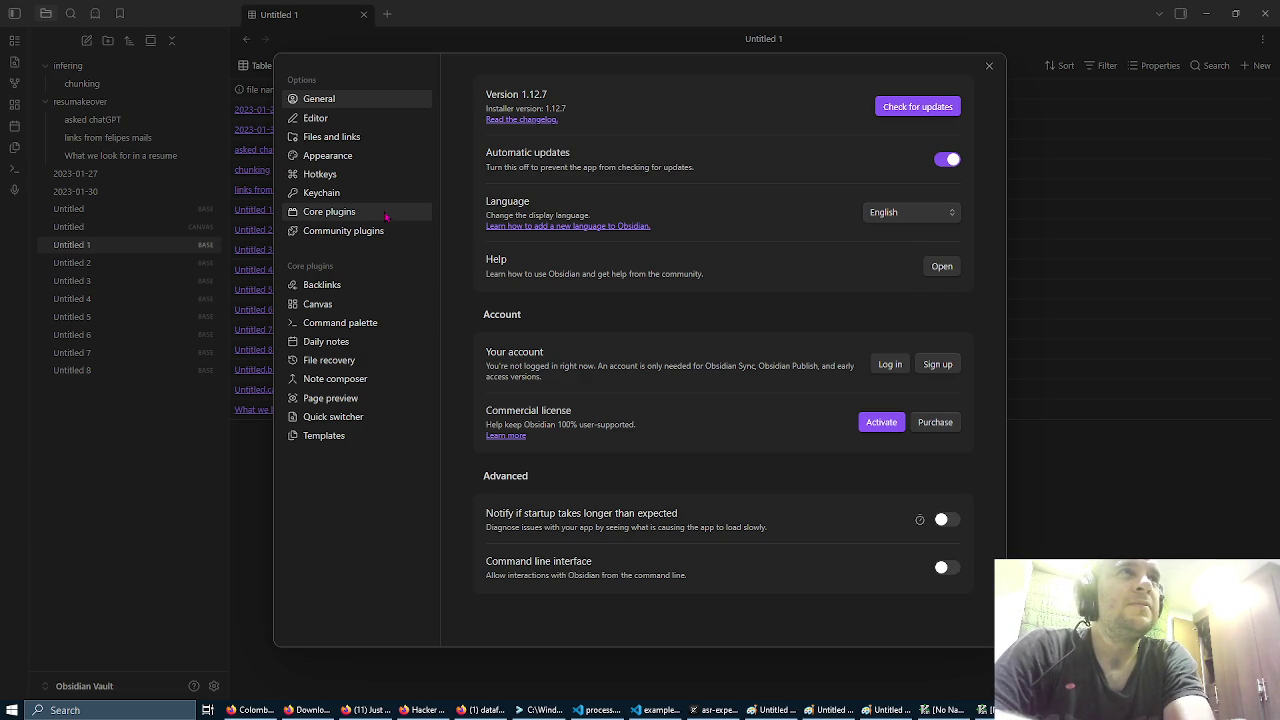
Step: Scroll the Files and links settings down to Trash and Advanced and back
{"action": "left_click", "coordinate": [370, 140]}
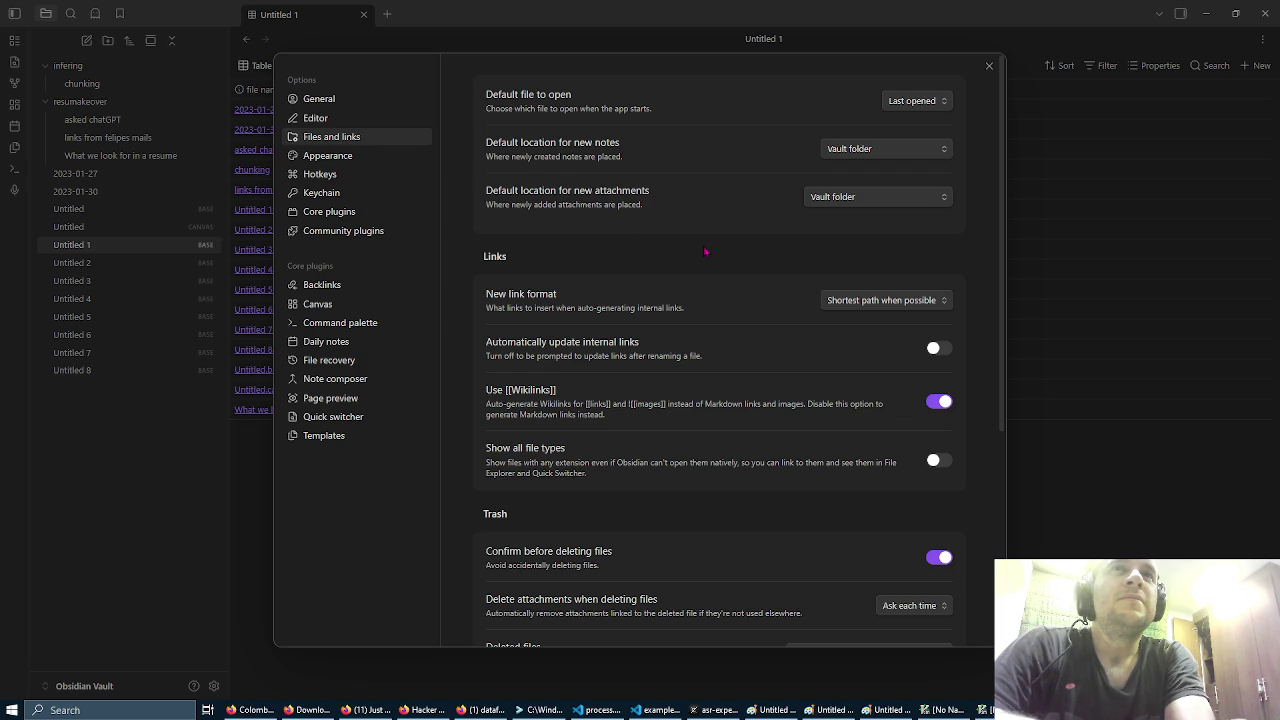
{"action": "scroll", "coordinate": [705, 252], "scroll_direction": "down", "scroll_amount": 5}
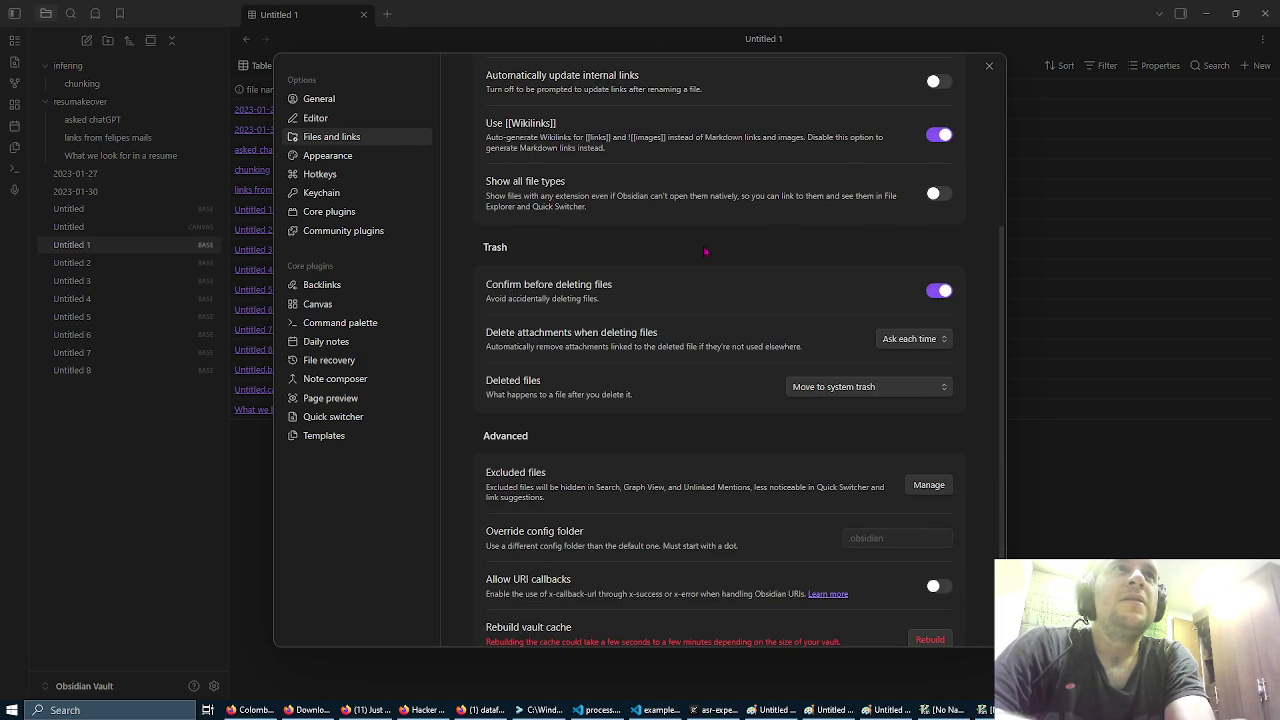
{"action": "scroll", "coordinate": [705, 252], "scroll_direction": "down", "scroll_amount": 1}
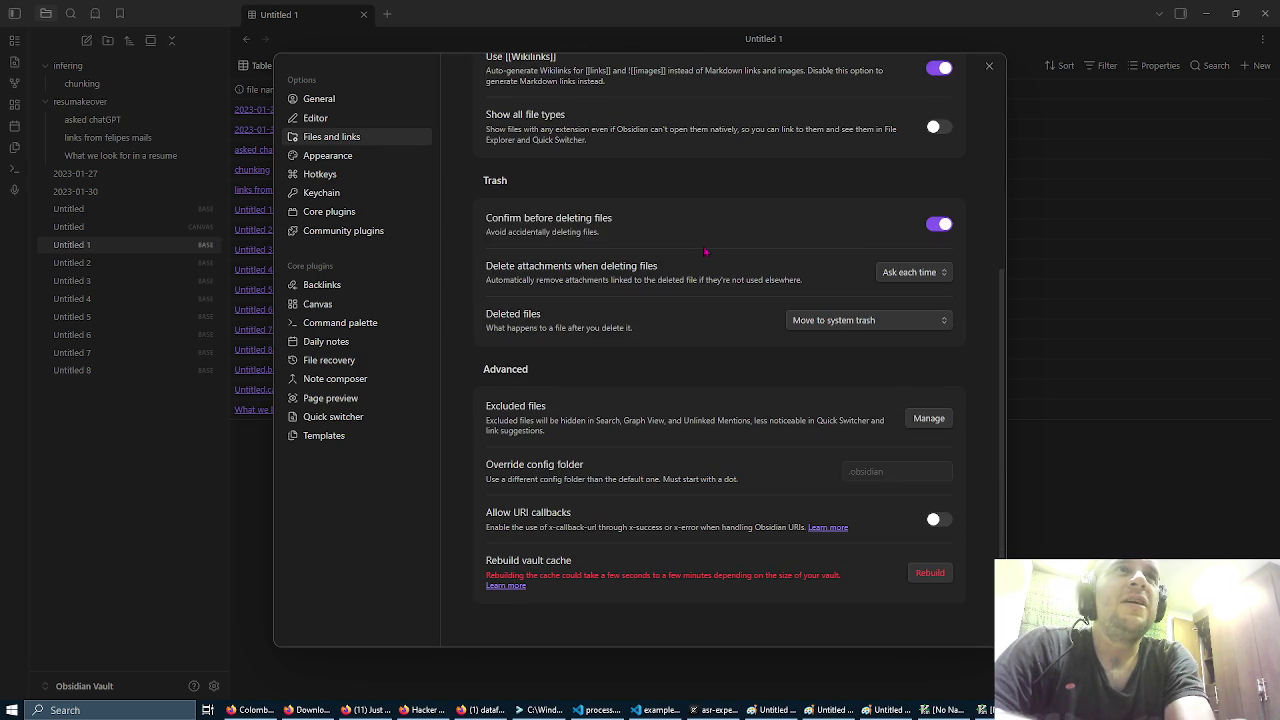
{"action": "scroll", "coordinate": [705, 252], "scroll_direction": "up", "scroll_amount": 6}
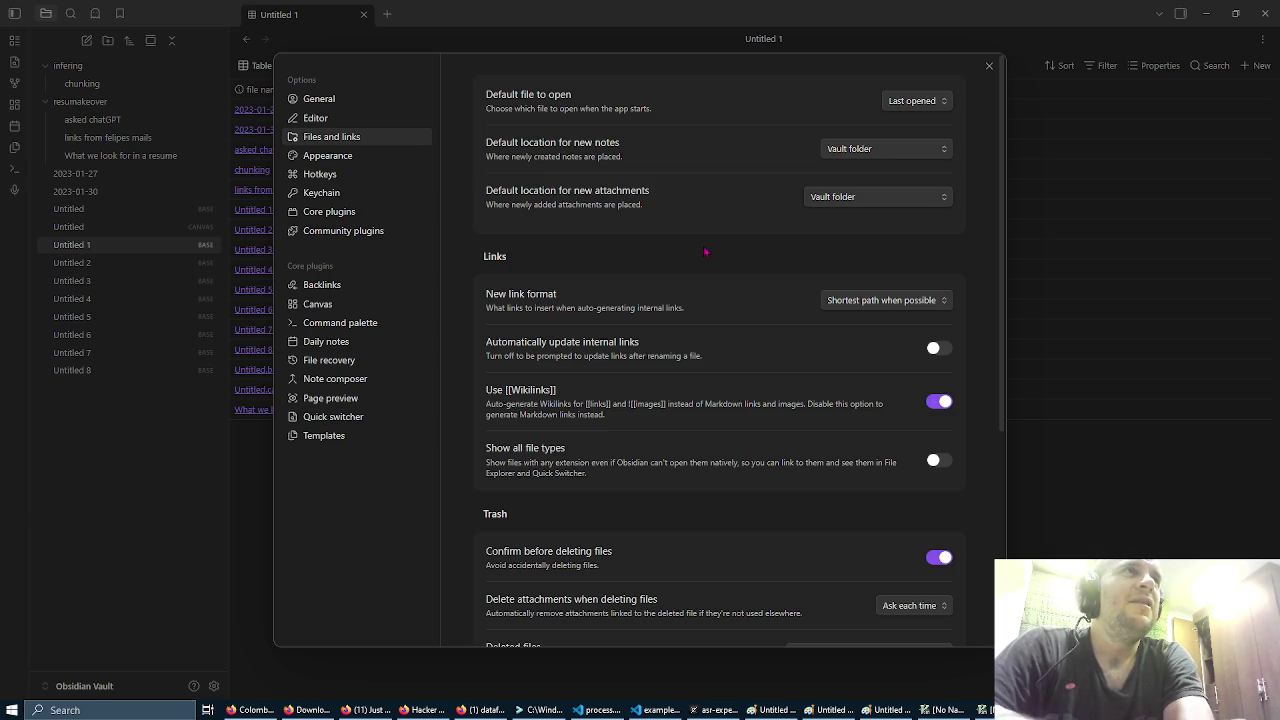
Step: Pass through Editor, General and Appearance to the Hotkeys list, now 191 commands
{"action": "left_click", "coordinate": [354, 118]}
{"action": "left_click", "coordinate": [365, 99]}
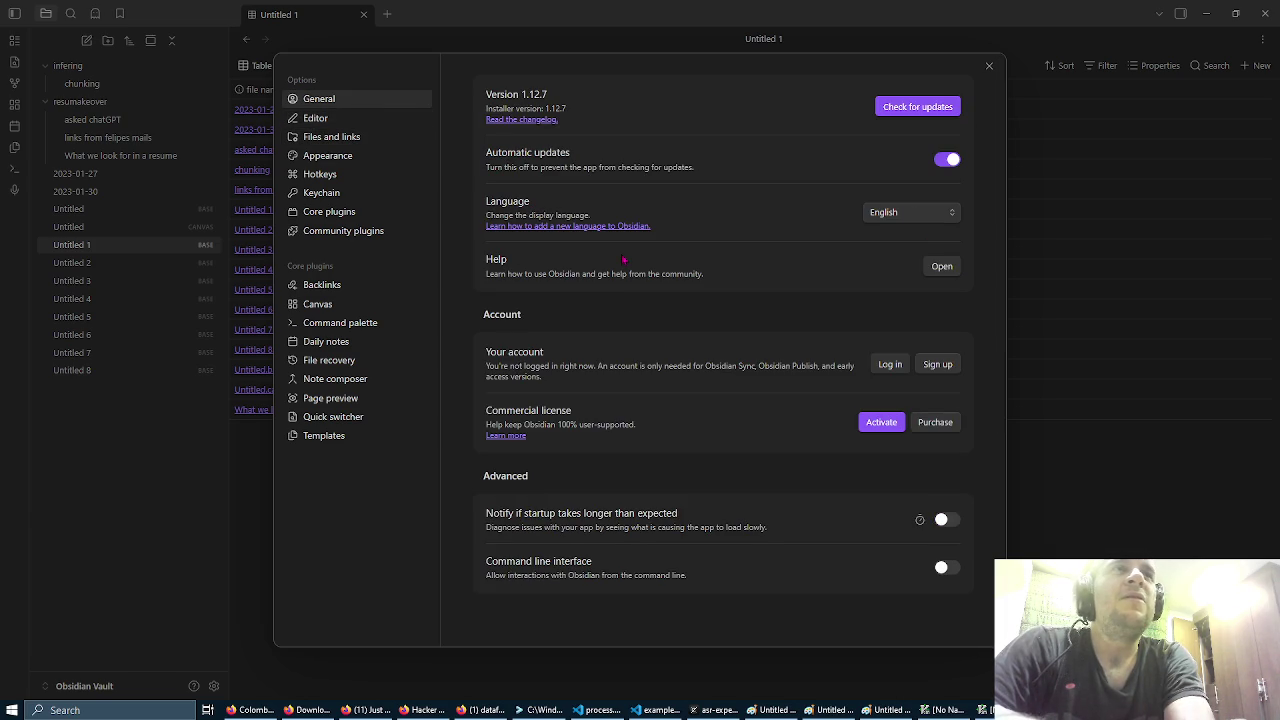
{"action": "left_click", "coordinate": [360, 118]}
{"action": "left_click", "coordinate": [375, 137]}
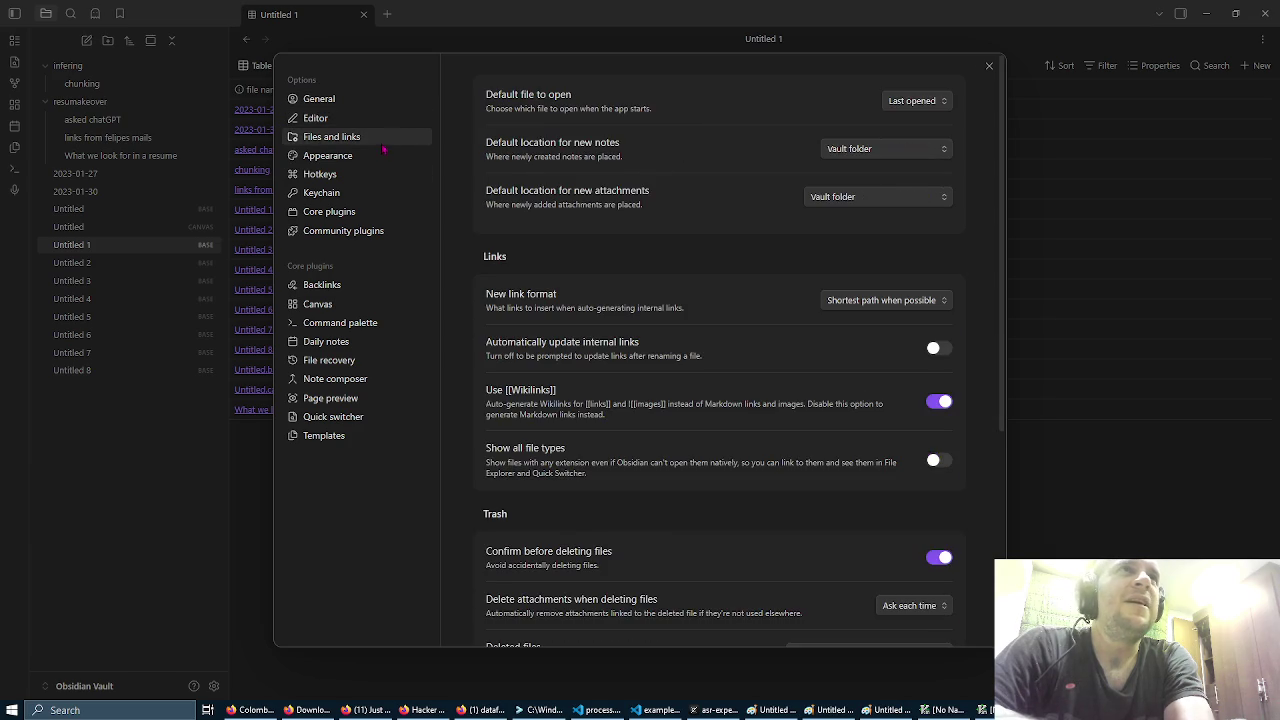
{"action": "left_click", "coordinate": [385, 155]}
{"action": "left_click", "coordinate": [388, 174]}
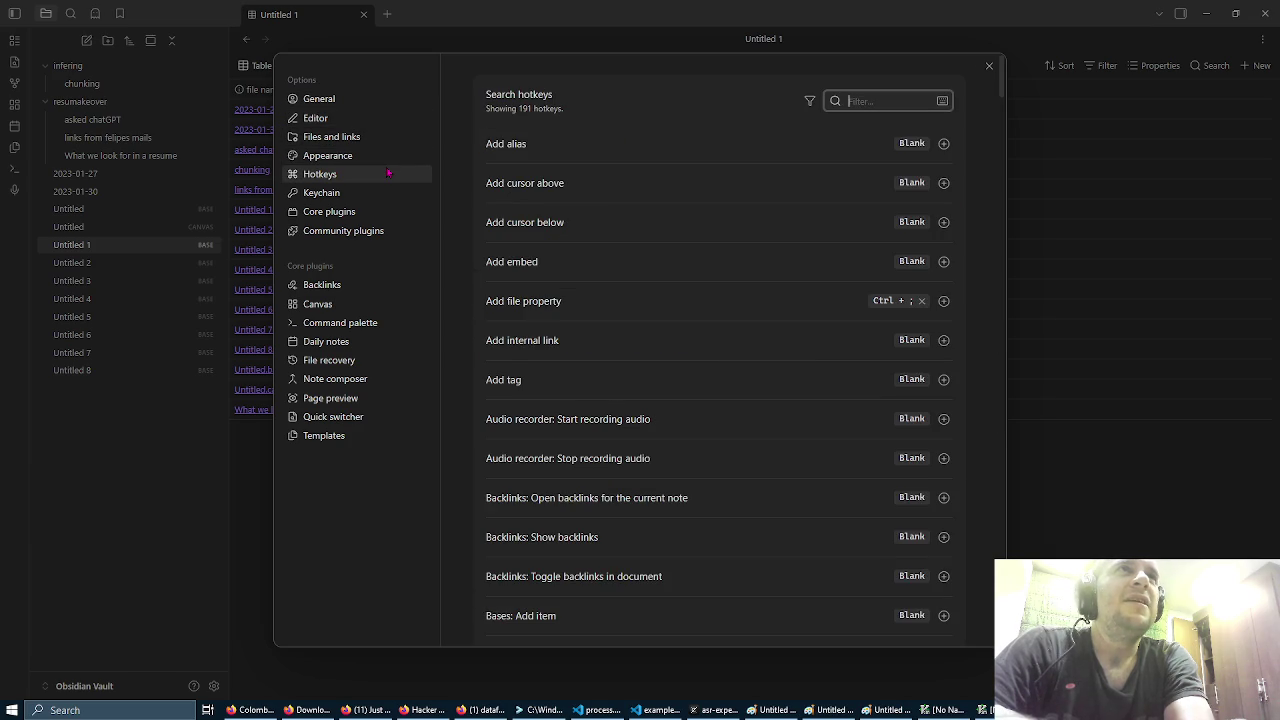
Step: Turn off Restricted mode to enable community plugins, repeating it after the vault reload
{"action": "left_click", "coordinate": [396, 232]}
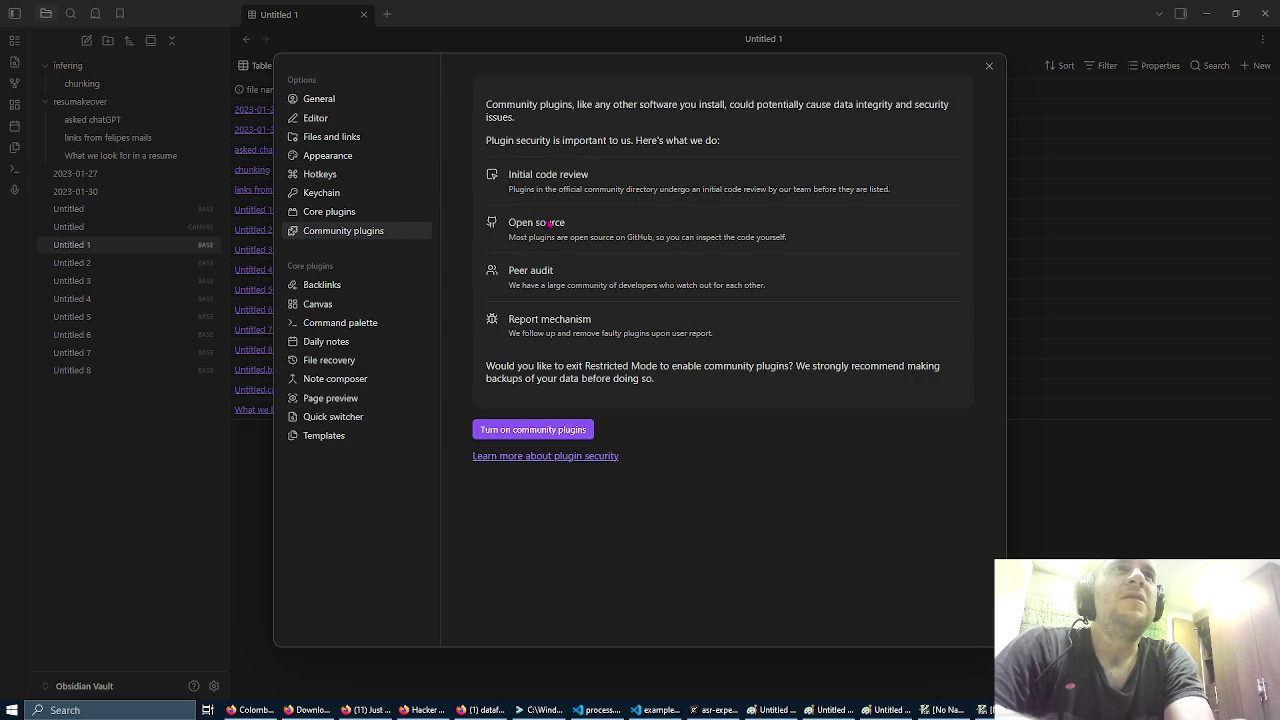
{"action": "left_click", "coordinate": [566, 432]}
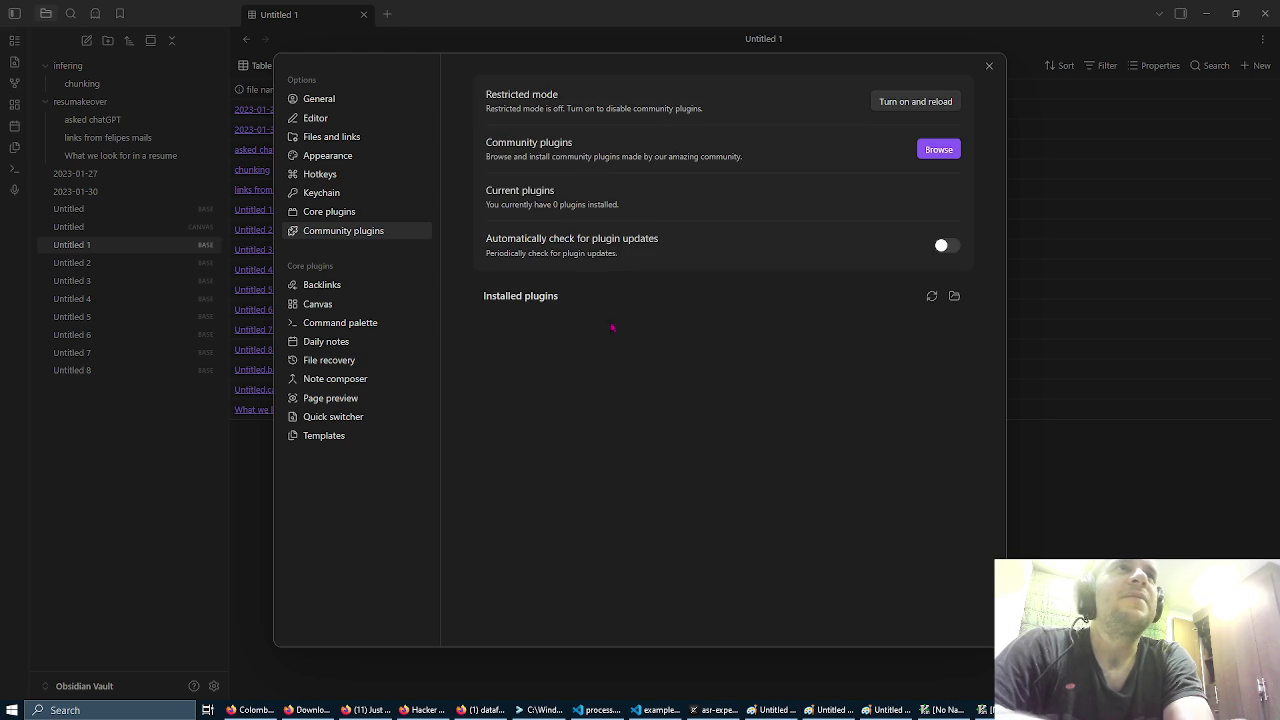
{"action": "left_click", "coordinate": [931, 102]}
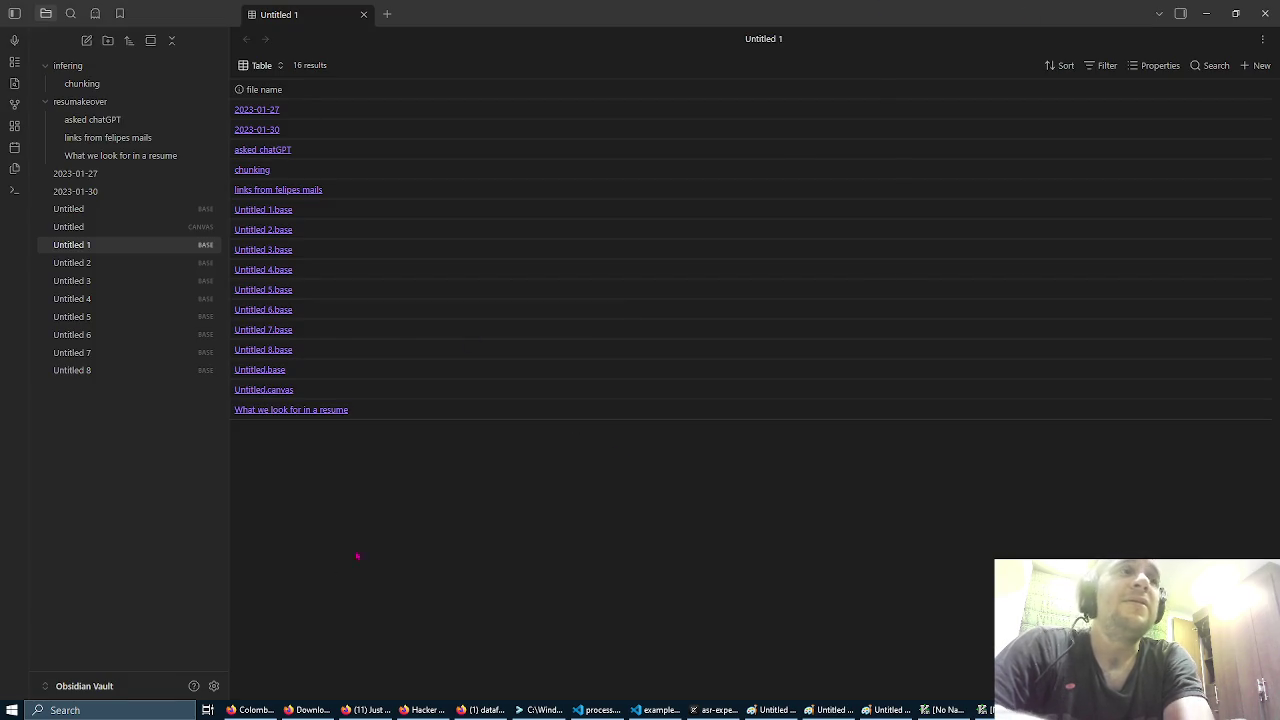
{"action": "left_click", "coordinate": [214, 686]}
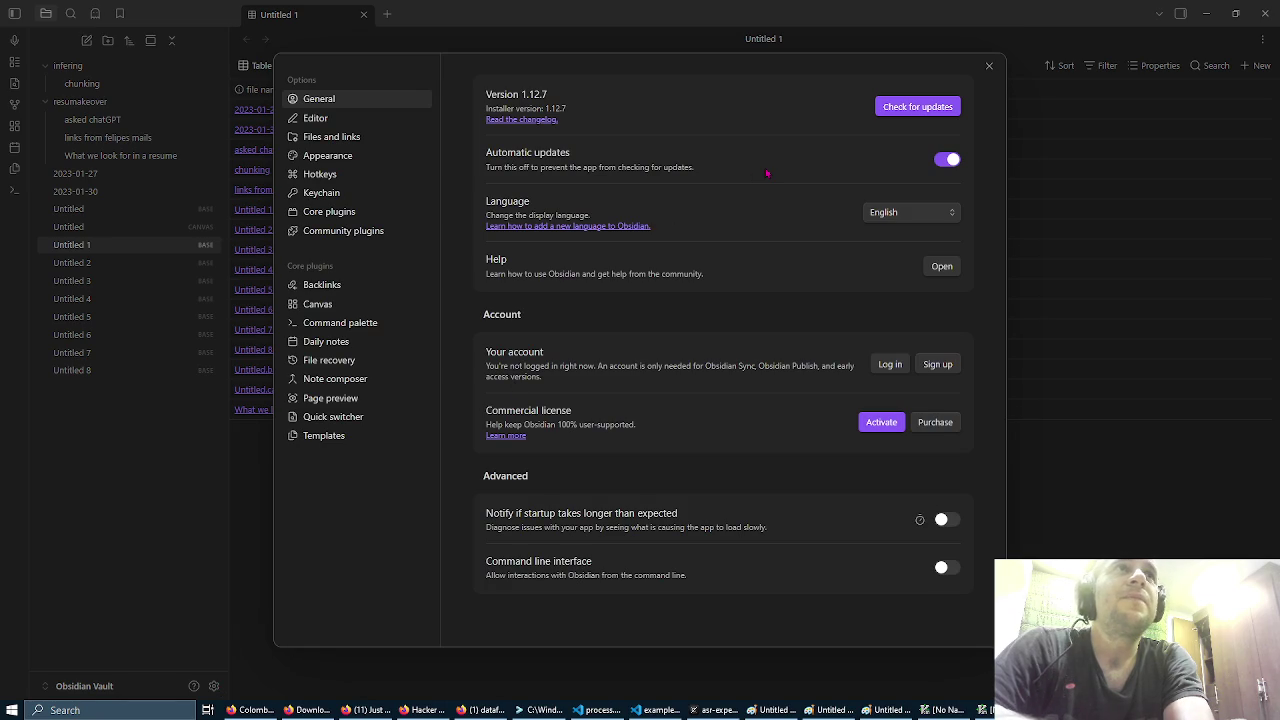
{"action": "left_click", "coordinate": [390, 233]}
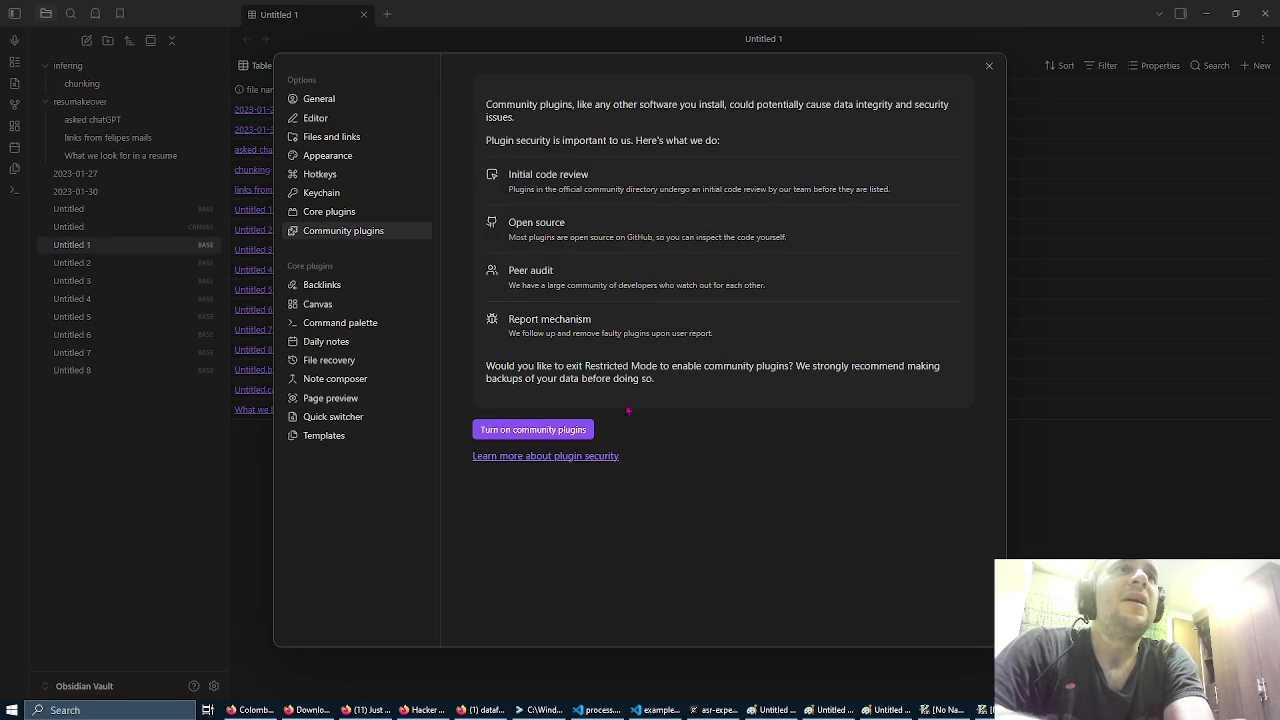
{"action": "left_click", "coordinate": [577, 430]}
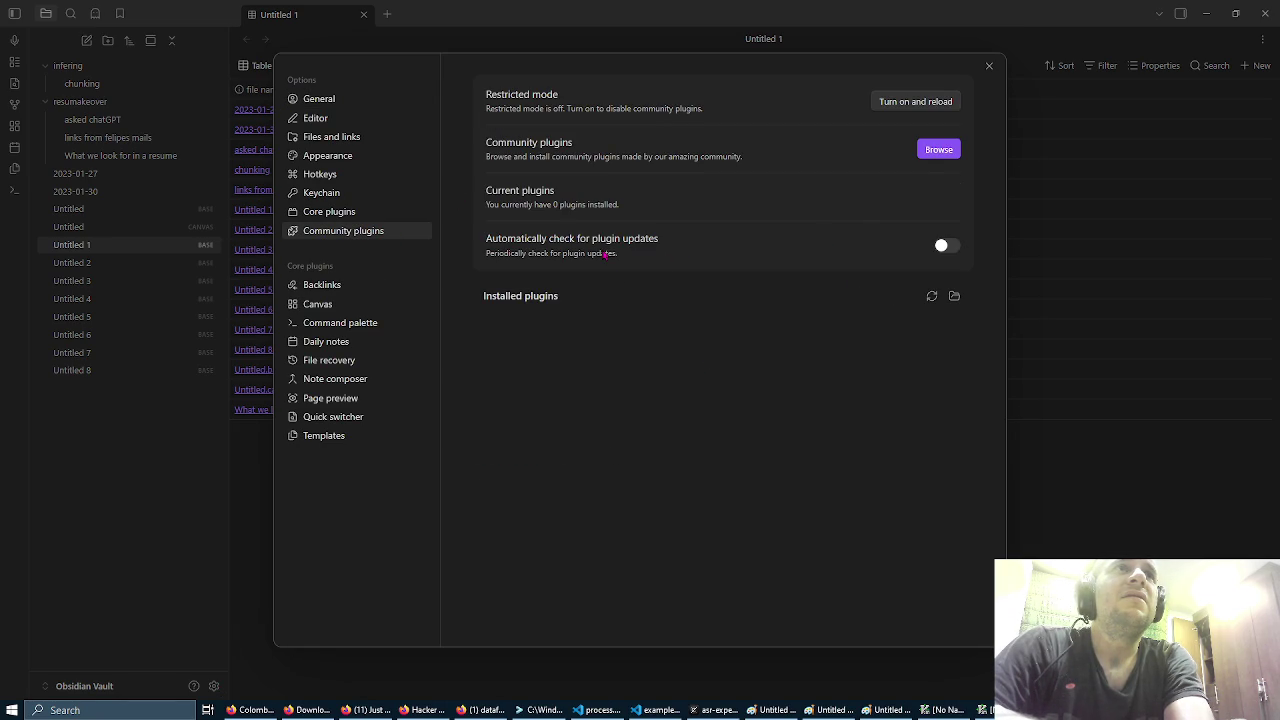
Step: Install the Excalidraw 2.21.2 plugin from the community plugin browser
{"action": "left_click", "coordinate": [939, 149]}
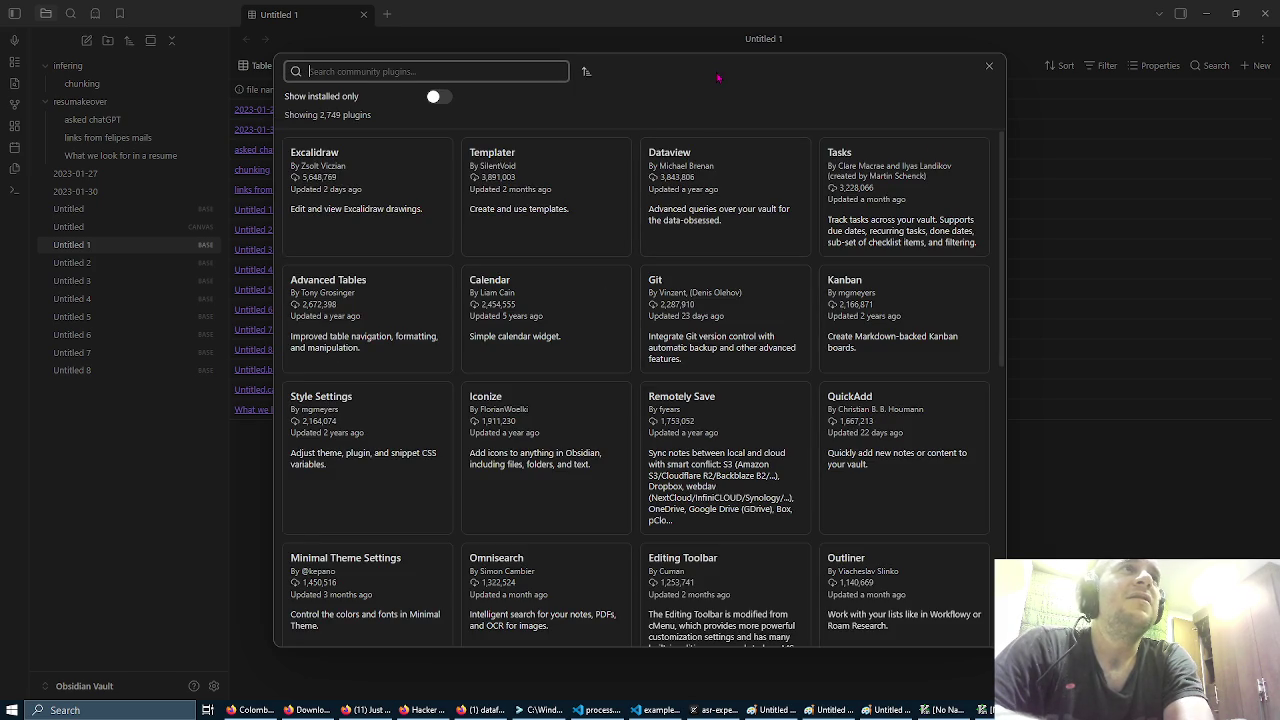
{"action": "left_click", "coordinate": [424, 181]}
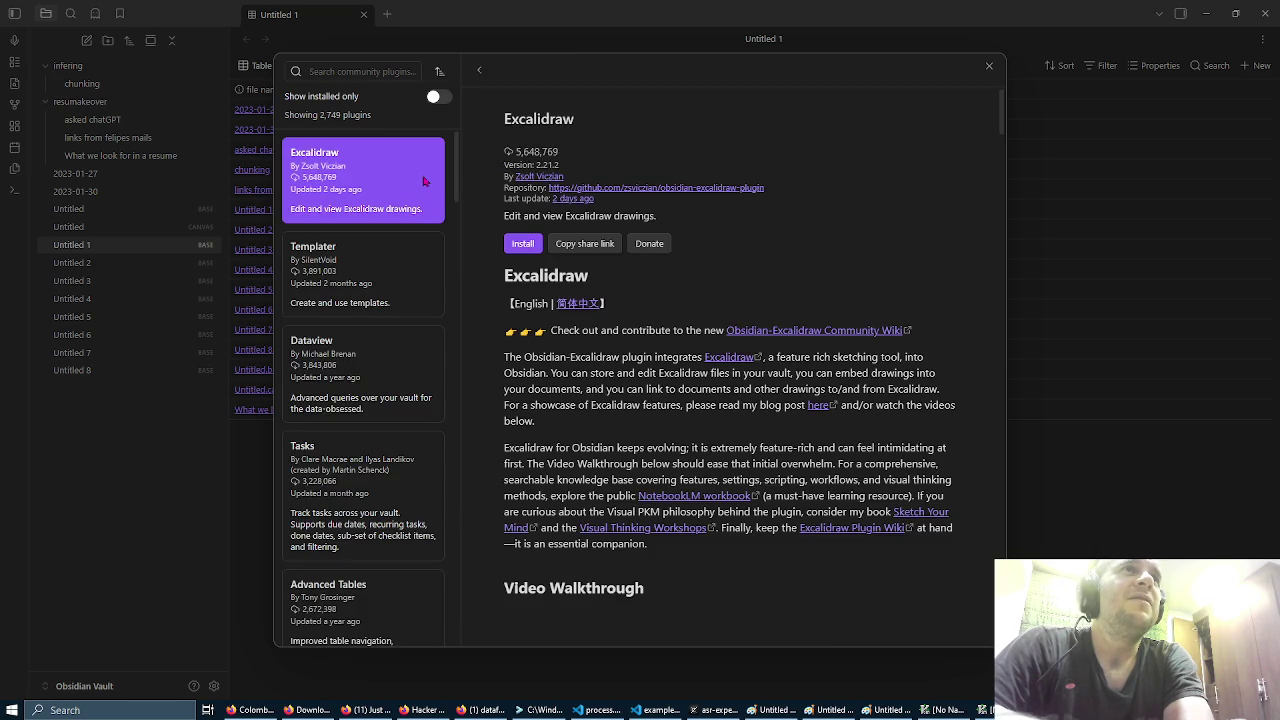
{"action": "left_click", "coordinate": [523, 245]}
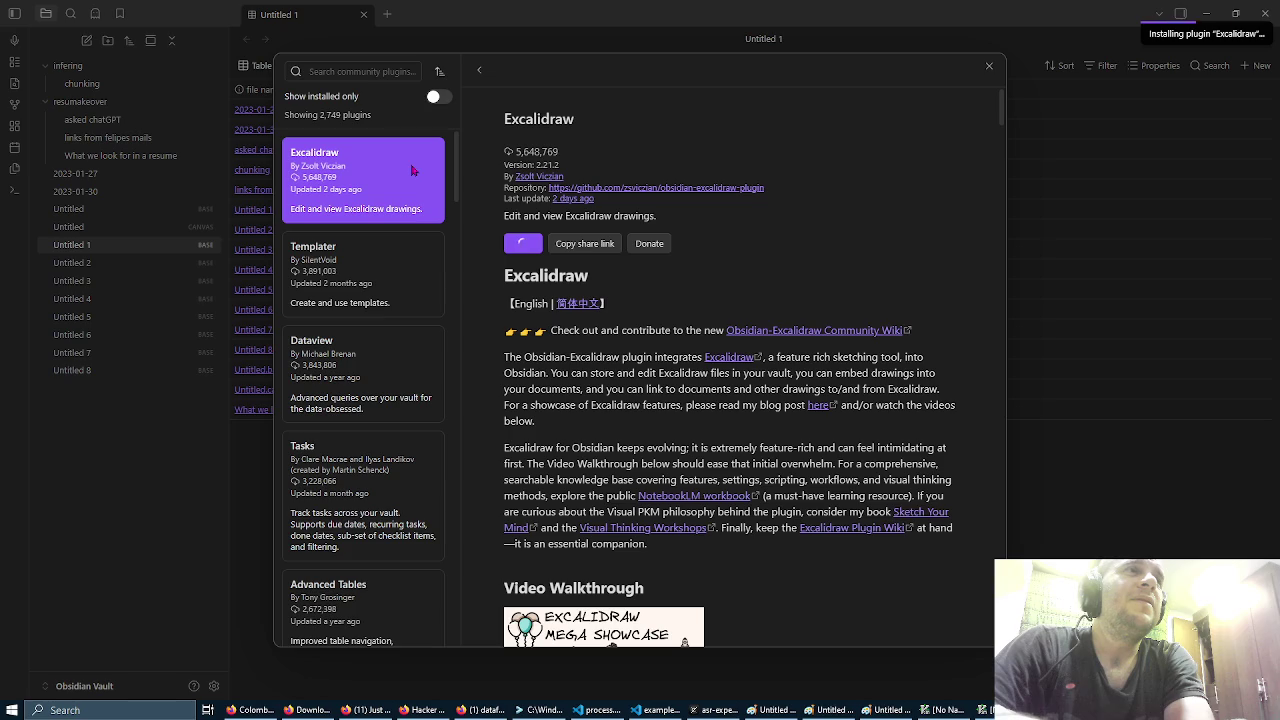
Step: Read through the Tasks plugin's details page
{"action": "scroll", "coordinate": [413, 170], "scroll_direction": "down", "scroll_amount": 2}
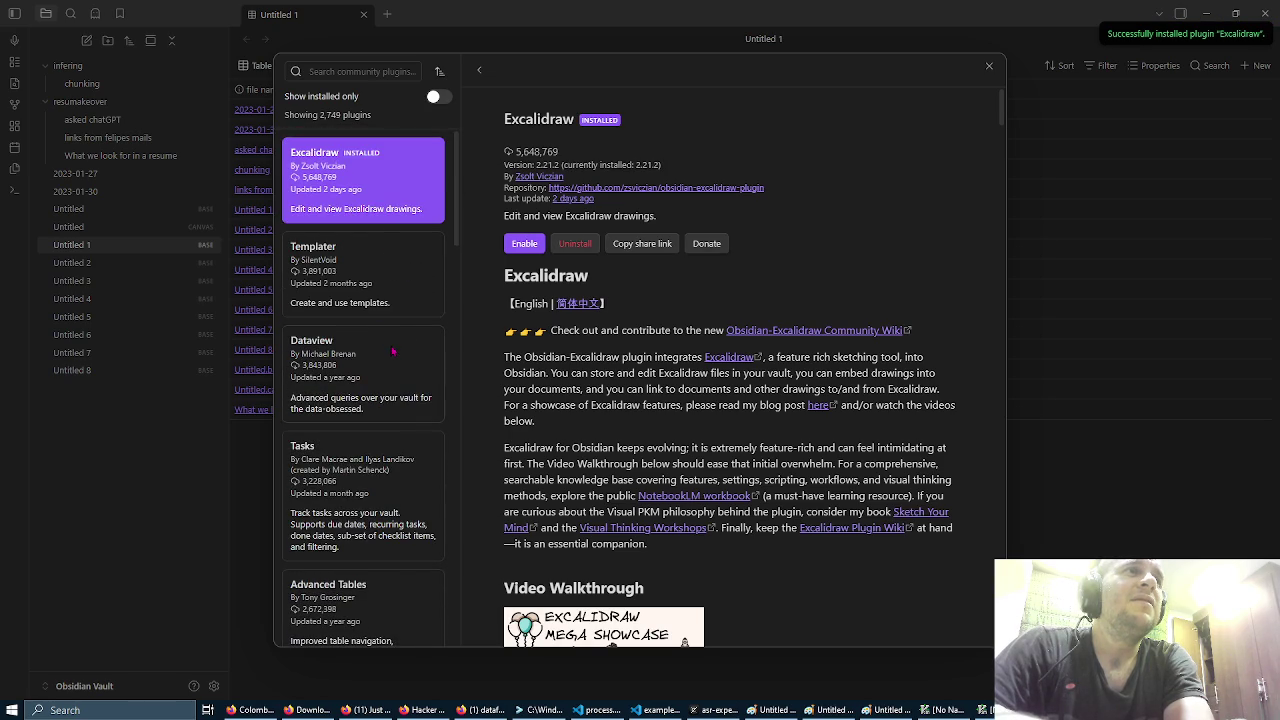
{"action": "scroll", "coordinate": [394, 354], "scroll_direction": "down", "scroll_amount": 1}
{"action": "left_click", "coordinate": [415, 431]}
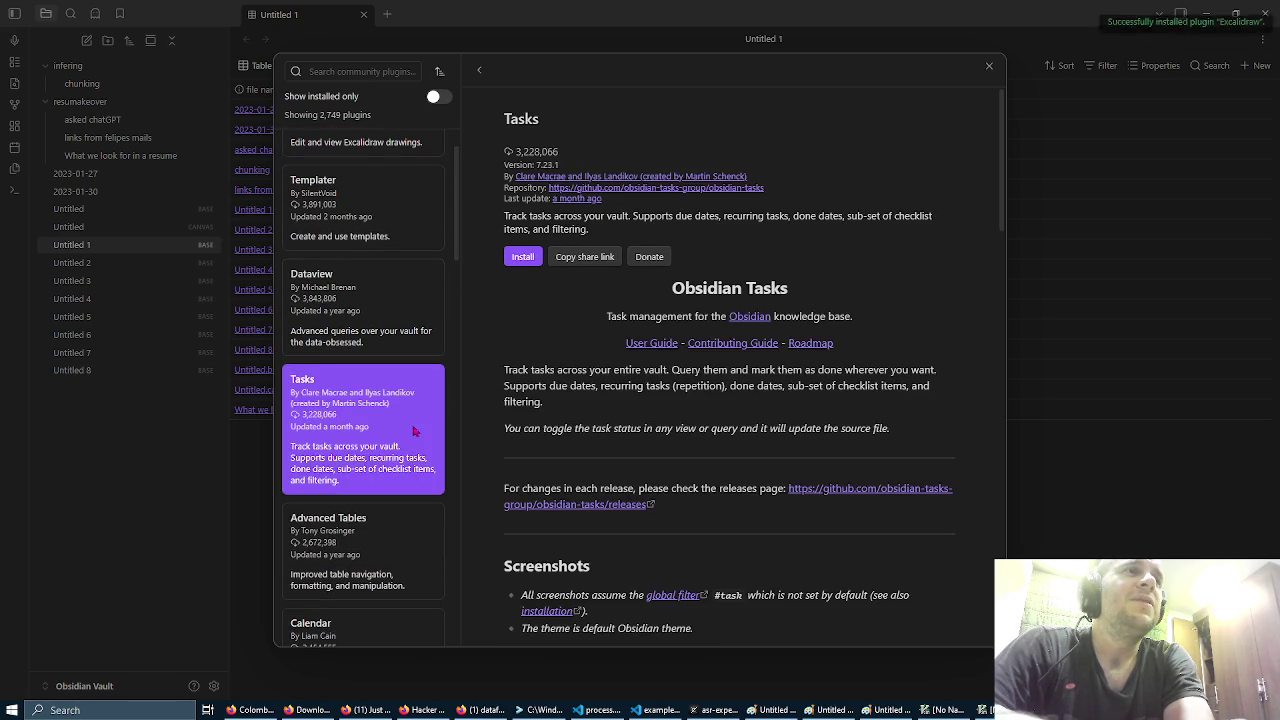
{"action": "scroll", "coordinate": [415, 431], "scroll_direction": "down", "scroll_amount": 1}
{"action": "scroll", "coordinate": [416, 355], "scroll_direction": "down", "scroll_amount": 4}
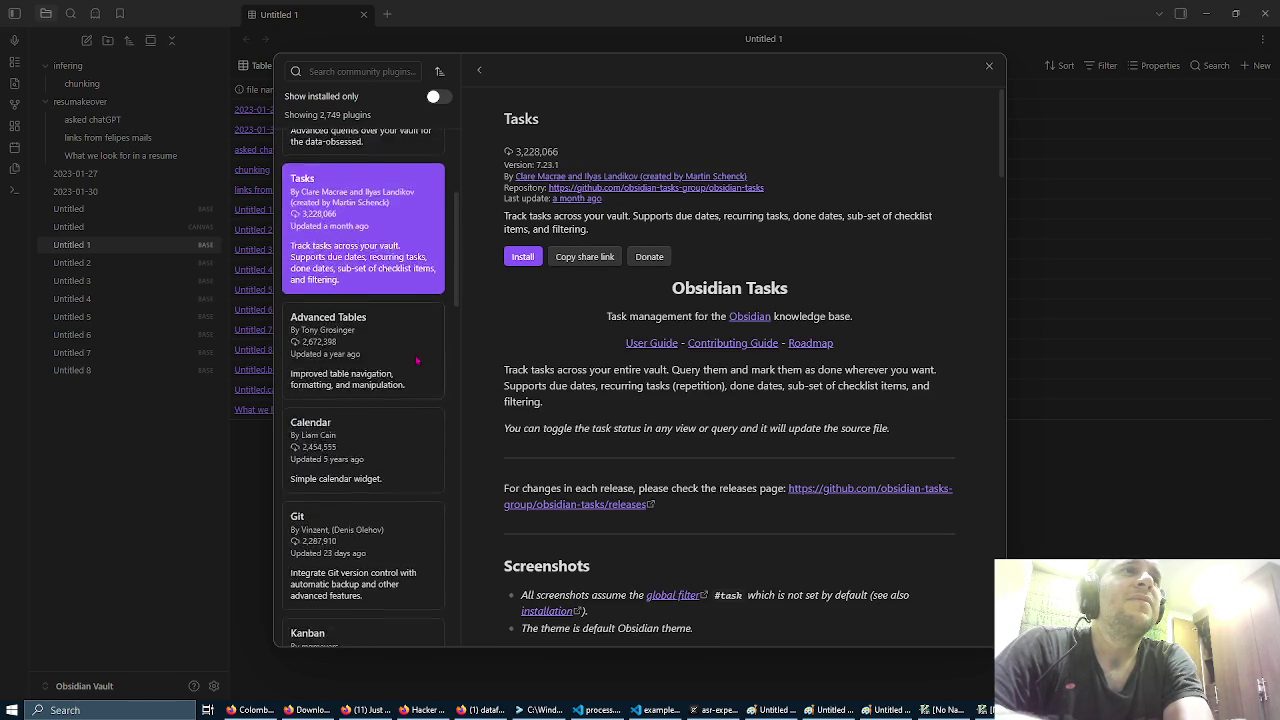
{"action": "scroll", "coordinate": [417, 361], "scroll_direction": "down", "scroll_amount": 3}
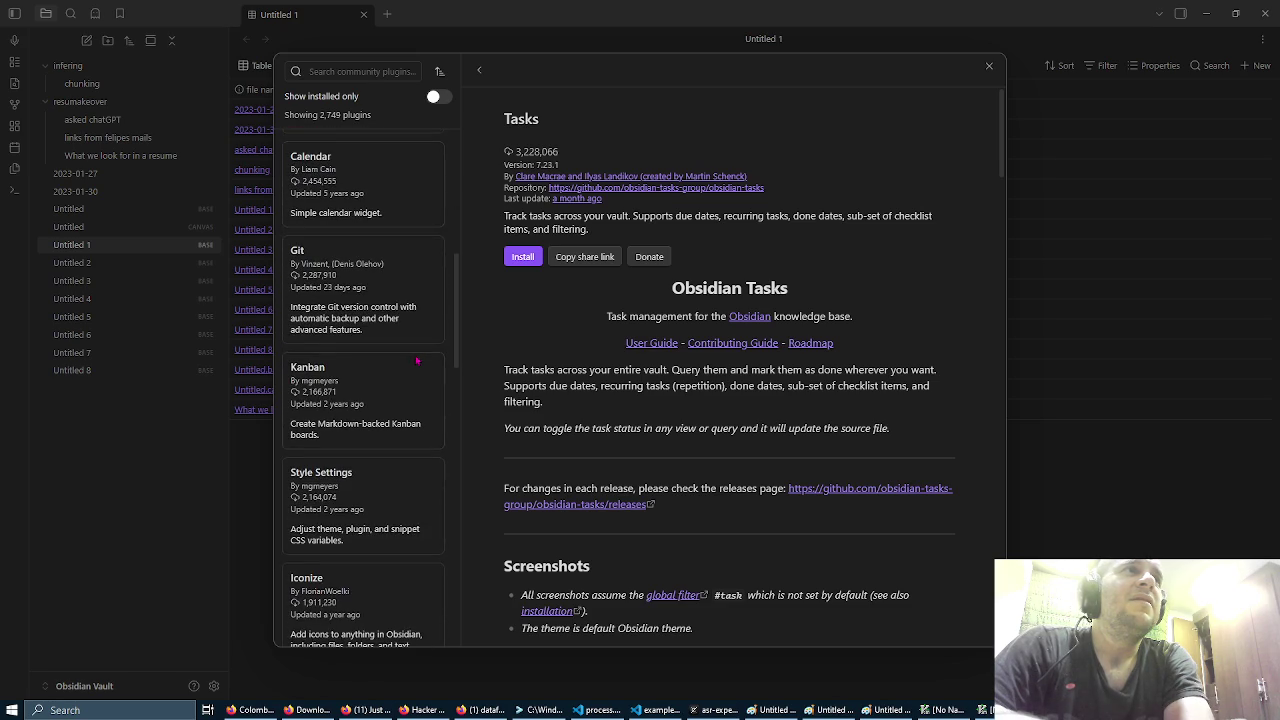
Step: Install the Advanced Tables 0.22.1 plugin from its details page
{"action": "scroll", "coordinate": [417, 361], "scroll_direction": "up", "scroll_amount": 4}
{"action": "left_click", "coordinate": [409, 266]}
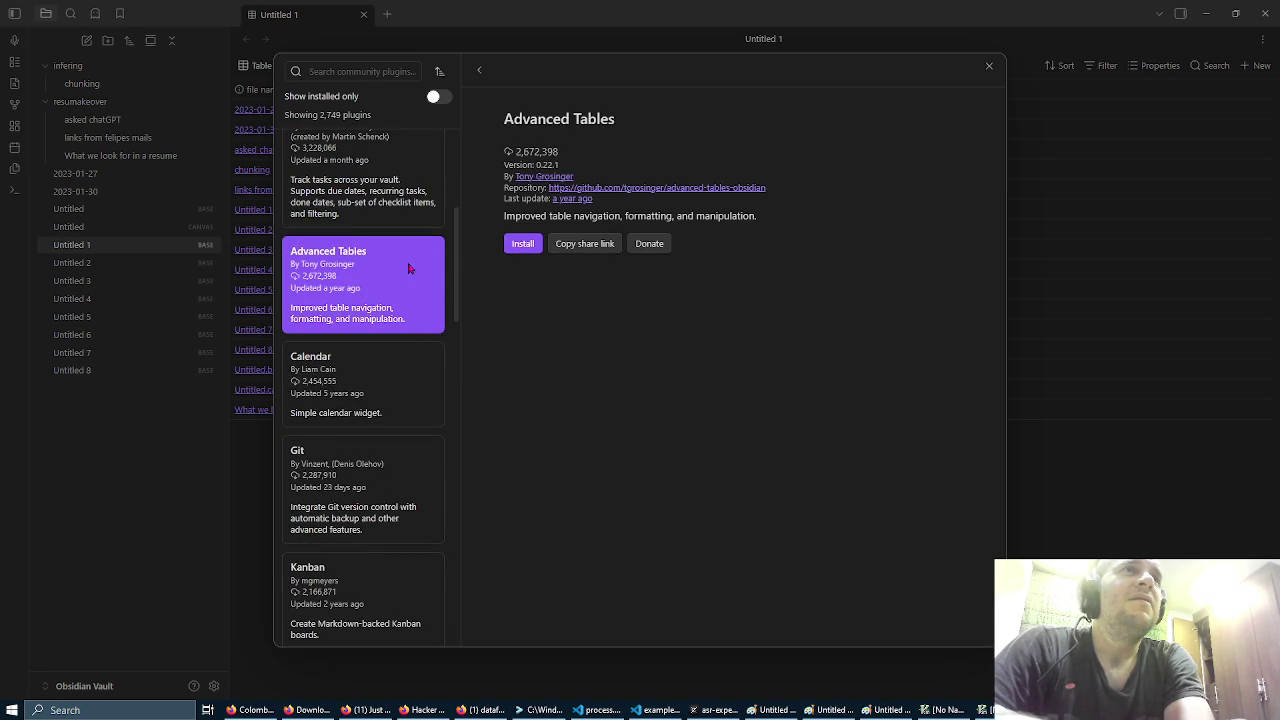
{"action": "scroll", "coordinate": [598, 276], "scroll_direction": "down", "scroll_amount": 2}
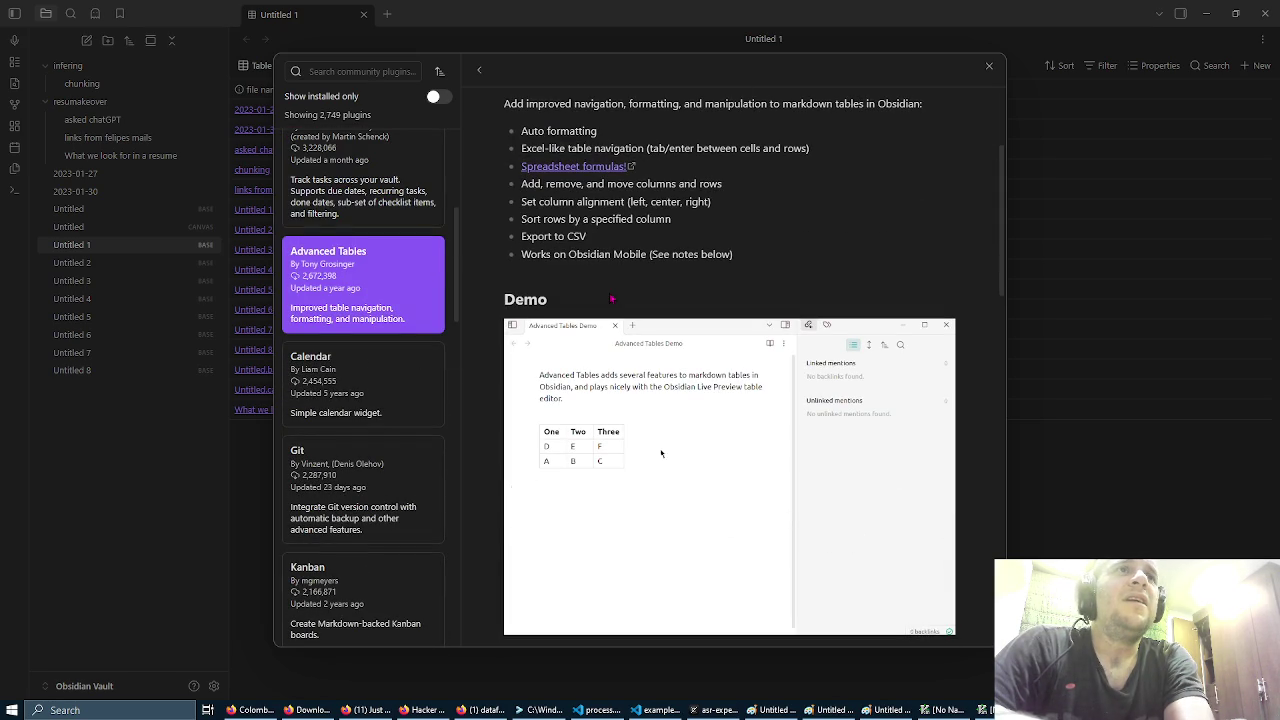
{"action": "scroll", "coordinate": [611, 298], "scroll_direction": "up", "scroll_amount": 1}
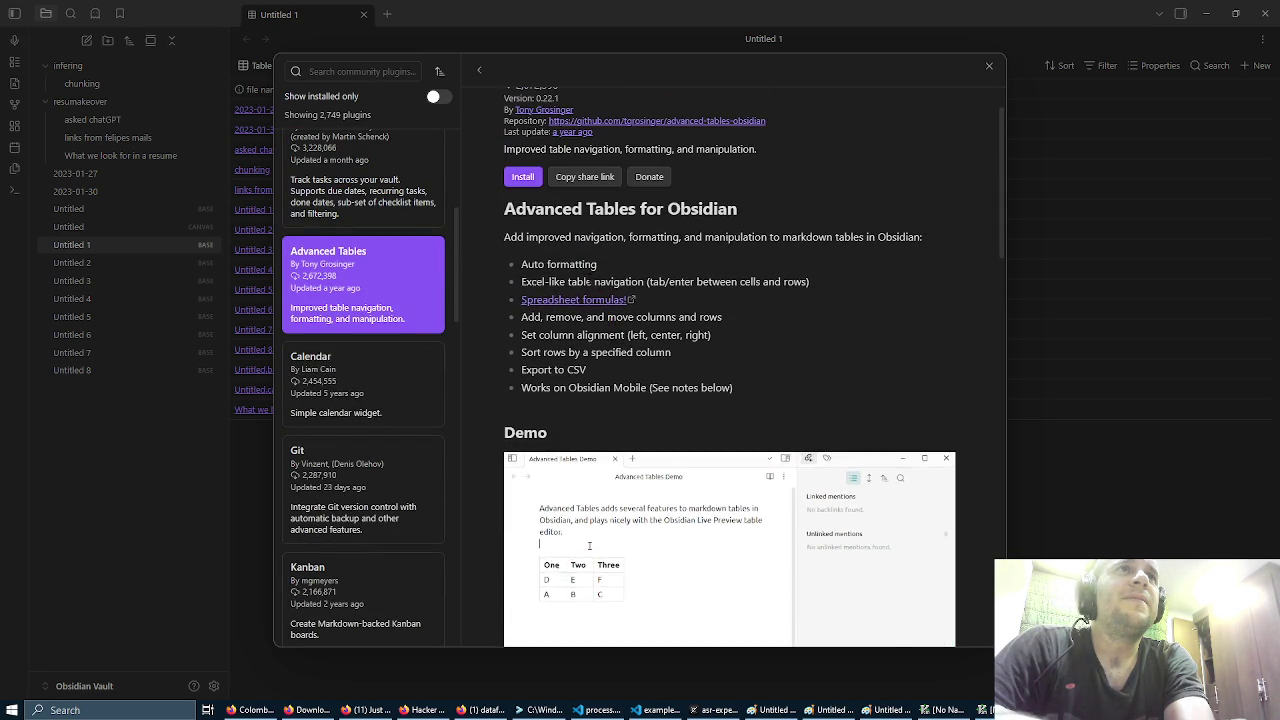
{"action": "left_click", "coordinate": [521, 180]}
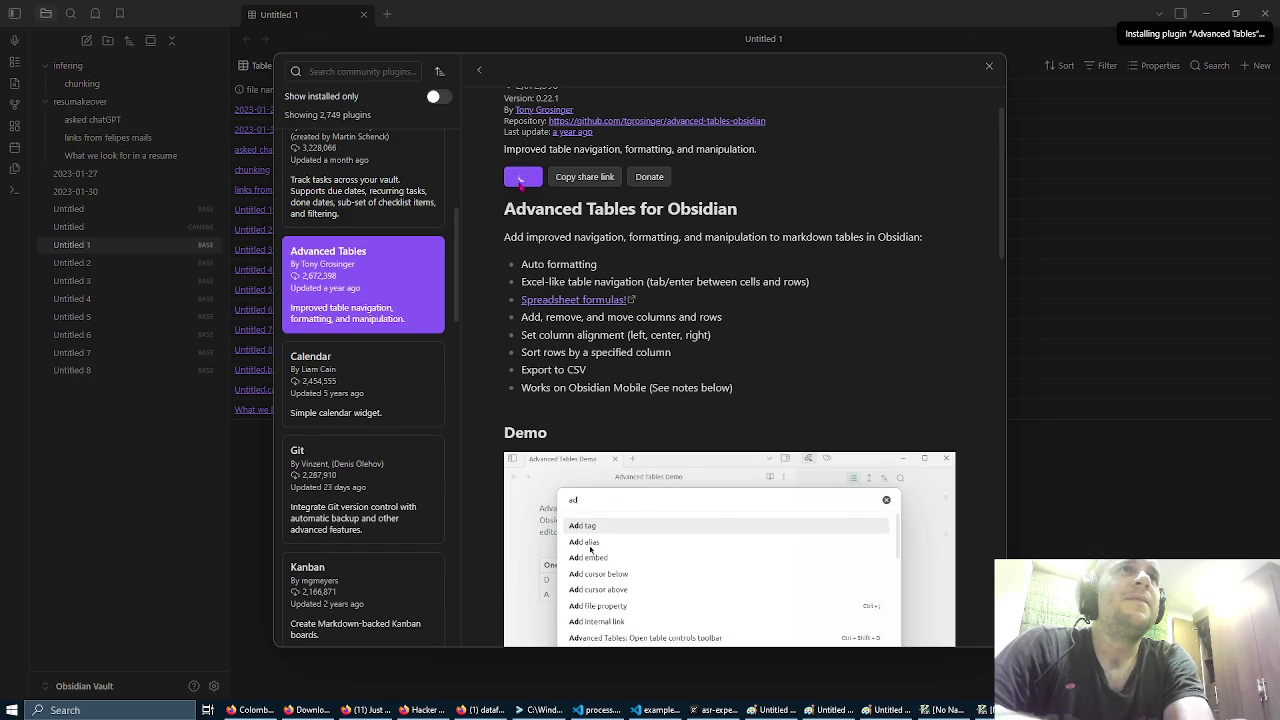
{"action": "scroll", "coordinate": [404, 313], "scroll_direction": "down", "scroll_amount": 5}
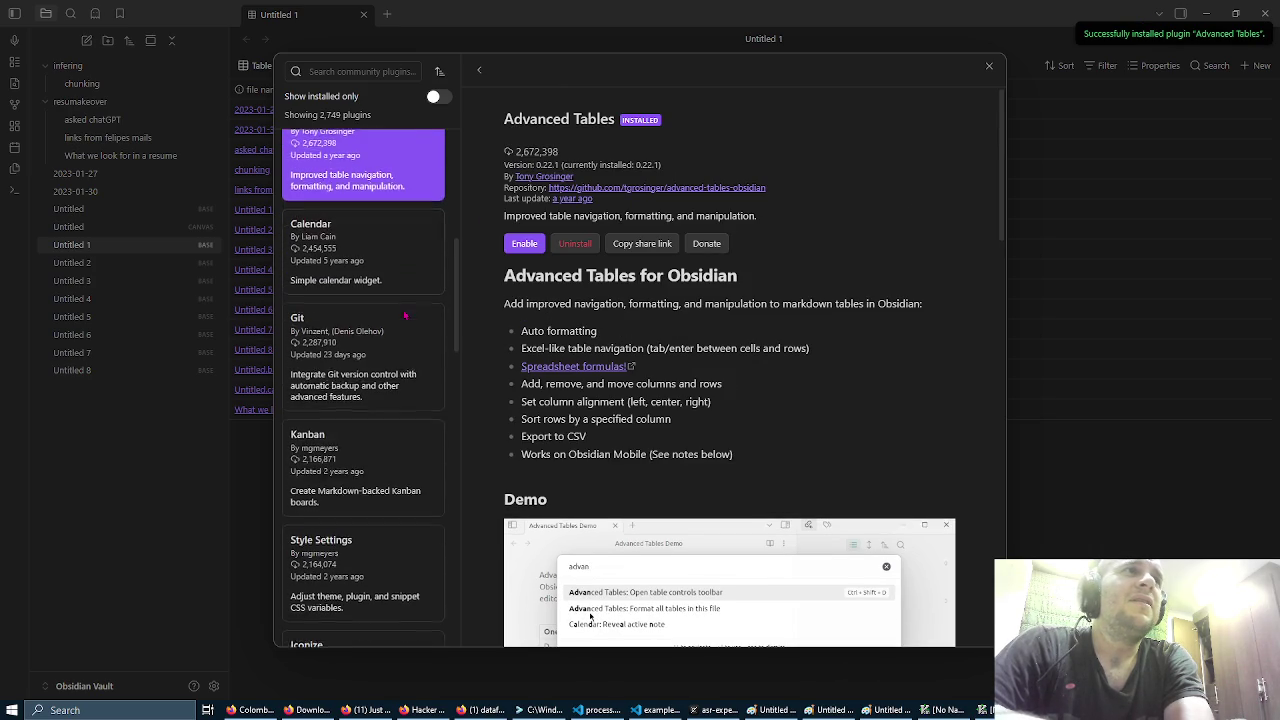
{"action": "left_click", "coordinate": [398, 218]}
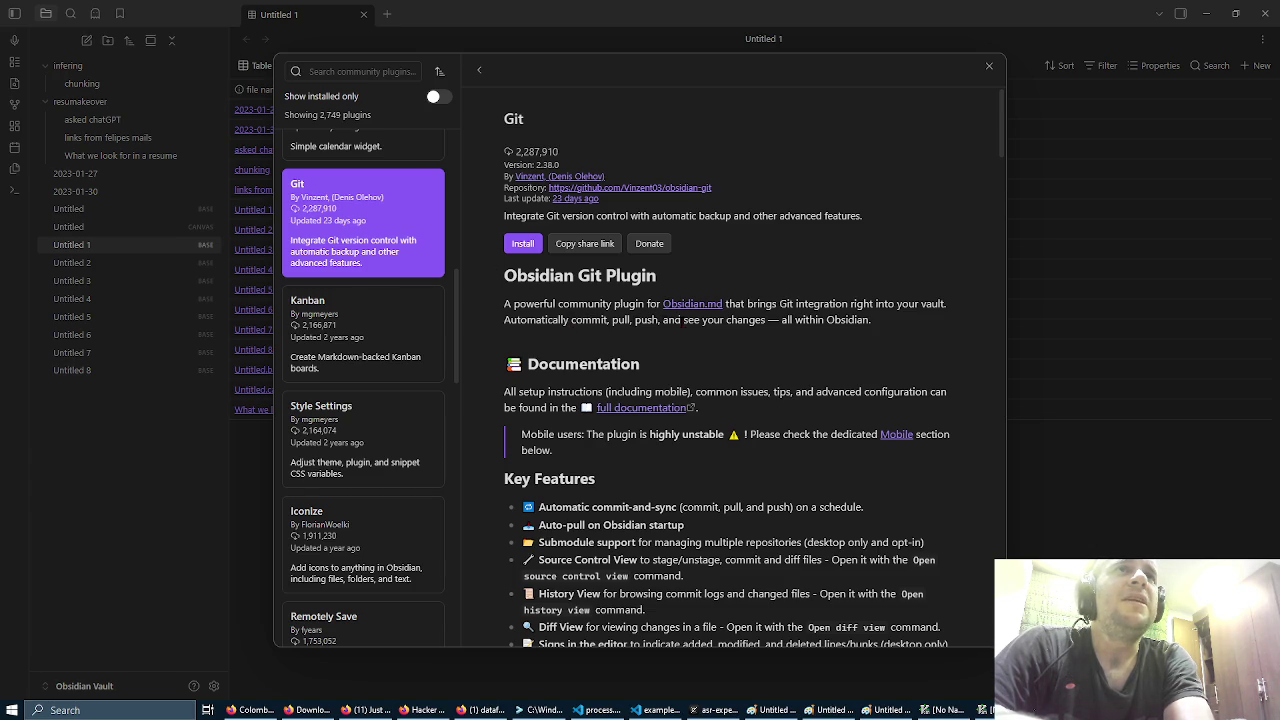
Step: Read the Git plugin README, selecting the pull and push wording, then reload it from the top
{"action": "scroll", "coordinate": [682, 320], "scroll_direction": "down", "scroll_amount": 4}
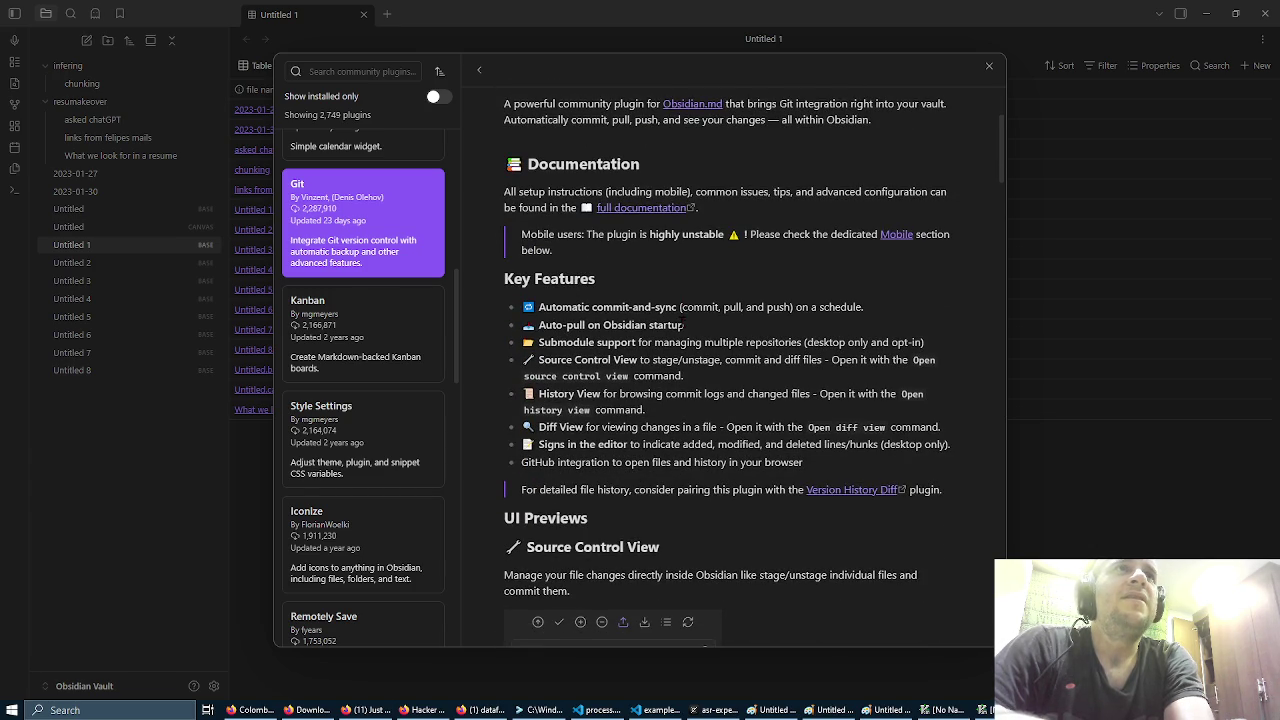
{"action": "scroll", "coordinate": [683, 325], "scroll_direction": "down", "scroll_amount": 3}
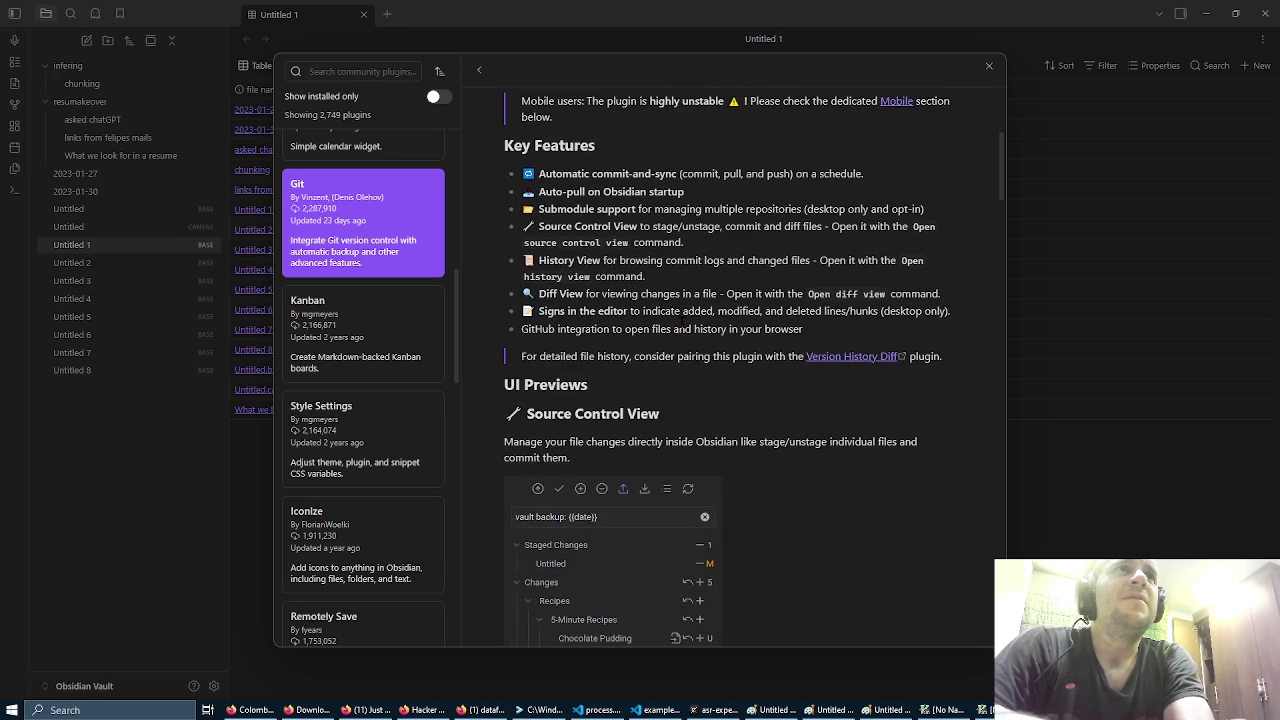
{"action": "left_click_drag", "start_coordinate": [724, 174], "coordinate": [786, 174]}
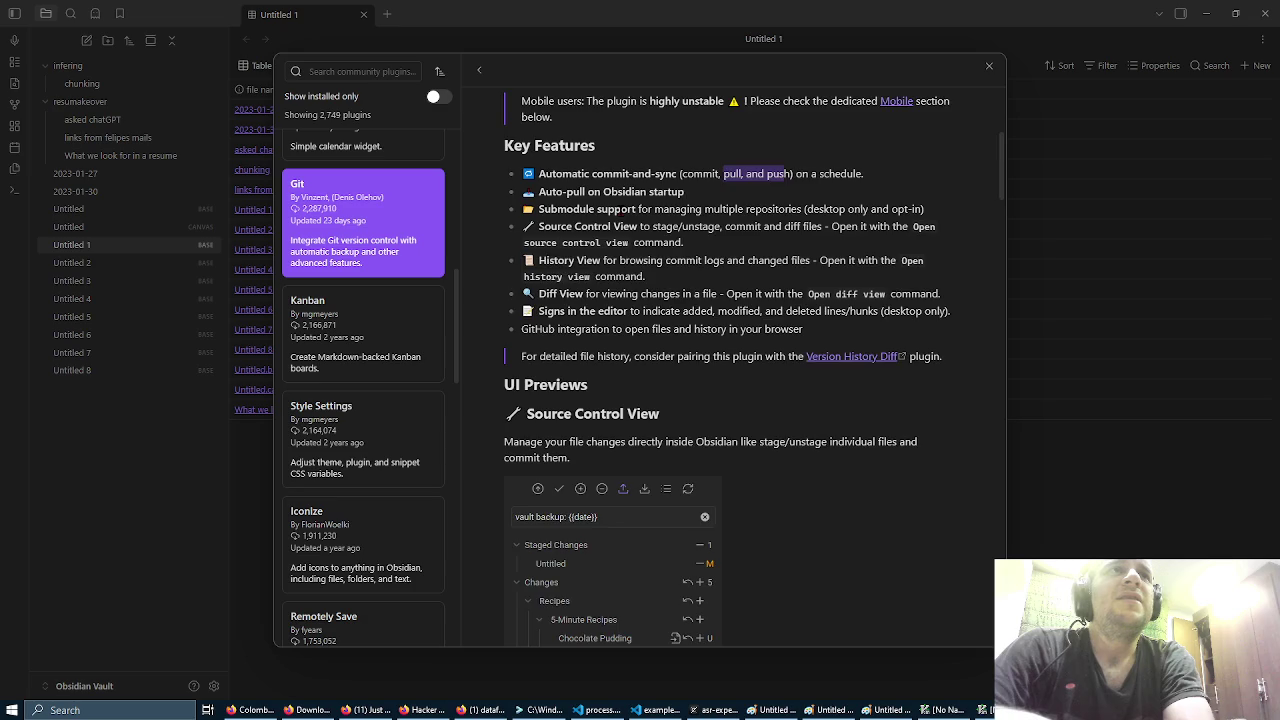
{"action": "scroll", "coordinate": [619, 207], "scroll_direction": "down", "scroll_amount": 2}
{"action": "scroll", "coordinate": [619, 207], "scroll_direction": "down", "scroll_amount": 5}
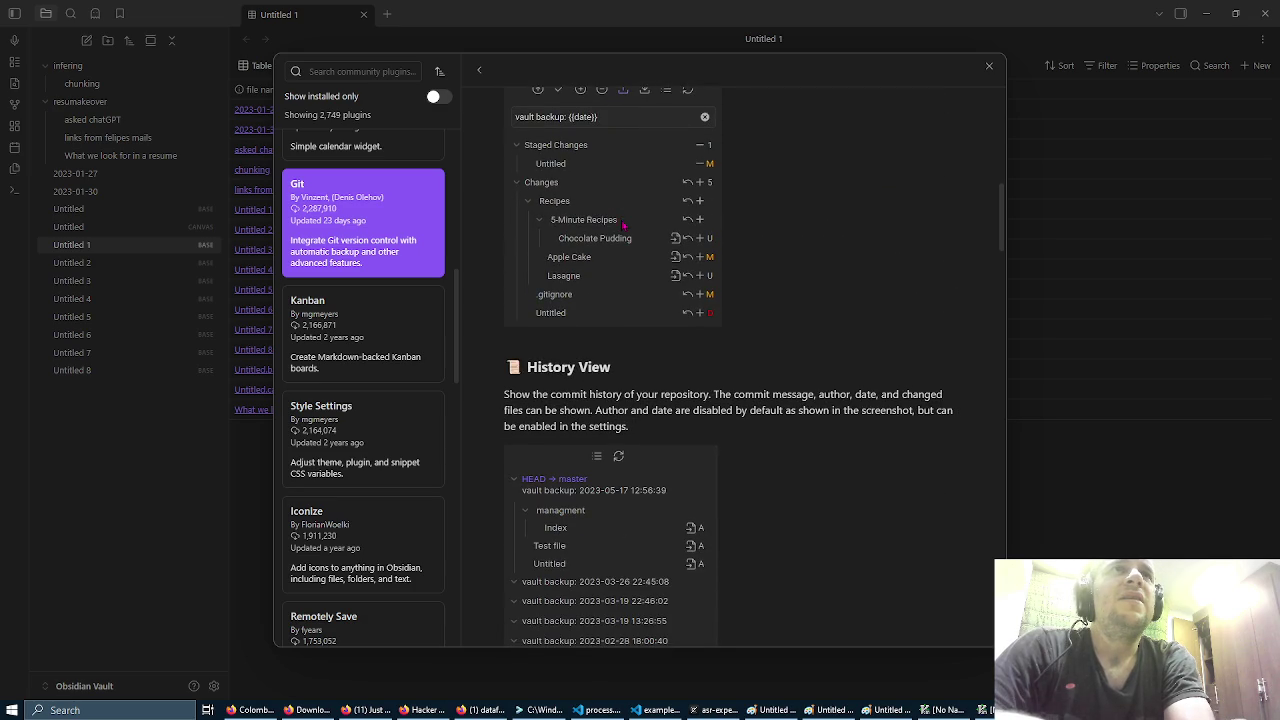
{"action": "scroll", "coordinate": [623, 231], "scroll_direction": "down", "scroll_amount": 9}
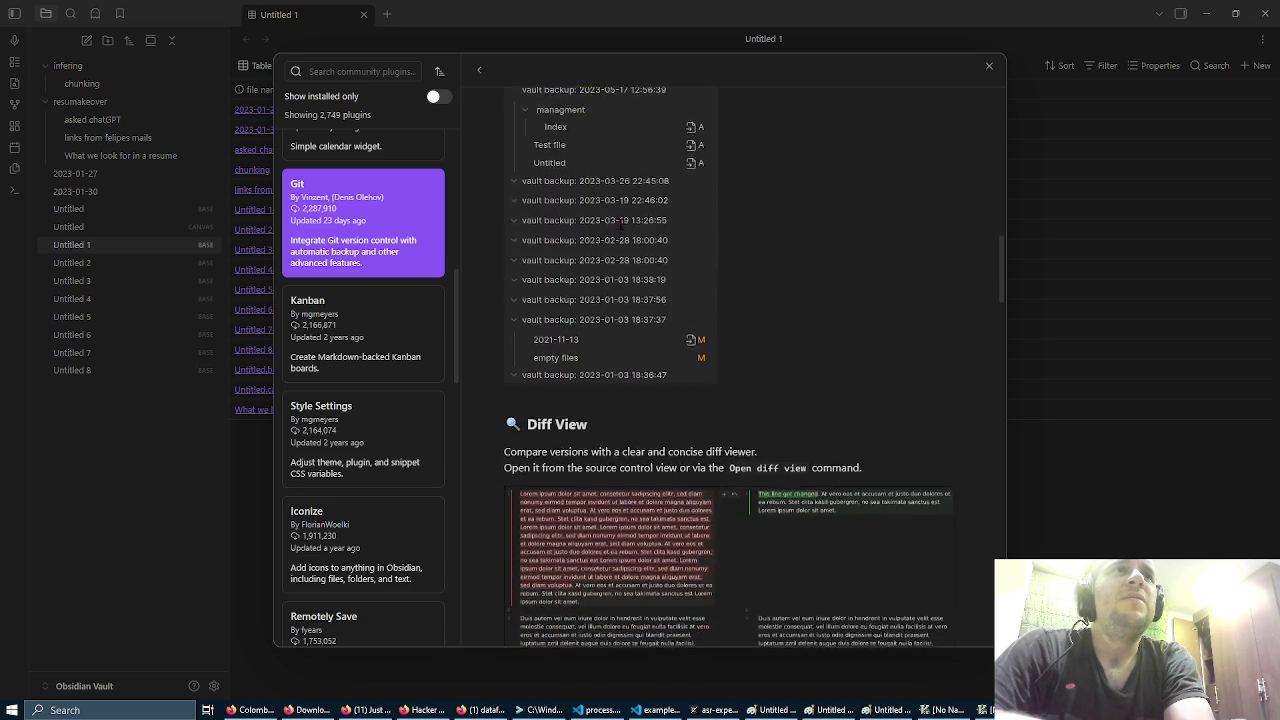
{"action": "scroll", "coordinate": [620, 223], "scroll_direction": "down", "scroll_amount": 1}
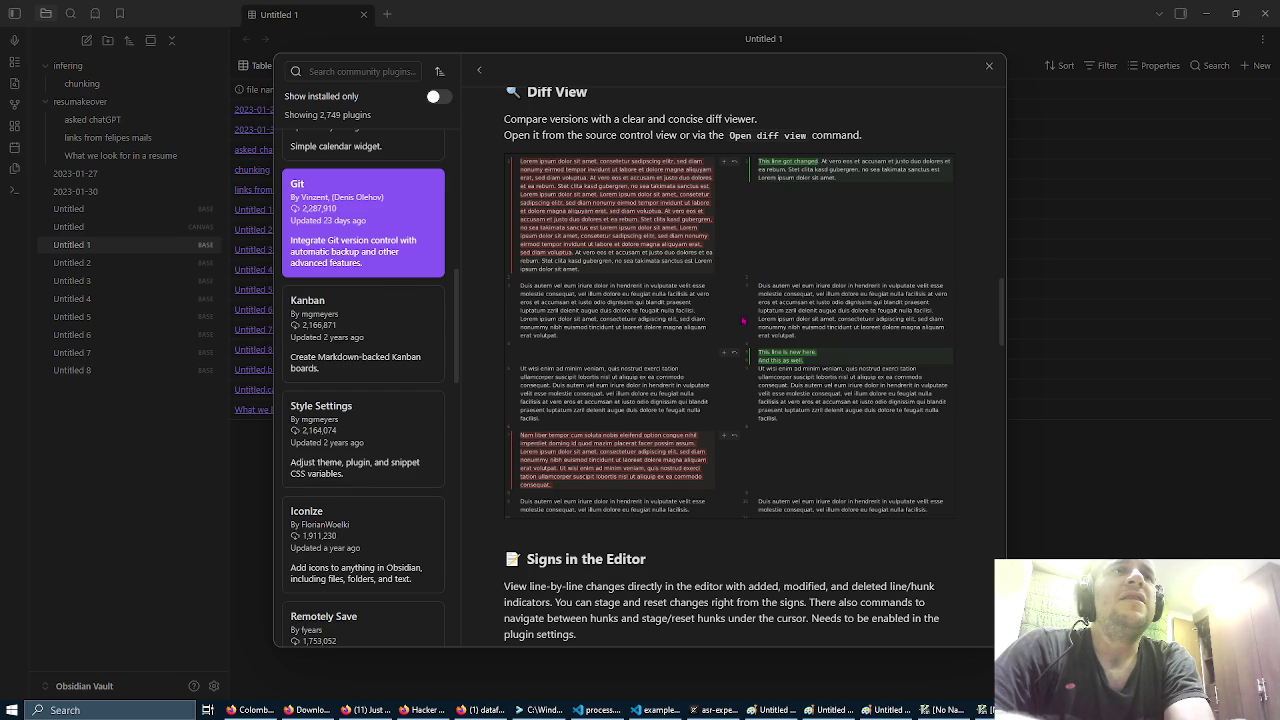
{"action": "scroll", "coordinate": [680, 275], "scroll_direction": "down", "scroll_amount": 8}
{"action": "scroll", "coordinate": [527, 246], "scroll_direction": "down", "scroll_amount": 20}
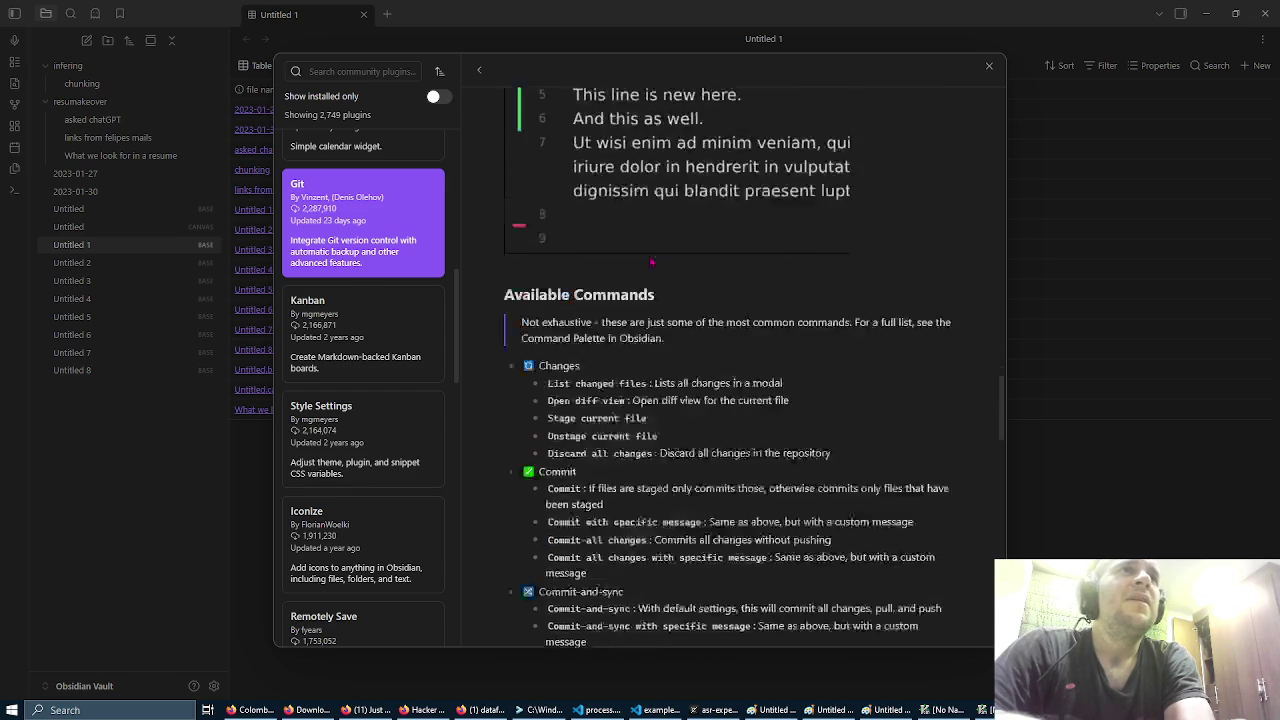
{"action": "scroll", "coordinate": [651, 259], "scroll_direction": "down", "scroll_amount": 9}
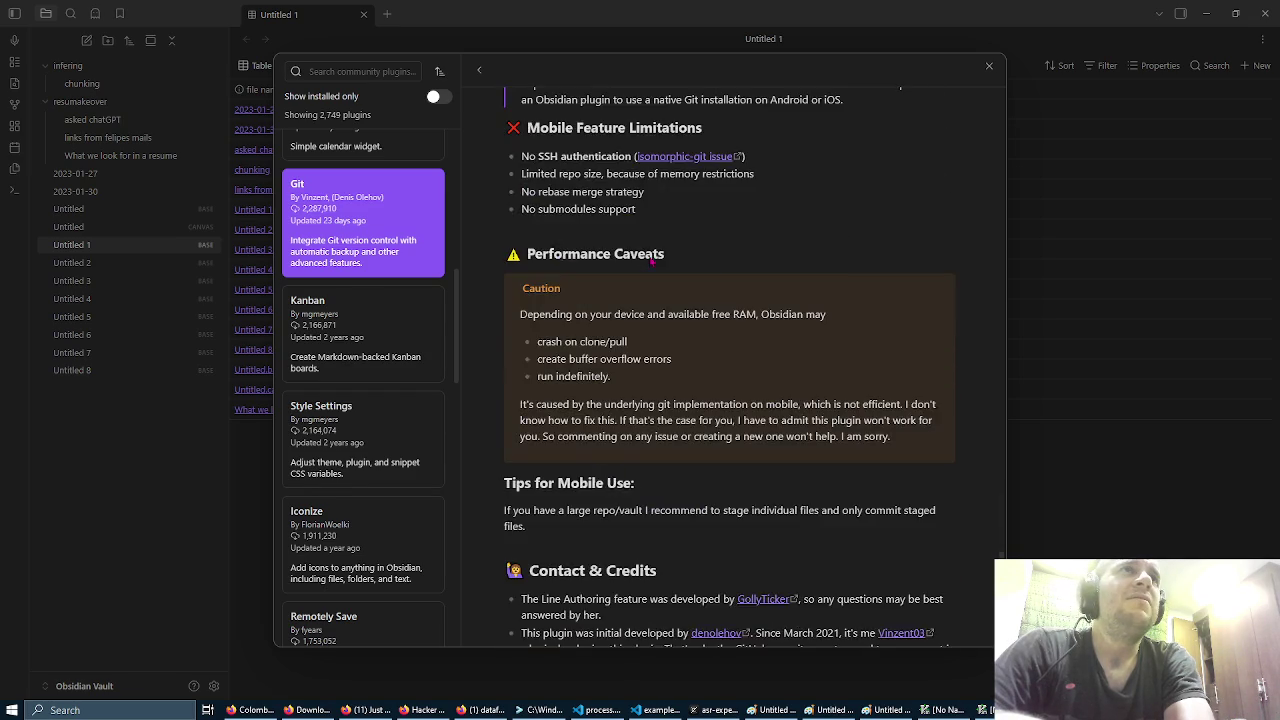
{"action": "left_click", "coordinate": [397, 208]}
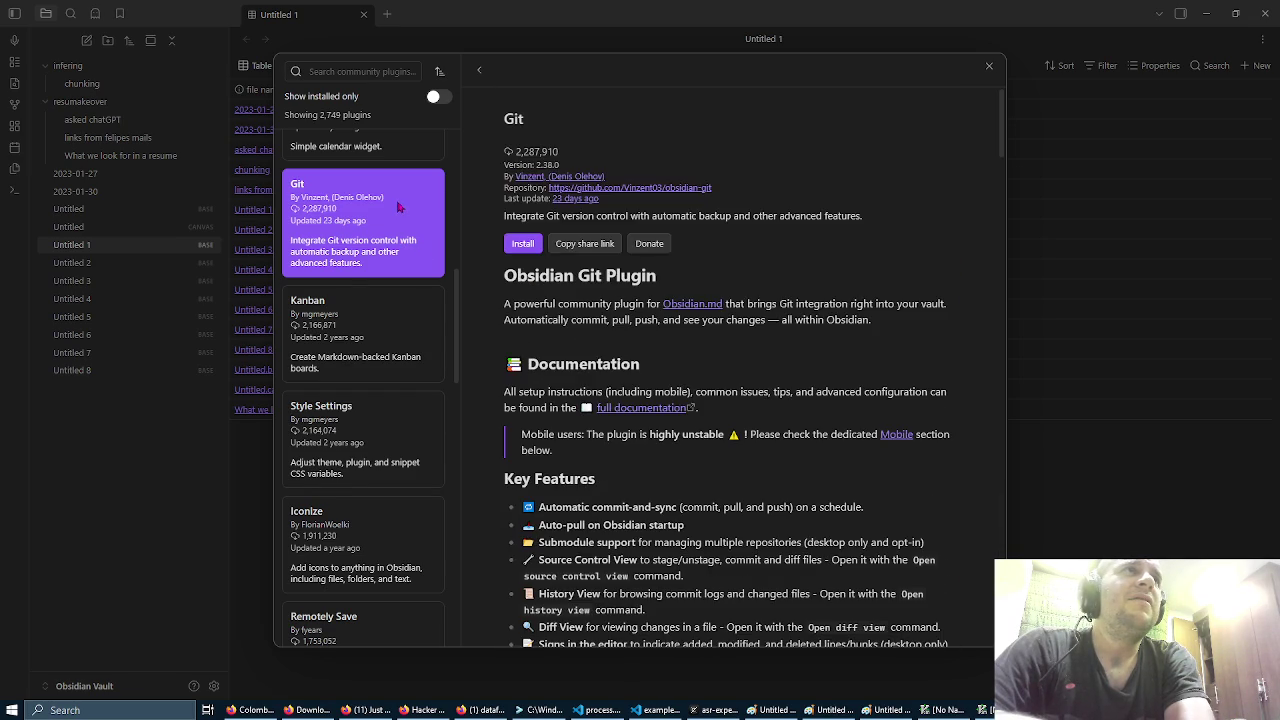
Step: Install Git 2.38.0 and scroll through the rest of its details page
{"action": "scroll", "coordinate": [397, 208], "scroll_direction": "up", "scroll_amount": 4}
{"action": "scroll", "coordinate": [397, 300], "scroll_direction": "down", "scroll_amount": 2}
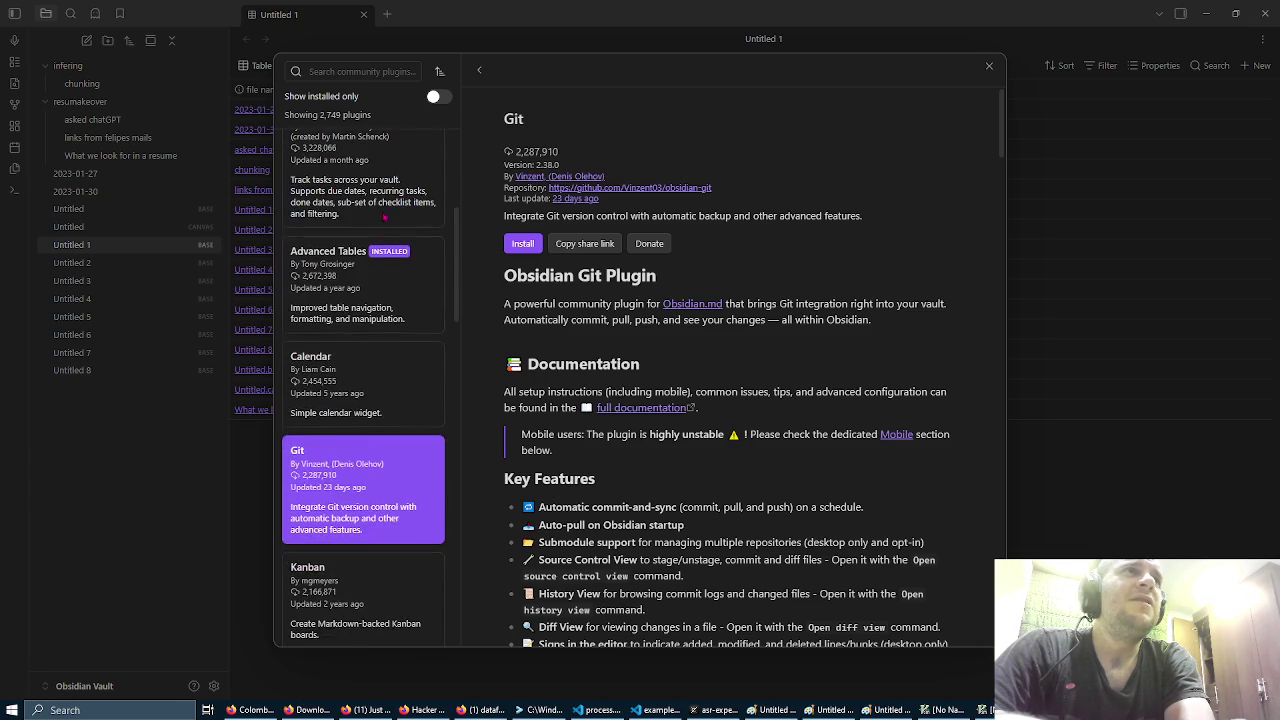
{"action": "scroll", "coordinate": [425, 470], "scroll_direction": "down", "scroll_amount": 1}
{"action": "left_click", "coordinate": [520, 244]}
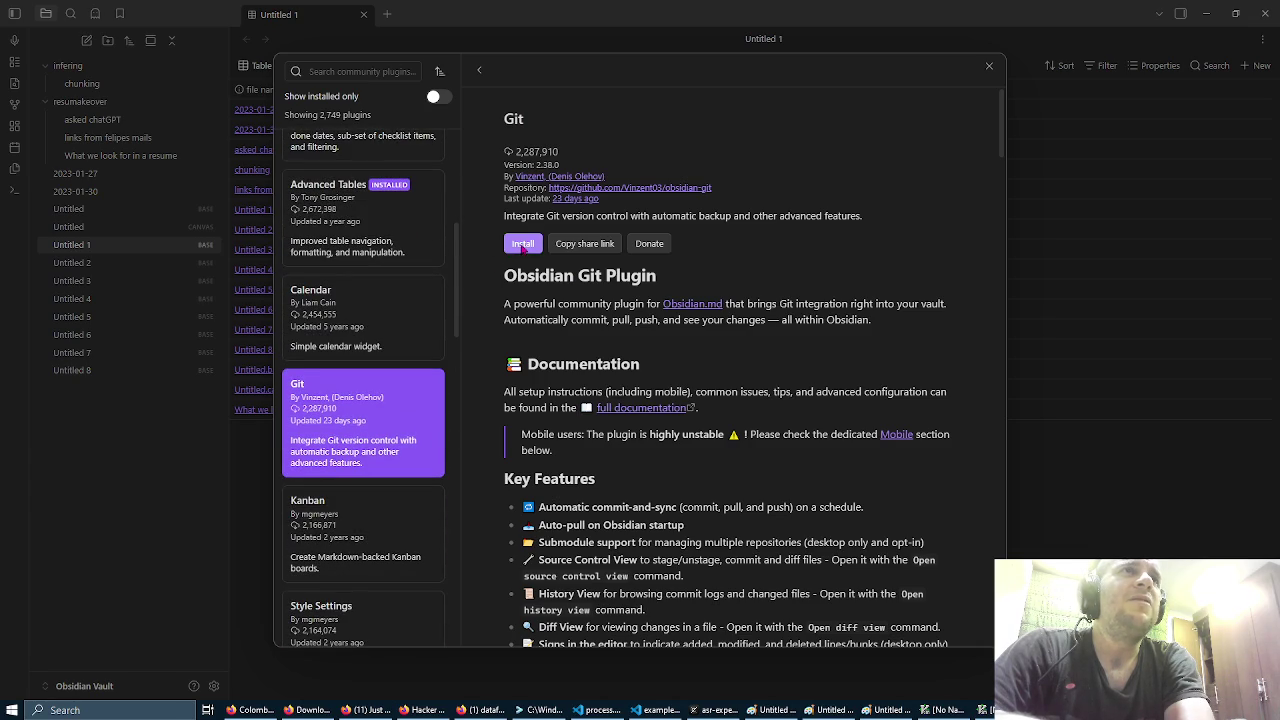
{"action": "scroll", "coordinate": [383, 302], "scroll_direction": "down", "scroll_amount": 4}
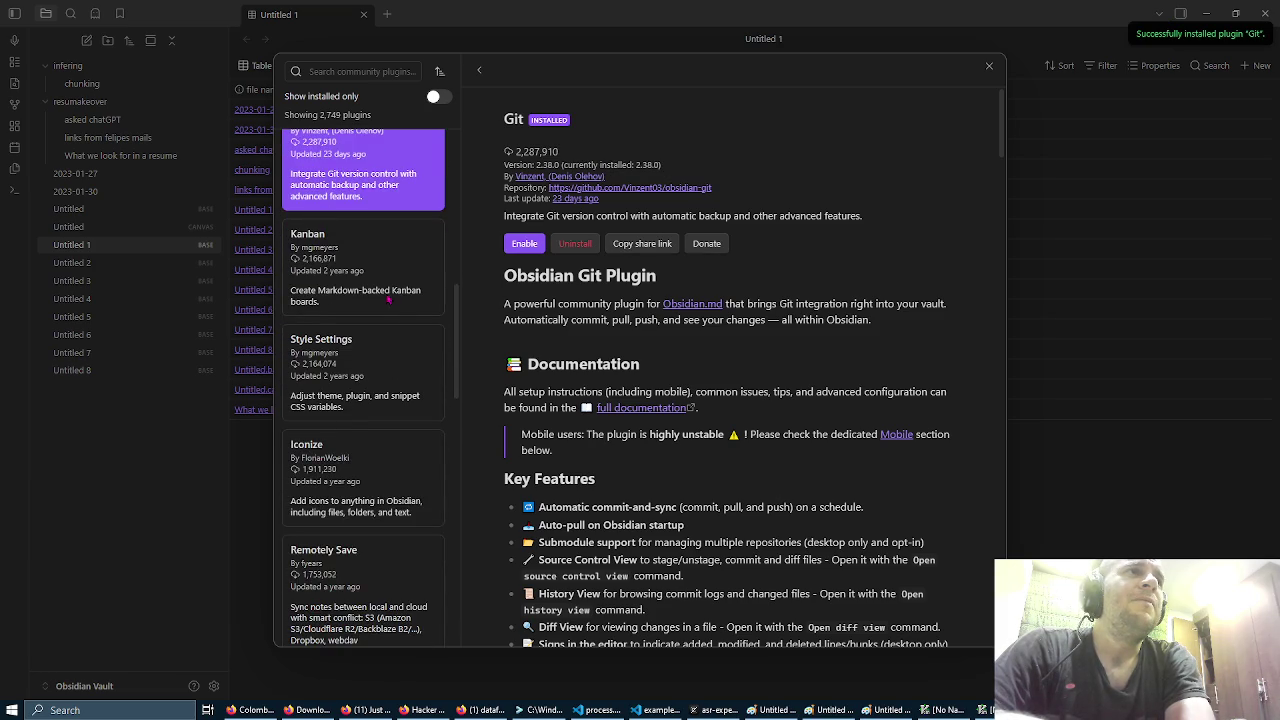
{"action": "scroll", "coordinate": [388, 298], "scroll_direction": "down", "scroll_amount": 2}
{"action": "scroll", "coordinate": [395, 255], "scroll_direction": "down", "scroll_amount": 1}
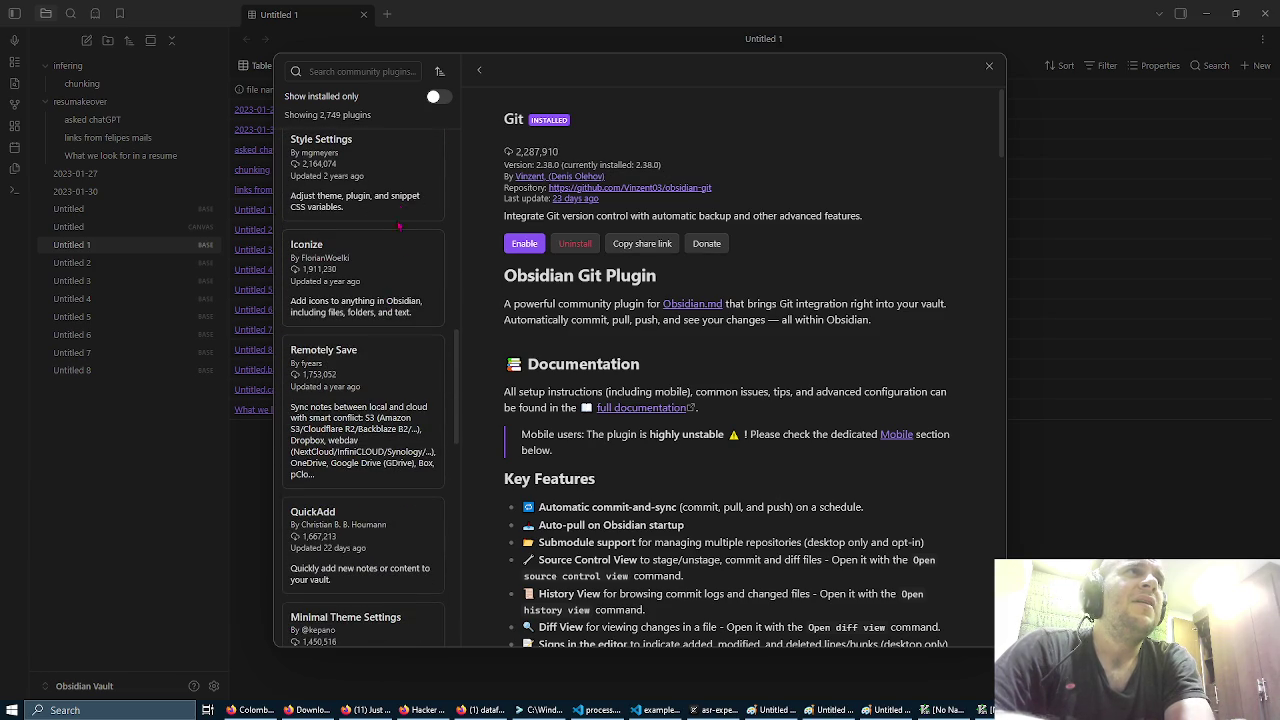
{"action": "scroll", "coordinate": [410, 285], "scroll_direction": "down", "scroll_amount": 2}
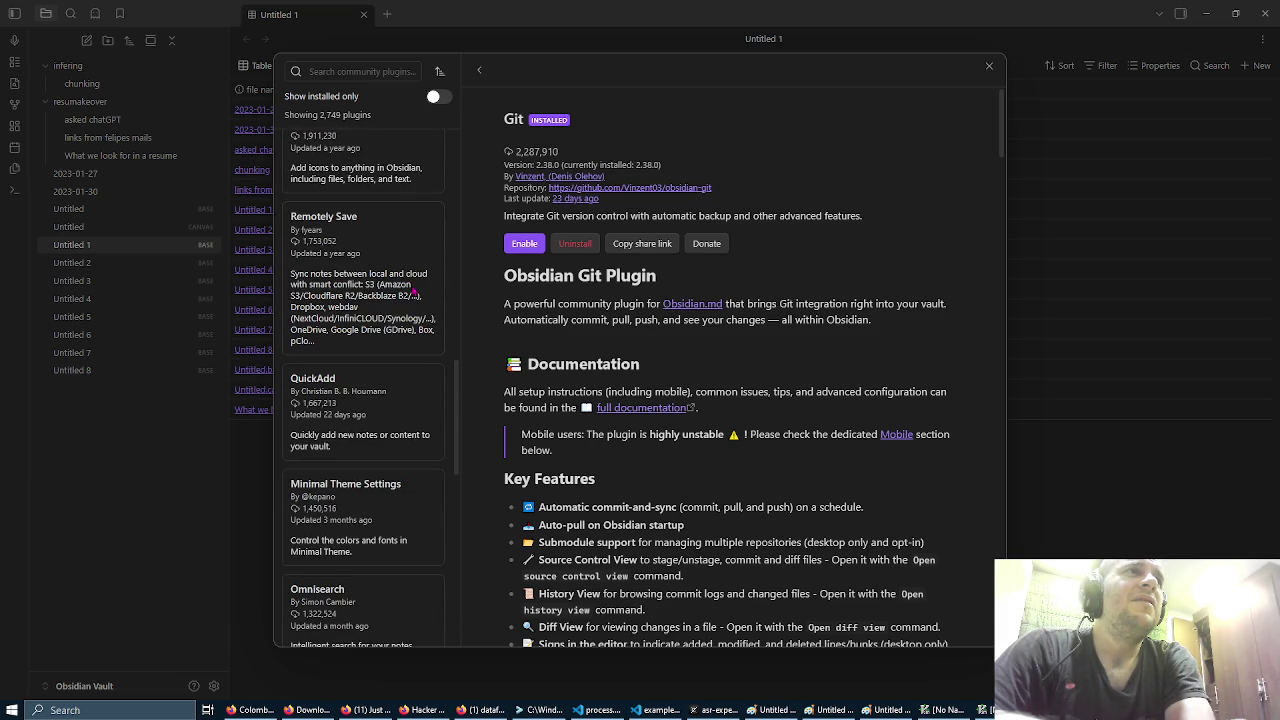
{"action": "scroll", "coordinate": [413, 292], "scroll_direction": "down", "scroll_amount": 2}
{"action": "scroll", "coordinate": [413, 295], "scroll_direction": "down", "scroll_amount": 2}
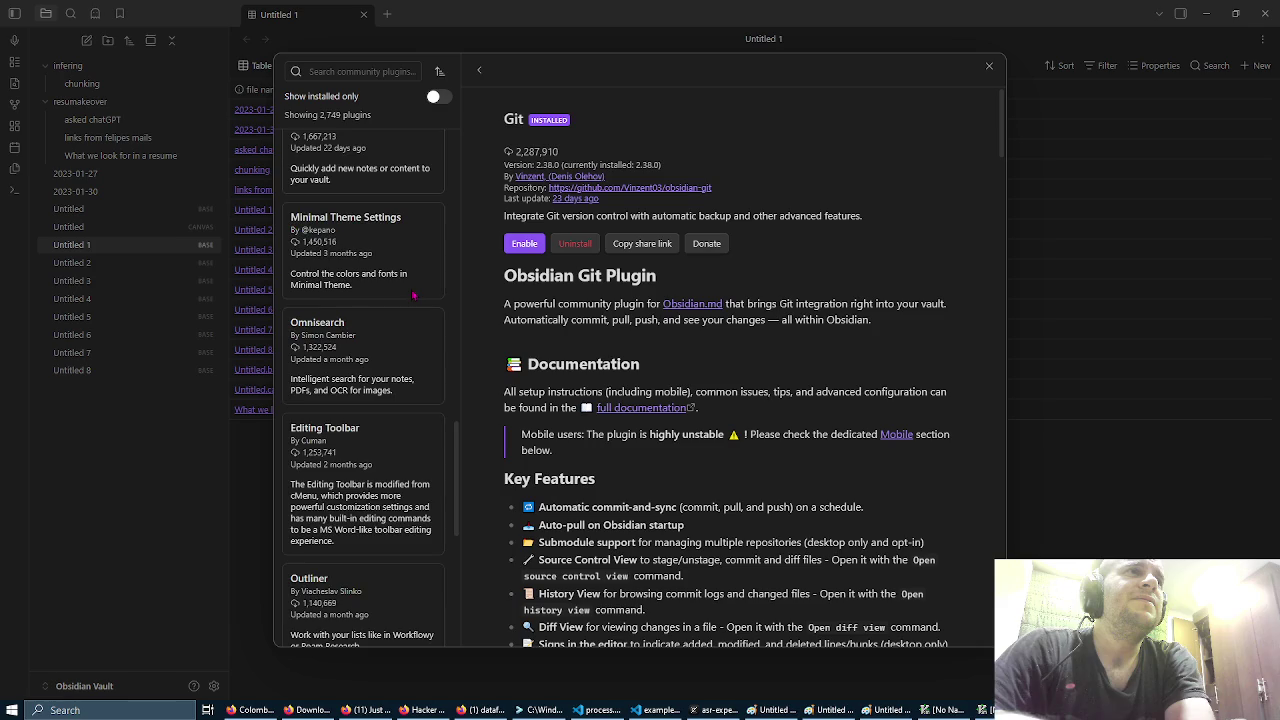
{"action": "scroll", "coordinate": [413, 295], "scroll_direction": "down", "scroll_amount": 1}
Step: Read the Omnisearch and Outliner plugin details
{"action": "left_click", "coordinate": [413, 295]}
{"action": "scroll", "coordinate": [413, 296], "scroll_direction": "down", "scroll_amount": 2}
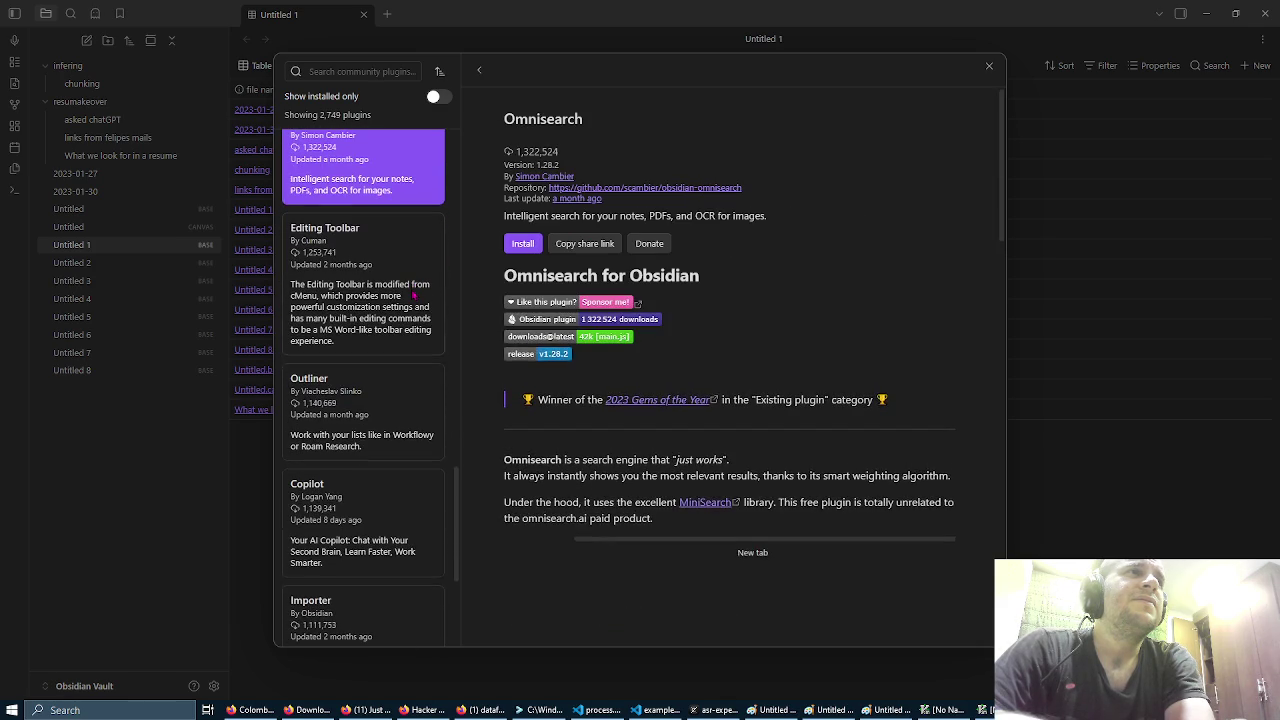
{"action": "scroll", "coordinate": [413, 296], "scroll_direction": "down", "scroll_amount": 2}
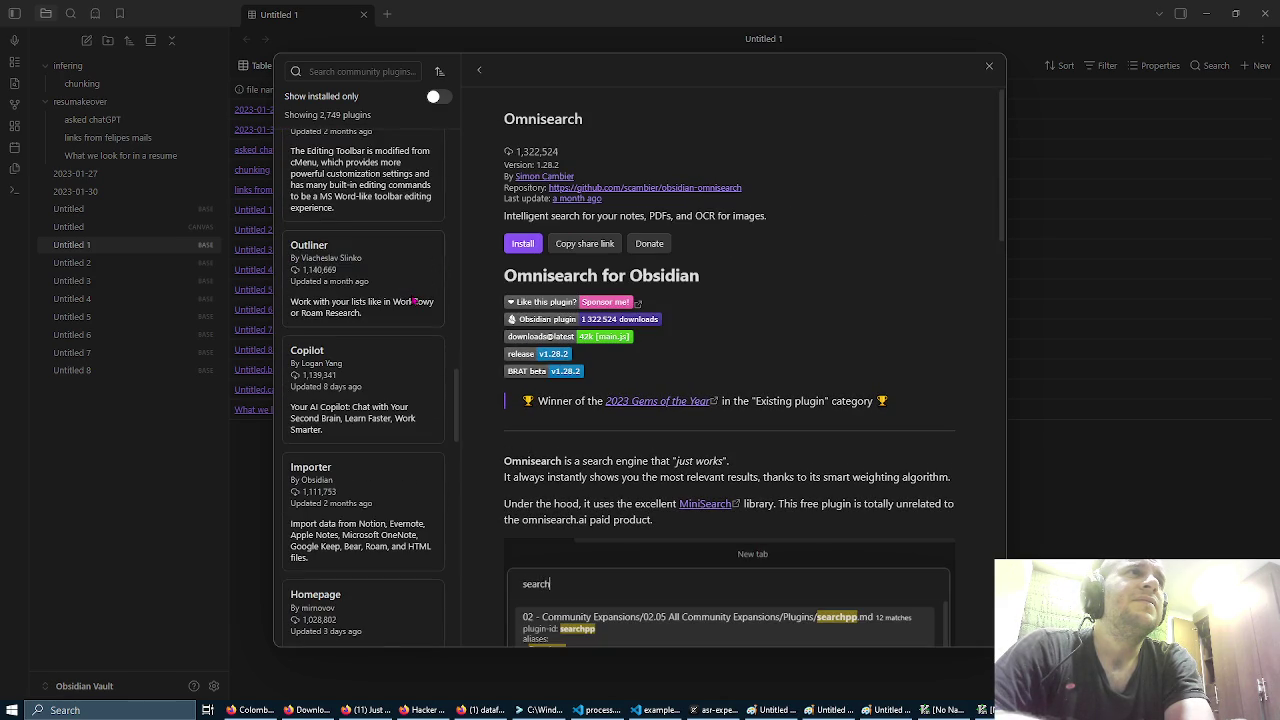
{"action": "left_click", "coordinate": [413, 300]}
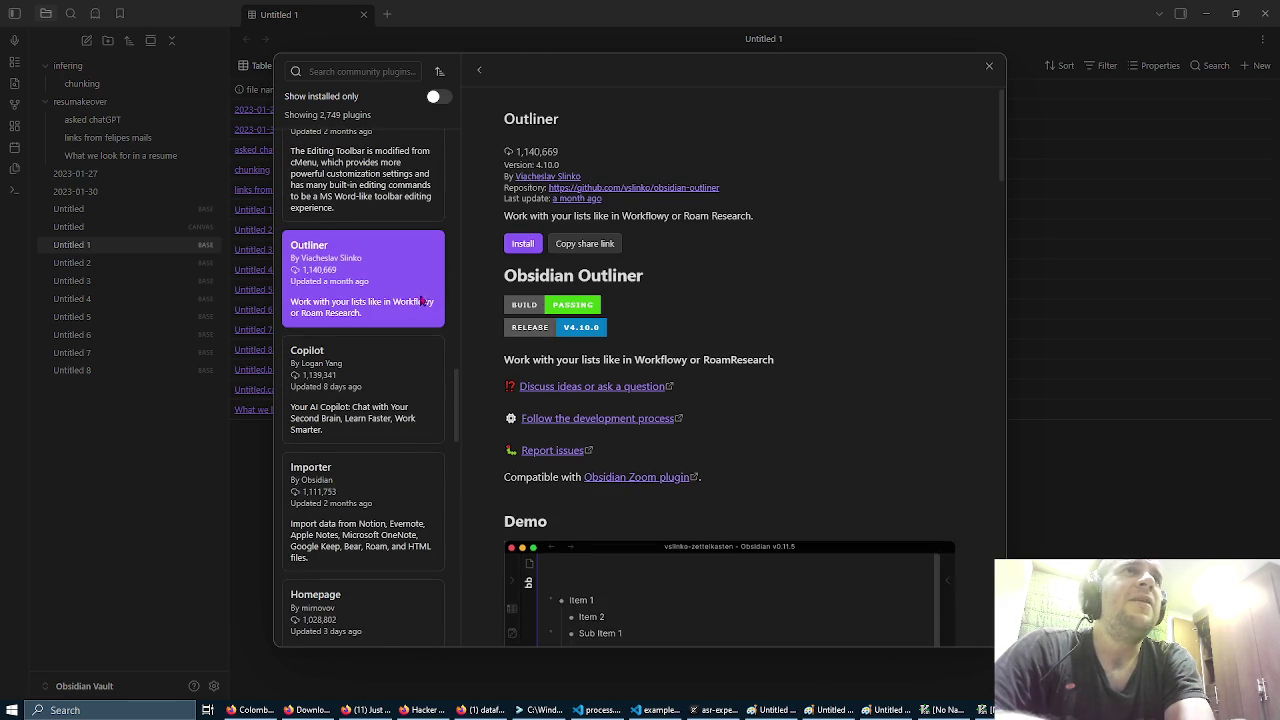
{"action": "scroll", "coordinate": [698, 298], "scroll_direction": "down", "scroll_amount": 2}
{"action": "scroll", "coordinate": [698, 298], "scroll_direction": "down", "scroll_amount": 2}
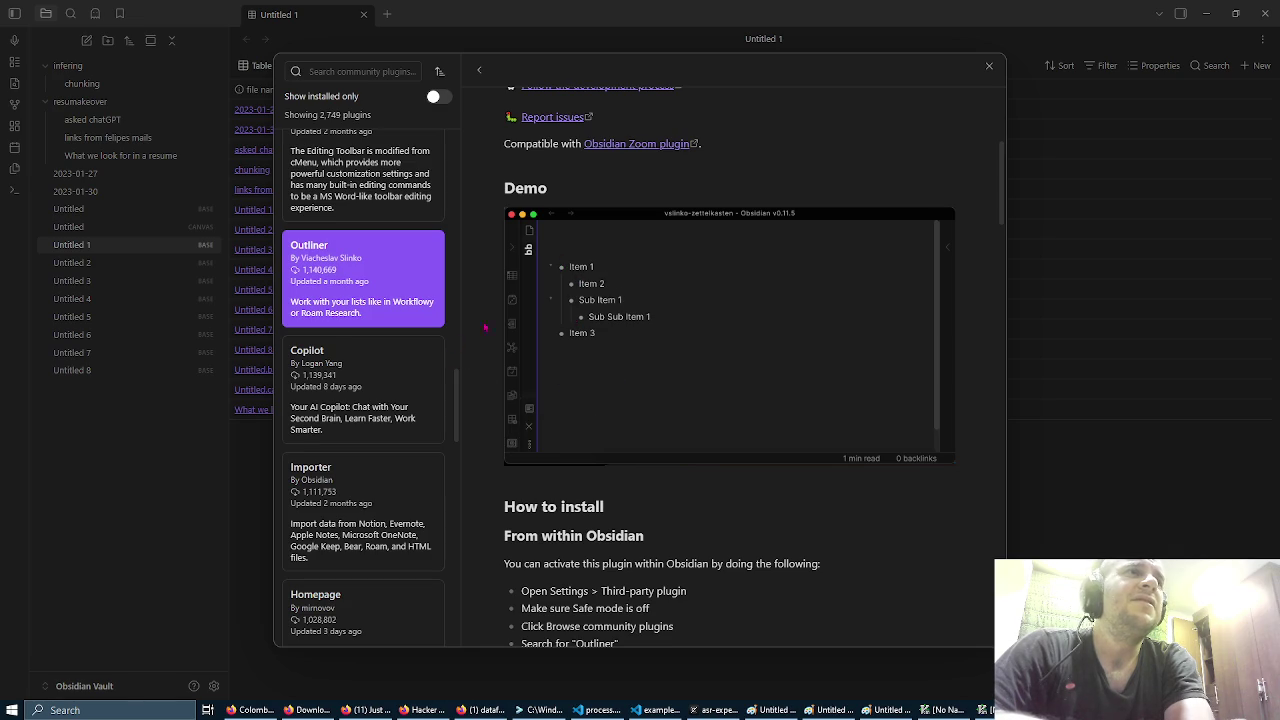
{"action": "scroll", "coordinate": [480, 360], "scroll_direction": "down", "scroll_amount": 2}
{"action": "scroll", "coordinate": [398, 341], "scroll_direction": "down", "scroll_amount": 2}
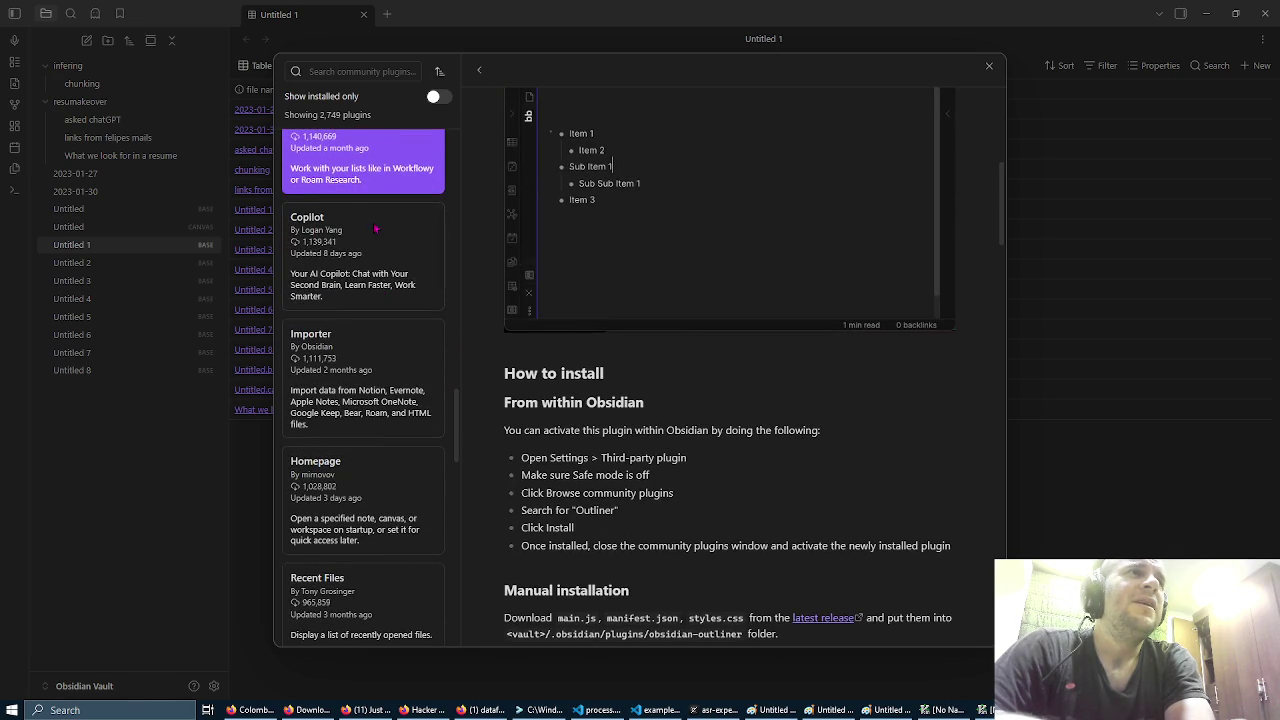
Step: Scroll through the Copilot README, then bring up the Mind Map plugin's details
{"action": "left_click", "coordinate": [375, 227]}
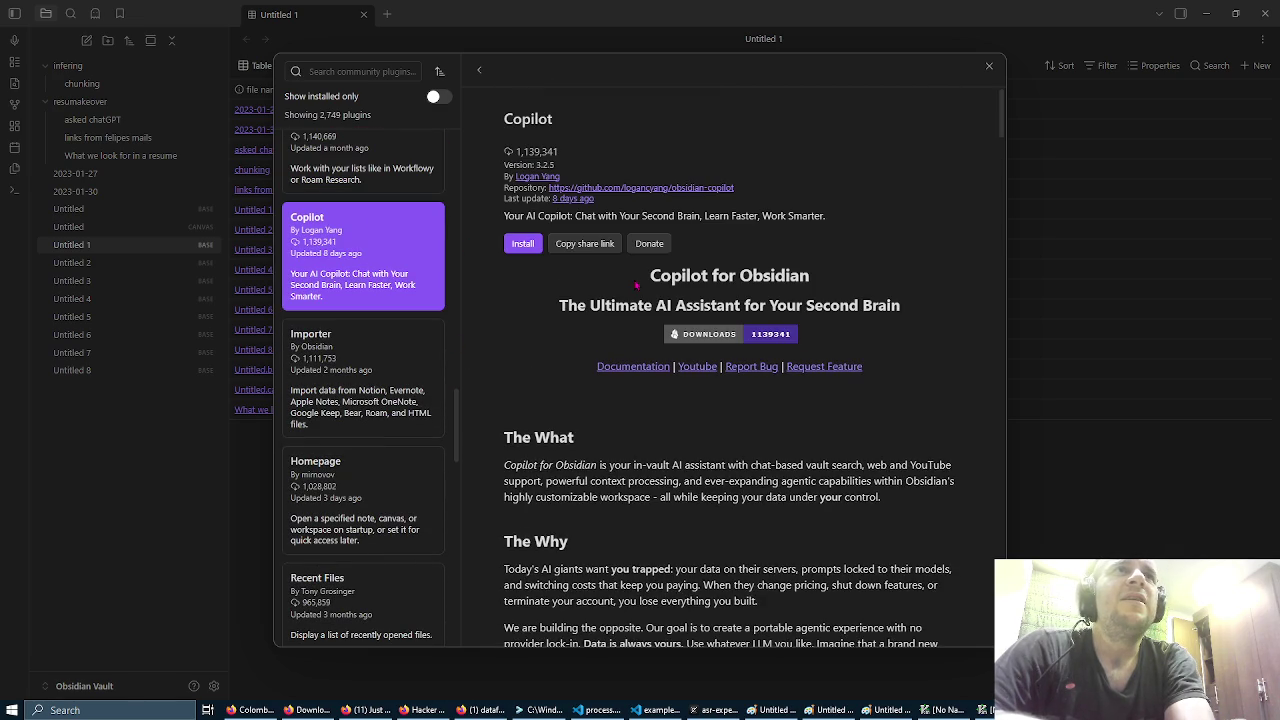
{"action": "scroll", "coordinate": [548, 319], "scroll_direction": "down", "scroll_amount": 4}
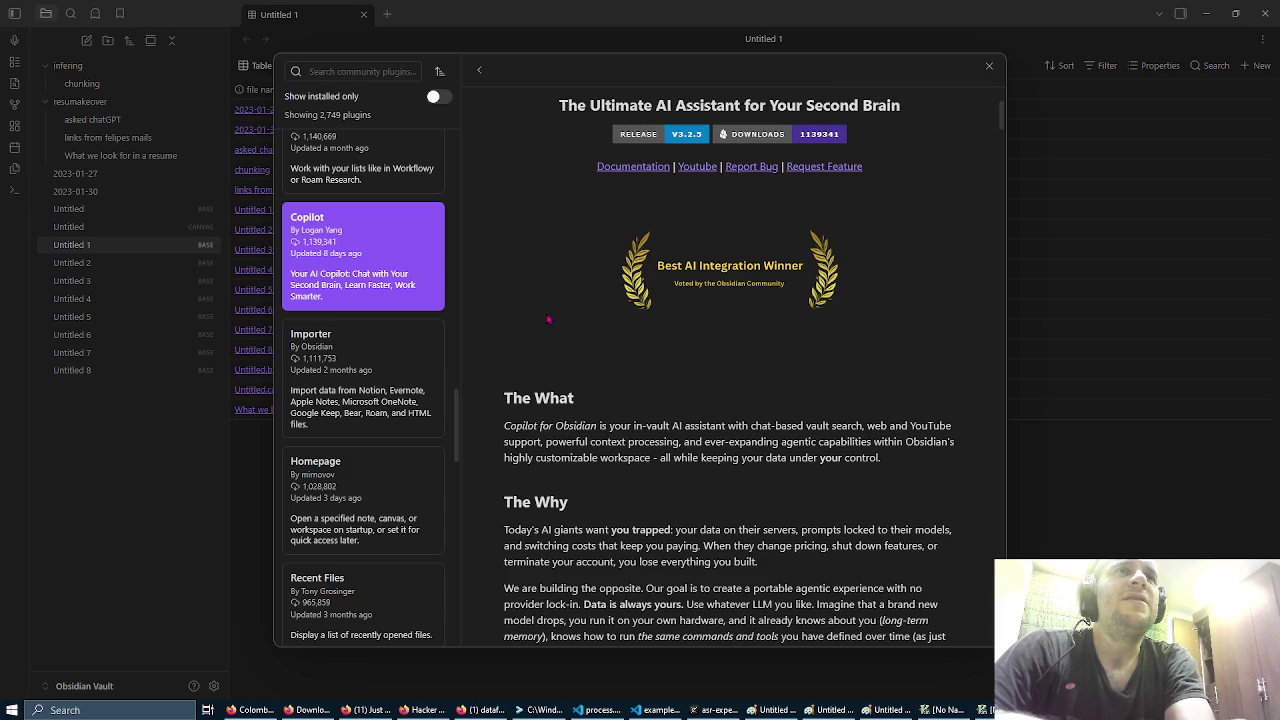
{"action": "scroll", "coordinate": [548, 319], "scroll_direction": "down", "scroll_amount": 8}
{"action": "scroll", "coordinate": [548, 319], "scroll_direction": "down", "scroll_amount": 10}
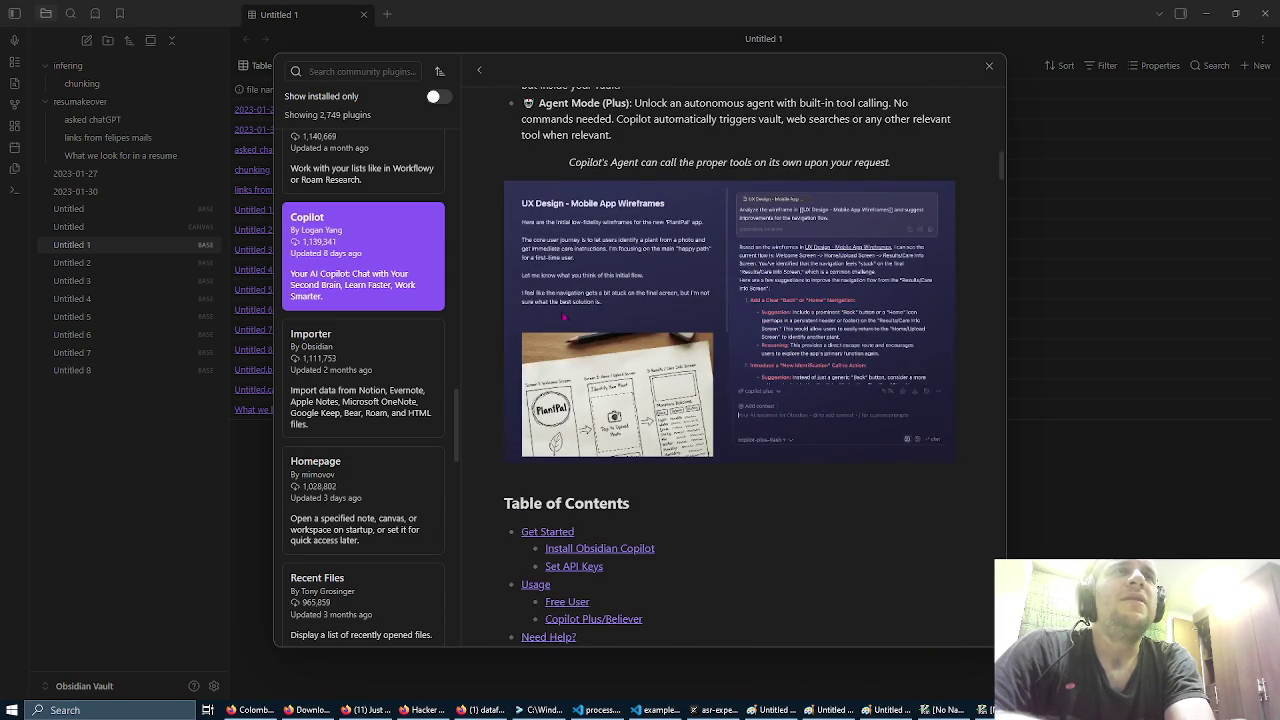
{"action": "scroll", "coordinate": [575, 316], "scroll_direction": "down", "scroll_amount": 8}
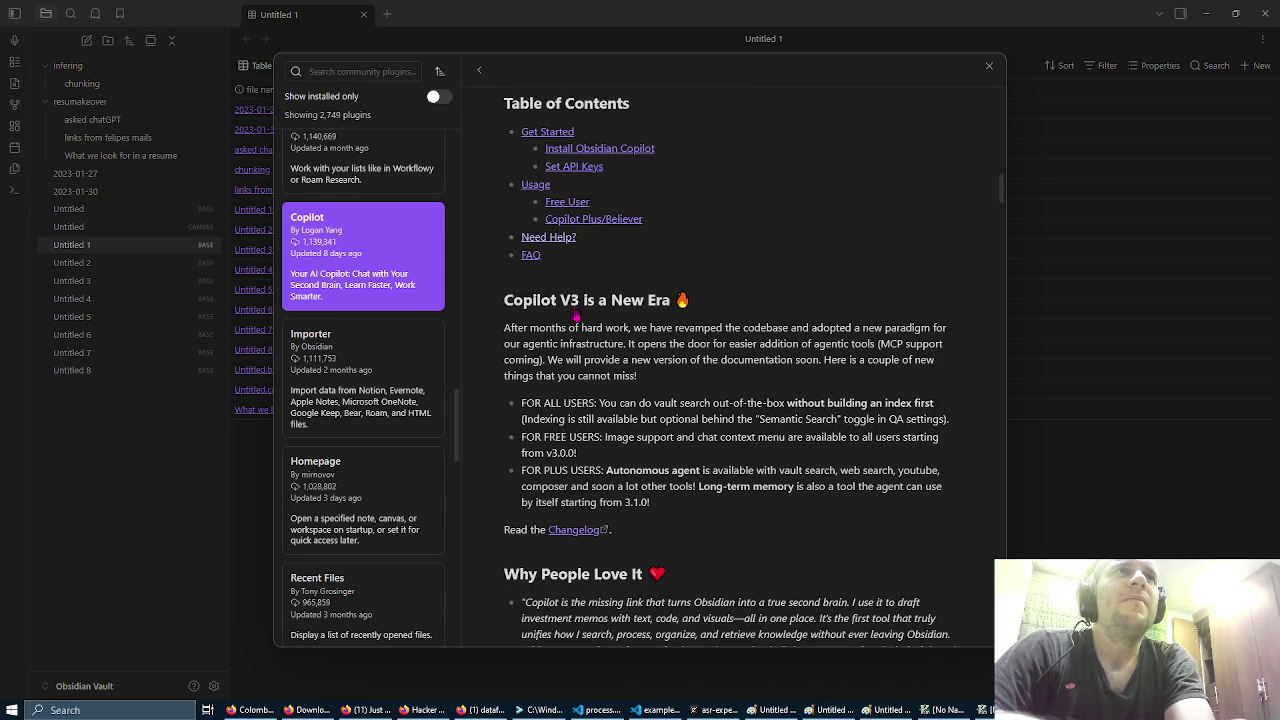
{"action": "scroll", "coordinate": [575, 316], "scroll_direction": "down", "scroll_amount": 5}
{"action": "scroll", "coordinate": [394, 360], "scroll_direction": "down", "scroll_amount": 1}
{"action": "scroll", "coordinate": [394, 362], "scroll_direction": "down", "scroll_amount": 6}
{"action": "scroll", "coordinate": [394, 368], "scroll_direction": "down", "scroll_amount": 6}
{"action": "scroll", "coordinate": [395, 375], "scroll_direction": "down", "scroll_amount": 6}
{"action": "scroll", "coordinate": [395, 377], "scroll_direction": "down", "scroll_amount": 3}
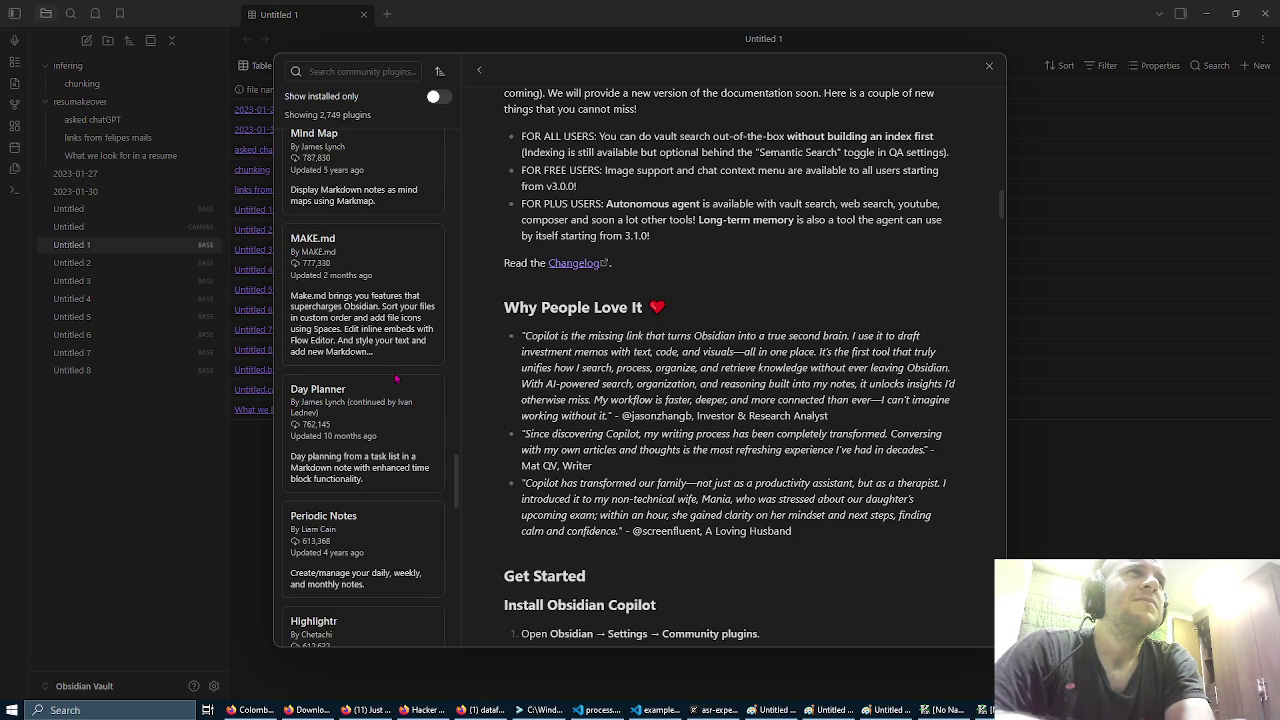
{"action": "left_click", "coordinate": [383, 208]}
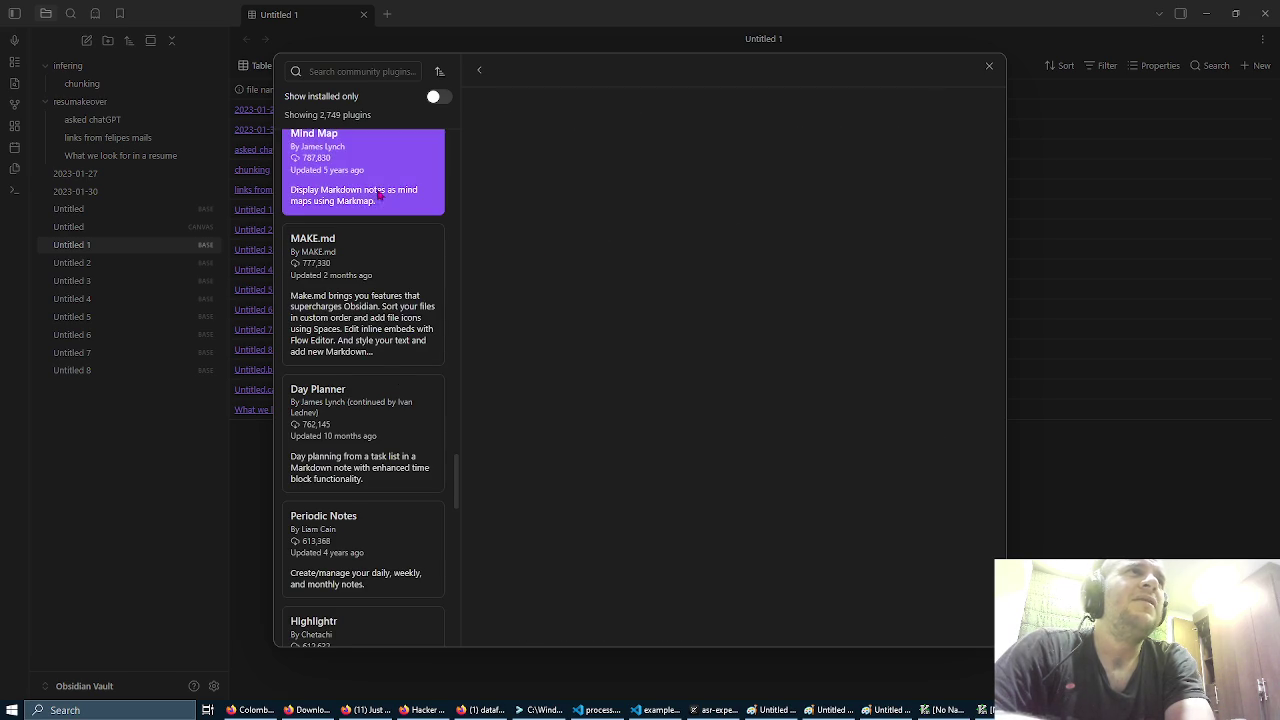
{"action": "scroll", "coordinate": [621, 356], "scroll_direction": "down", "scroll_amount": 6}
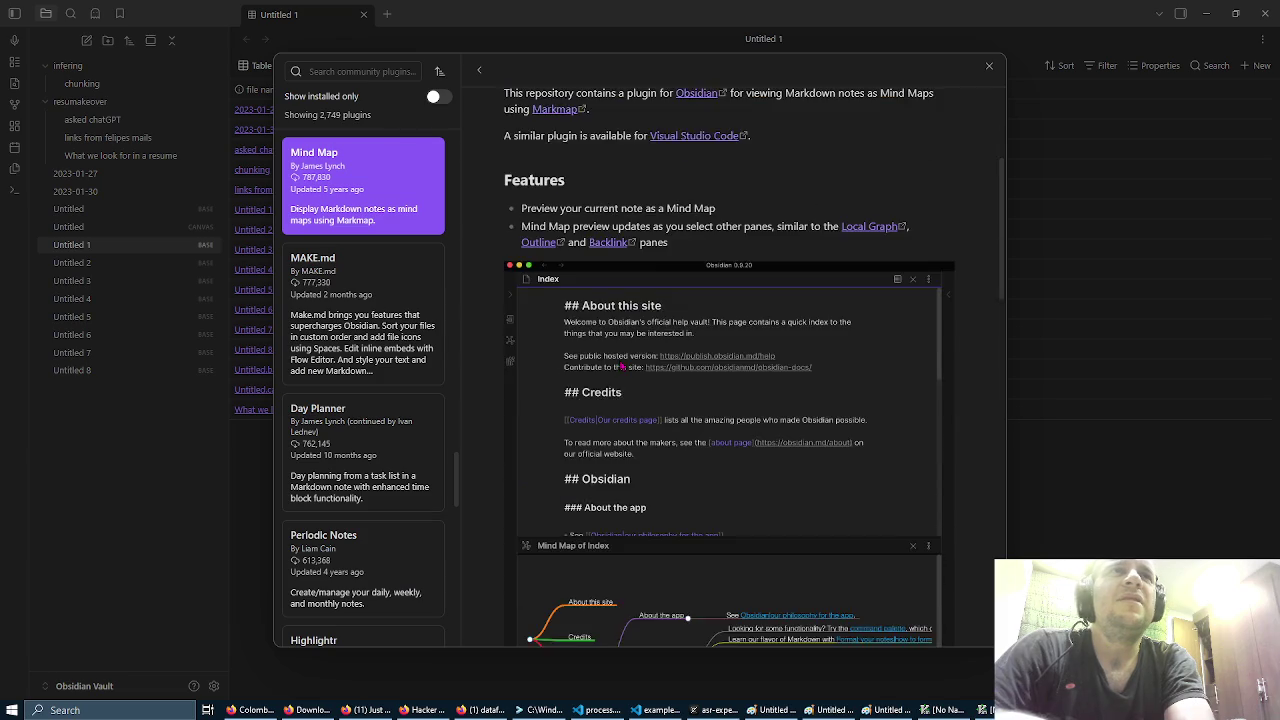
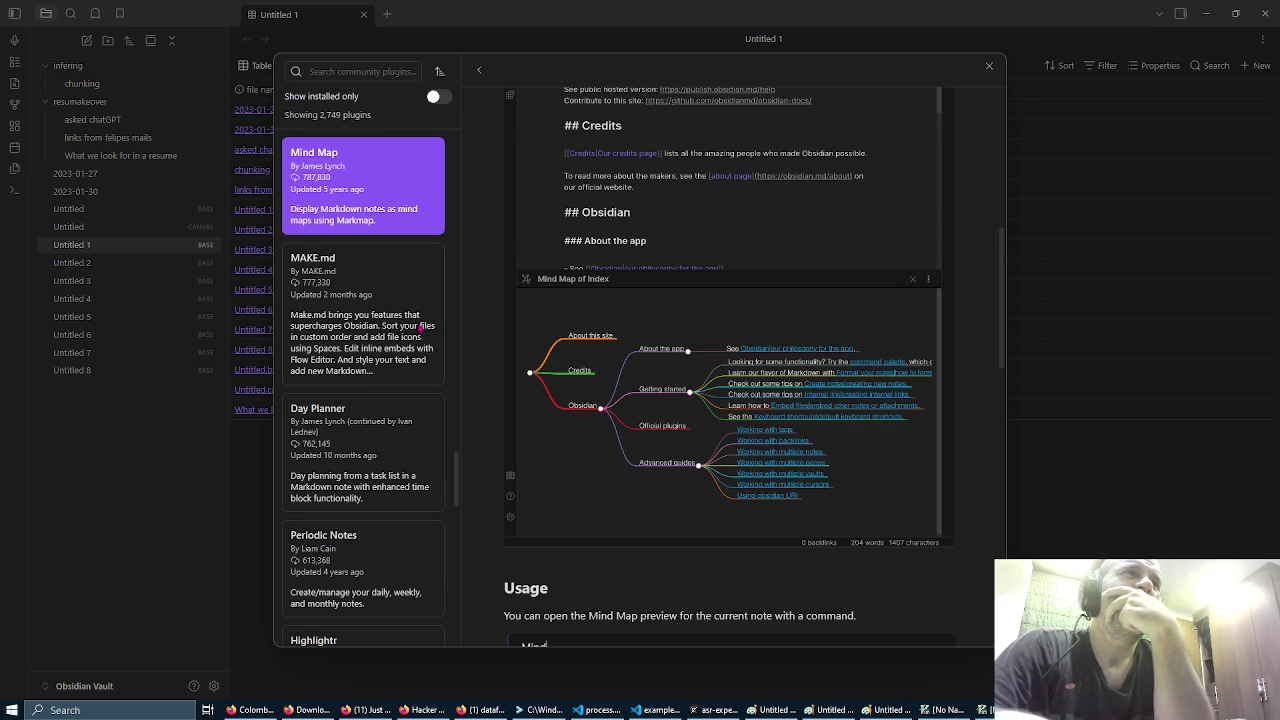
Step: Scroll the community plugin list and view the MAKE.md plugin's details
{"action": "scroll", "coordinate": [421, 328], "scroll_direction": "down", "scroll_amount": 1}
{"action": "left_click", "coordinate": [406, 270]}
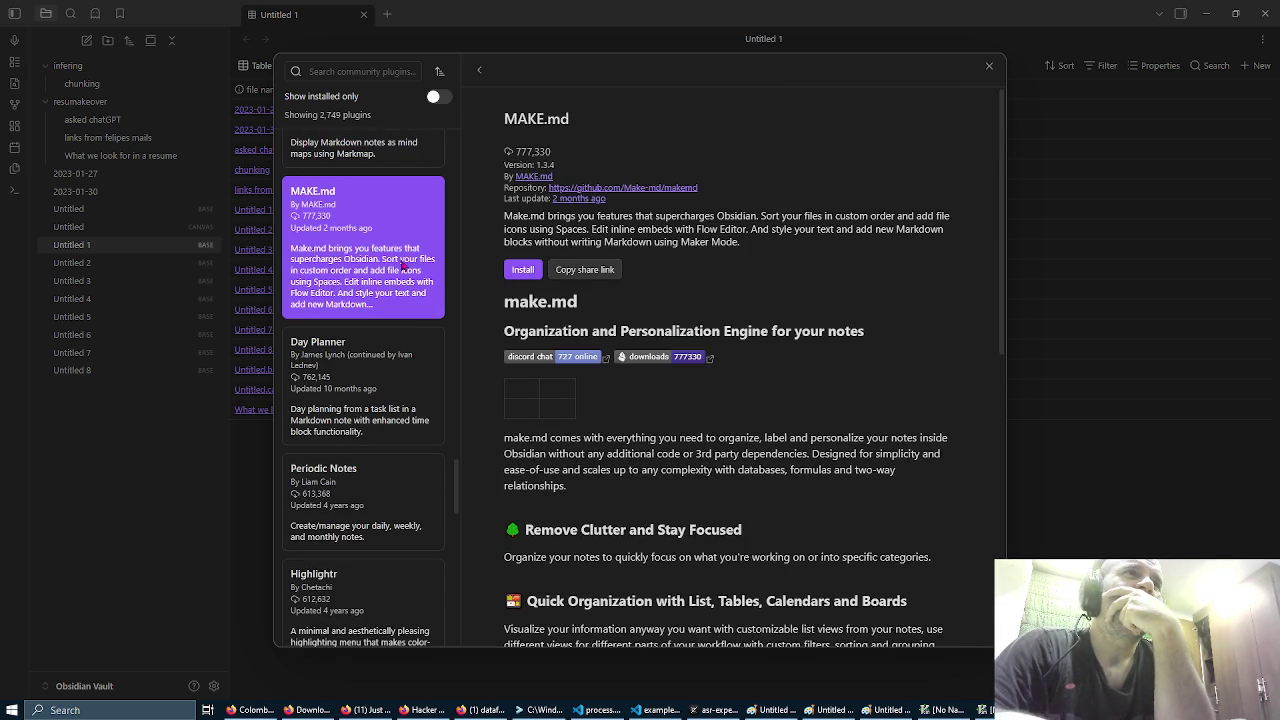
{"action": "scroll", "coordinate": [590, 350], "scroll_direction": "down", "scroll_amount": 4}
{"action": "scroll", "coordinate": [614, 366], "scroll_direction": "up", "scroll_amount": 2}
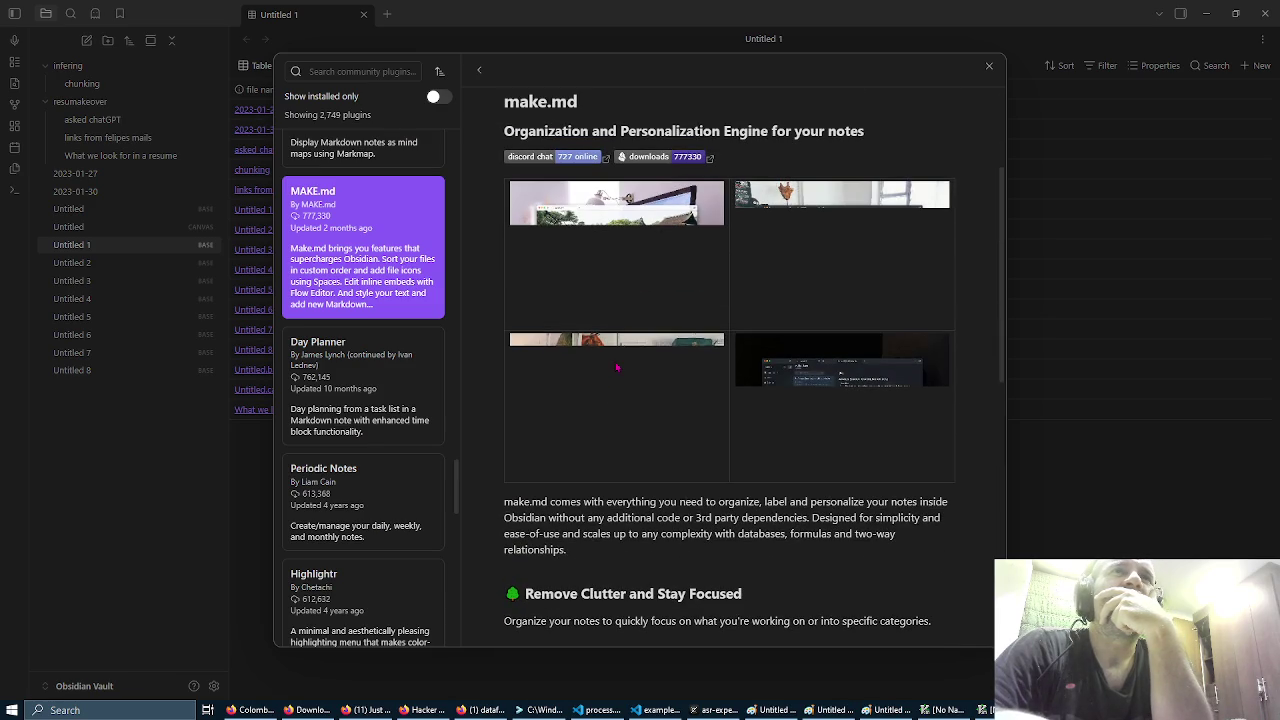
Step: Scroll further down the list and read the BRAT plugin's details page
{"action": "scroll", "coordinate": [617, 368], "scroll_direction": "down", "scroll_amount": 5}
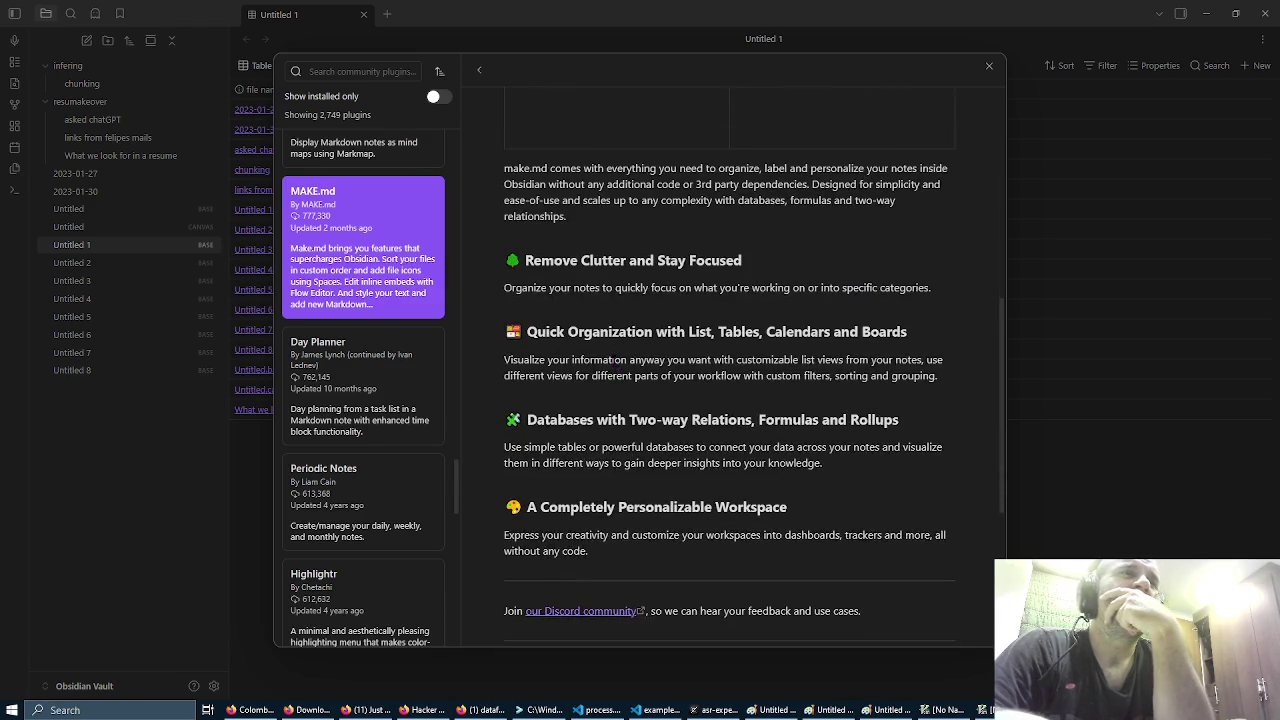
{"action": "scroll", "coordinate": [408, 376], "scroll_direction": "down", "scroll_amount": 4}
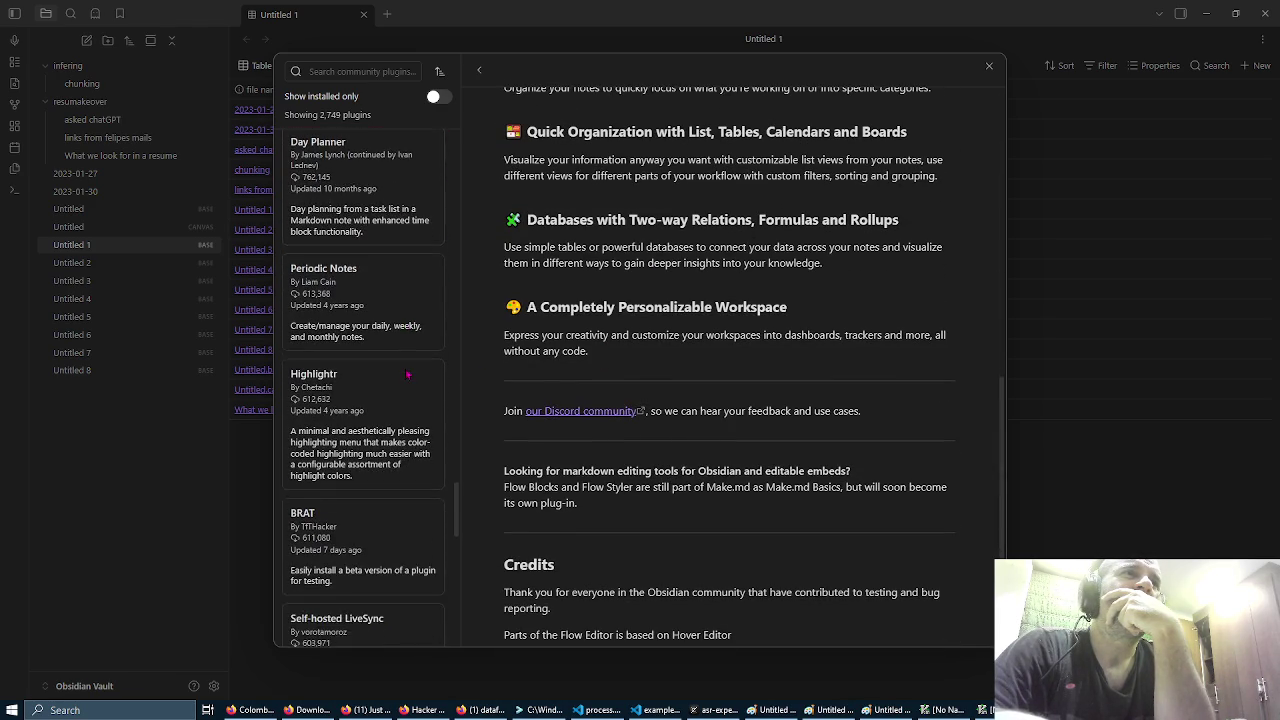
{"action": "scroll", "coordinate": [408, 376], "scroll_direction": "down", "scroll_amount": 2}
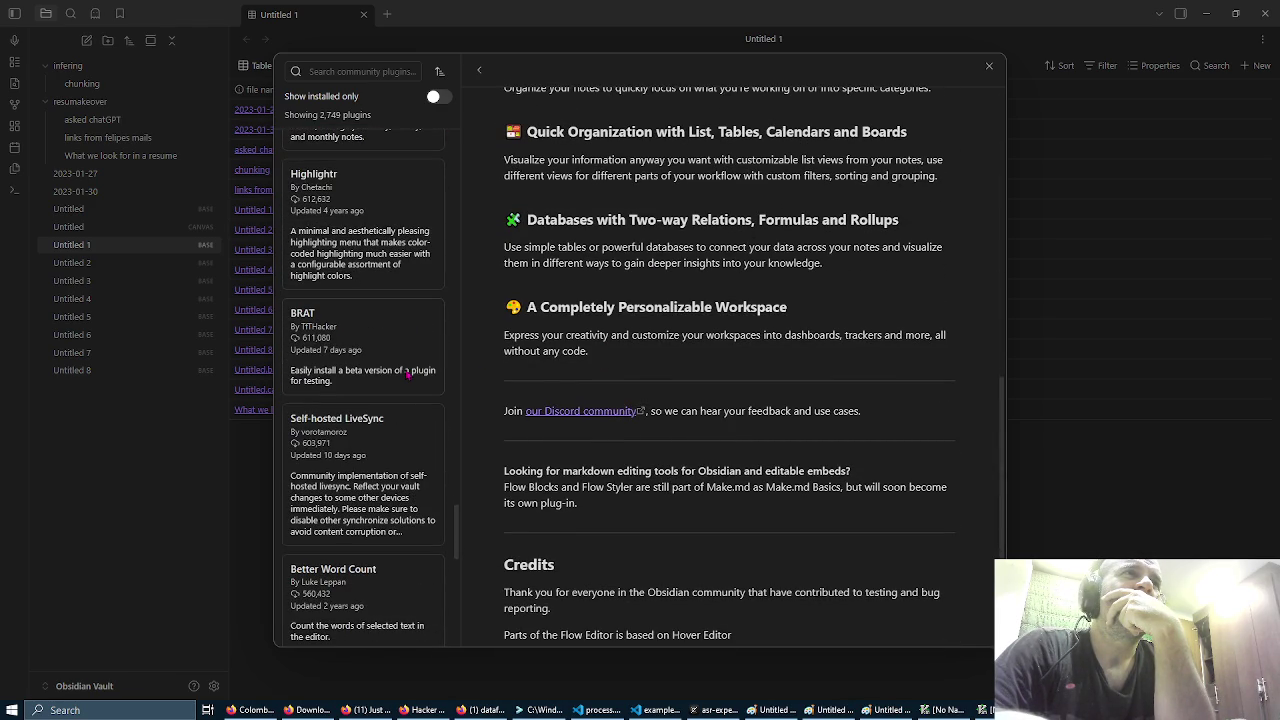
{"action": "scroll", "coordinate": [369, 237], "scroll_direction": "down", "scroll_amount": 1}
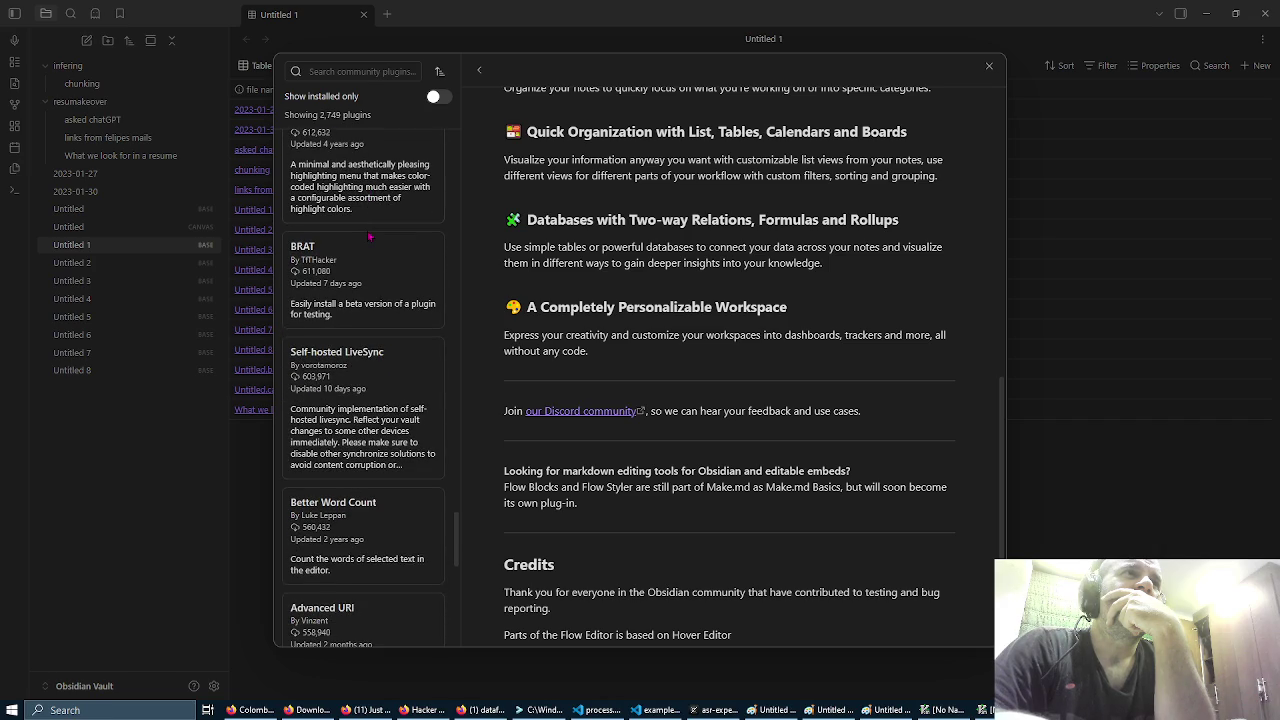
{"action": "left_click", "coordinate": [398, 247]}
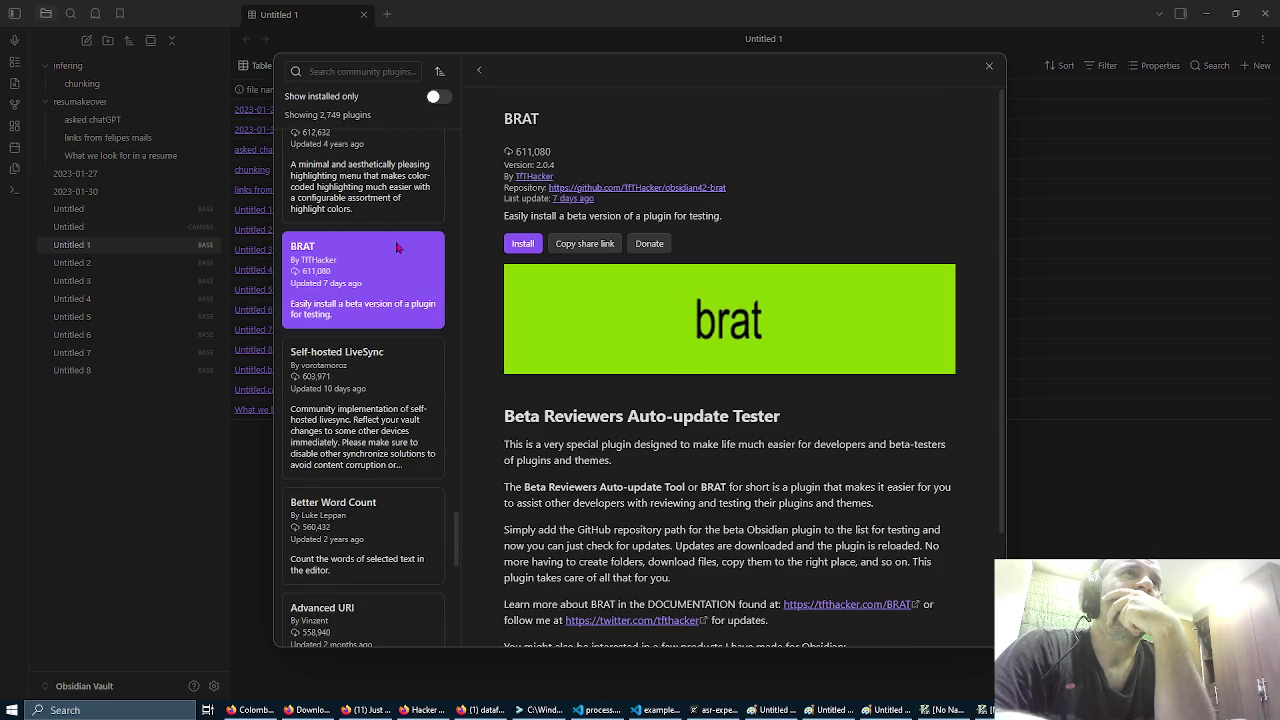
{"action": "scroll", "coordinate": [530, 324], "scroll_direction": "down", "scroll_amount": 2}
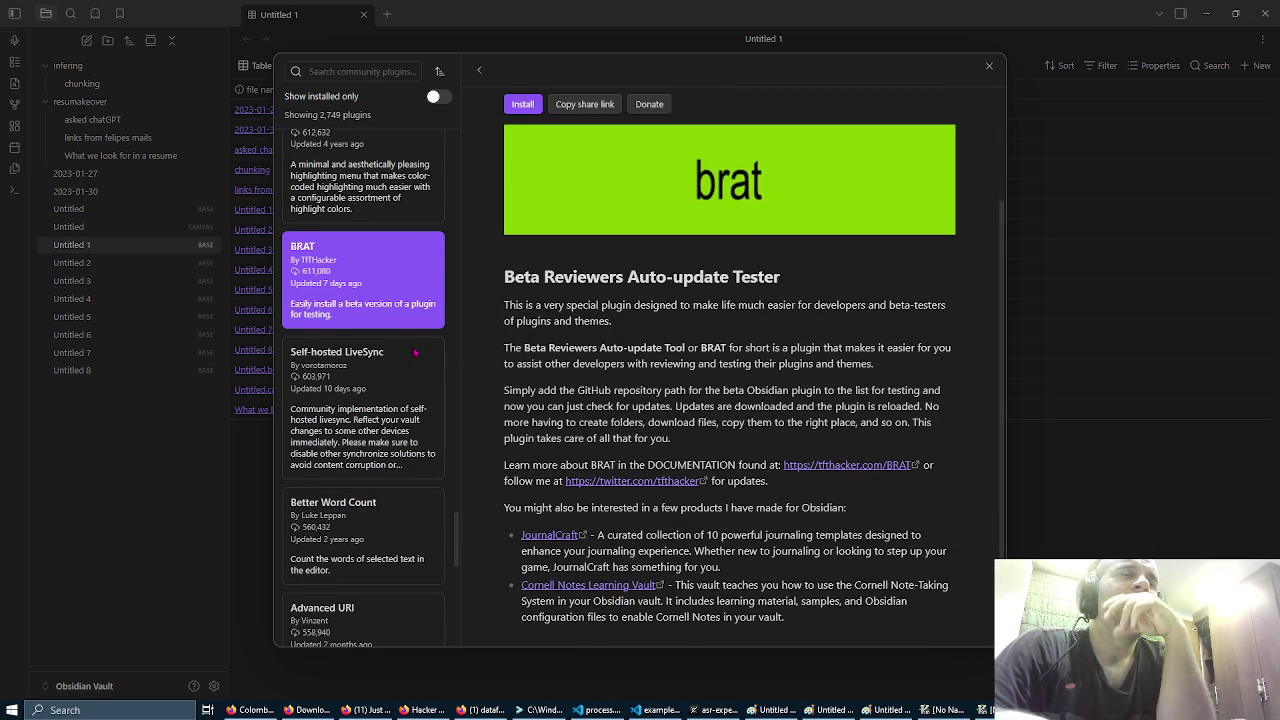
{"action": "scroll", "coordinate": [415, 352], "scroll_direction": "down", "scroll_amount": 2}
{"action": "scroll", "coordinate": [413, 350], "scroll_direction": "down", "scroll_amount": 3}
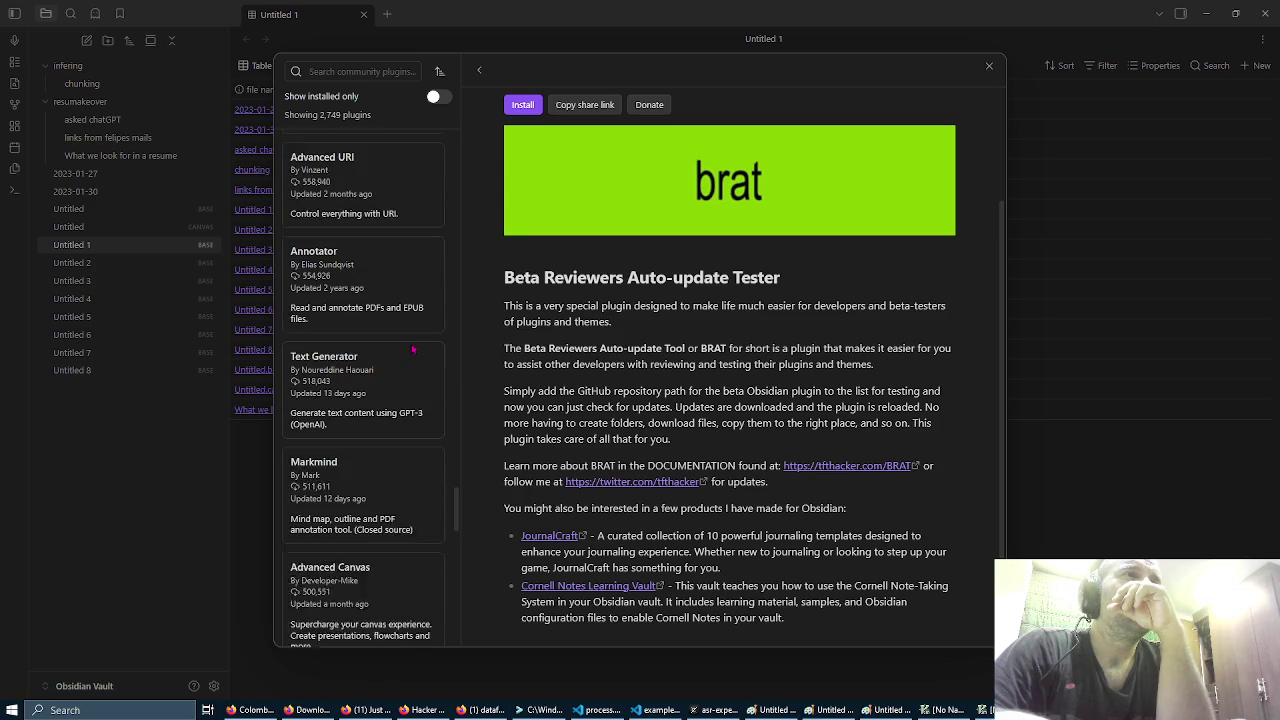
Step: Search plugins for 'canvas' and install the Advanced Canvas plugin
{"action": "left_click", "coordinate": [336, 74]}
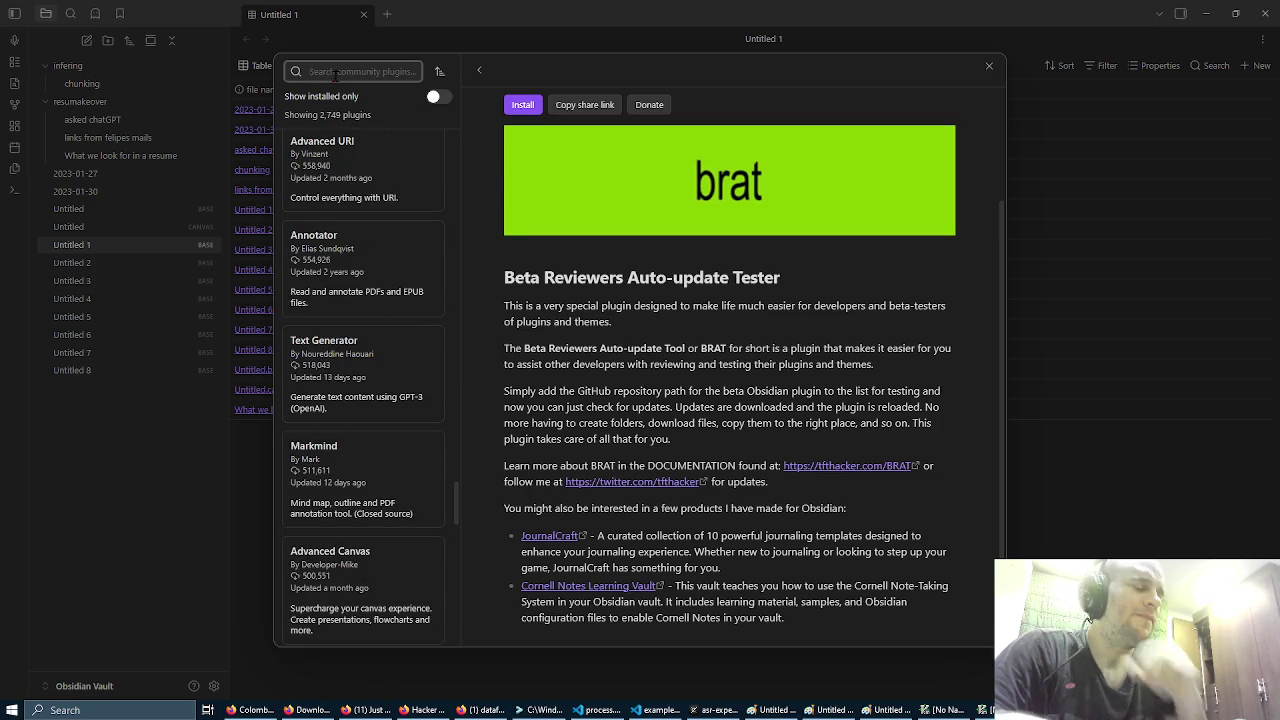
{"action": "type", "text": "canvas"}
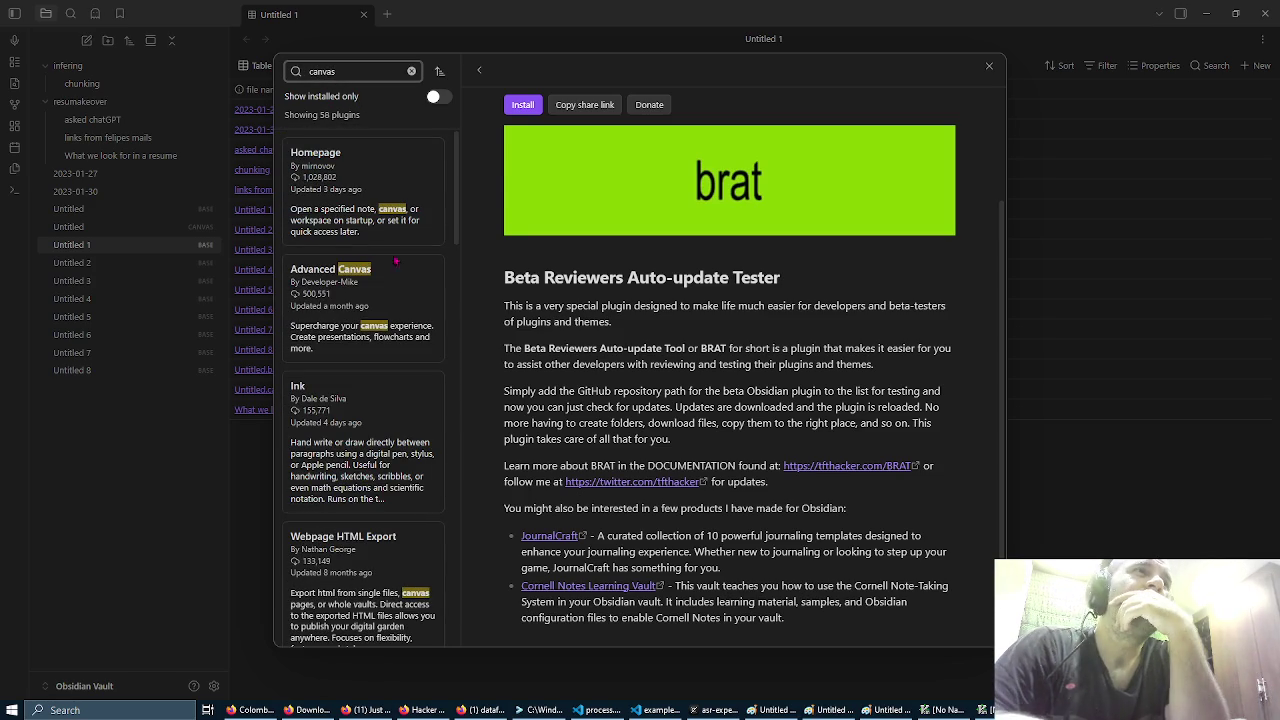
{"action": "left_click", "coordinate": [400, 271]}
{"action": "left_click", "coordinate": [522, 244]}
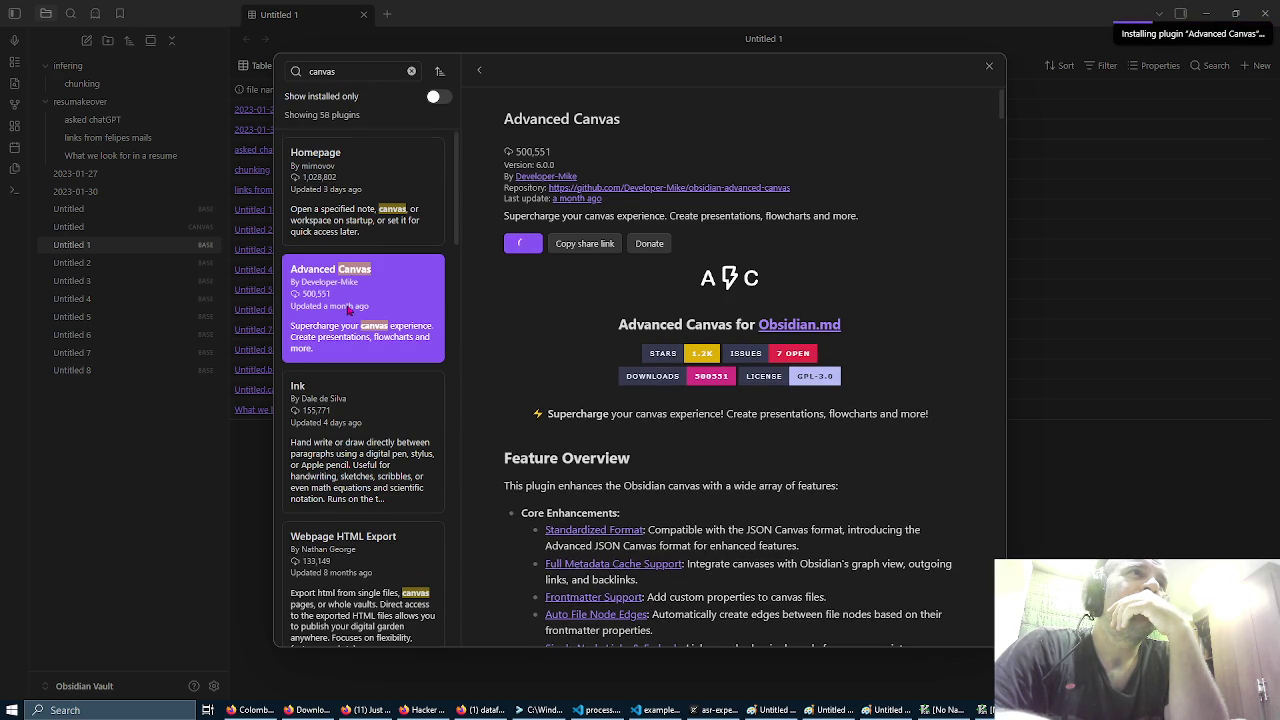
{"action": "scroll", "coordinate": [348, 311], "scroll_direction": "down", "scroll_amount": 4}
{"action": "scroll", "coordinate": [350, 311], "scroll_direction": "down", "scroll_amount": 5}
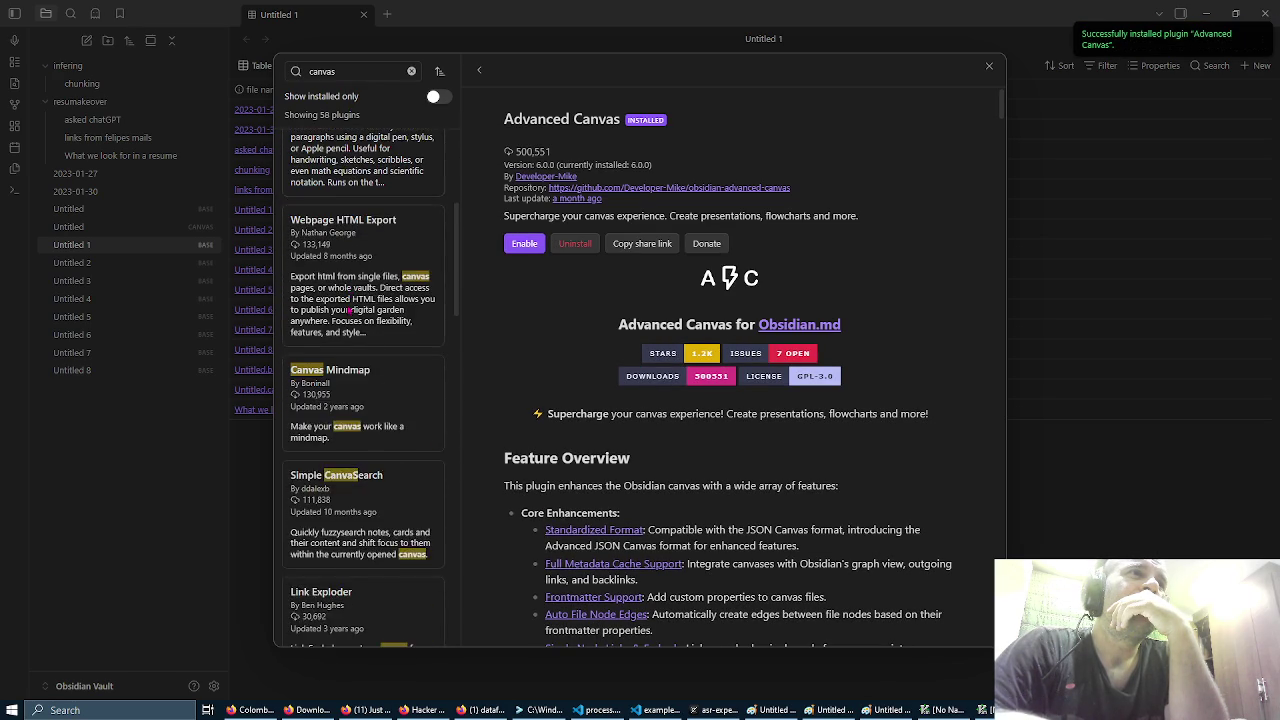
{"action": "scroll", "coordinate": [350, 311], "scroll_direction": "down", "scroll_amount": 3}
{"action": "scroll", "coordinate": [348, 311], "scroll_direction": "up", "scroll_amount": 10}
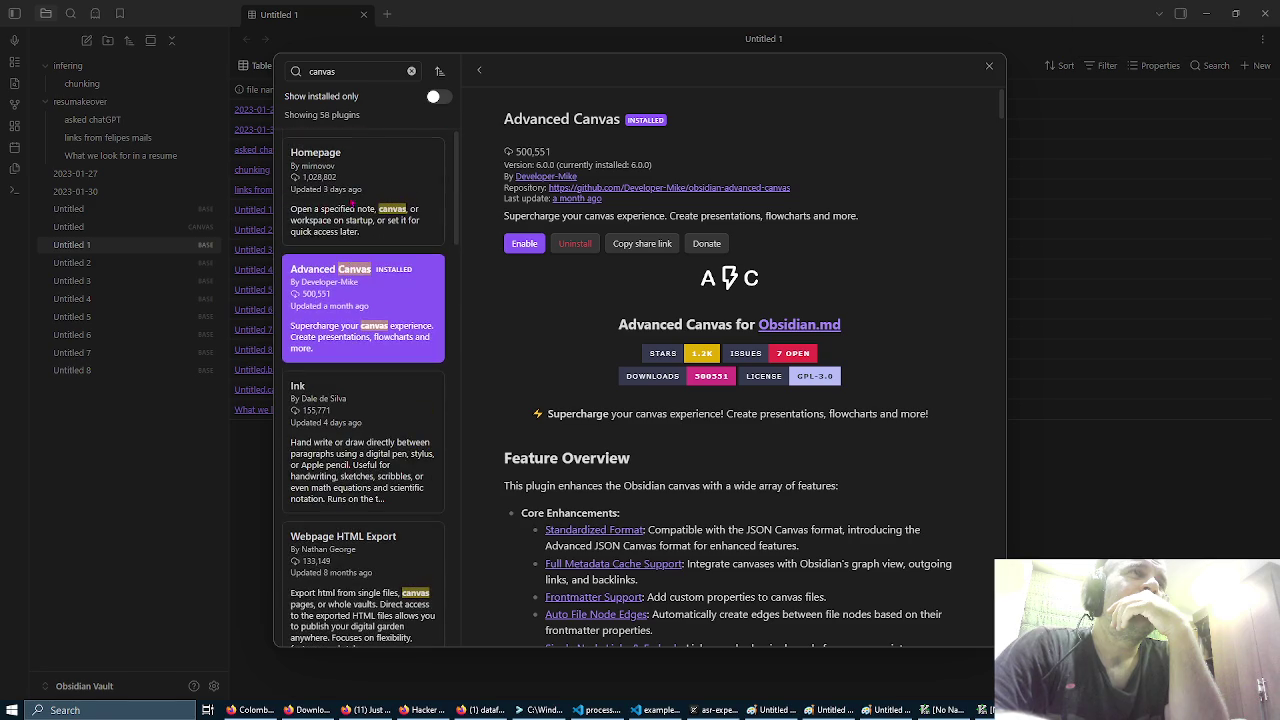
Step: Clear the search, look up 'data' and install the Dataview plugin (0.5.68)
{"action": "left_click", "coordinate": [411, 71]}
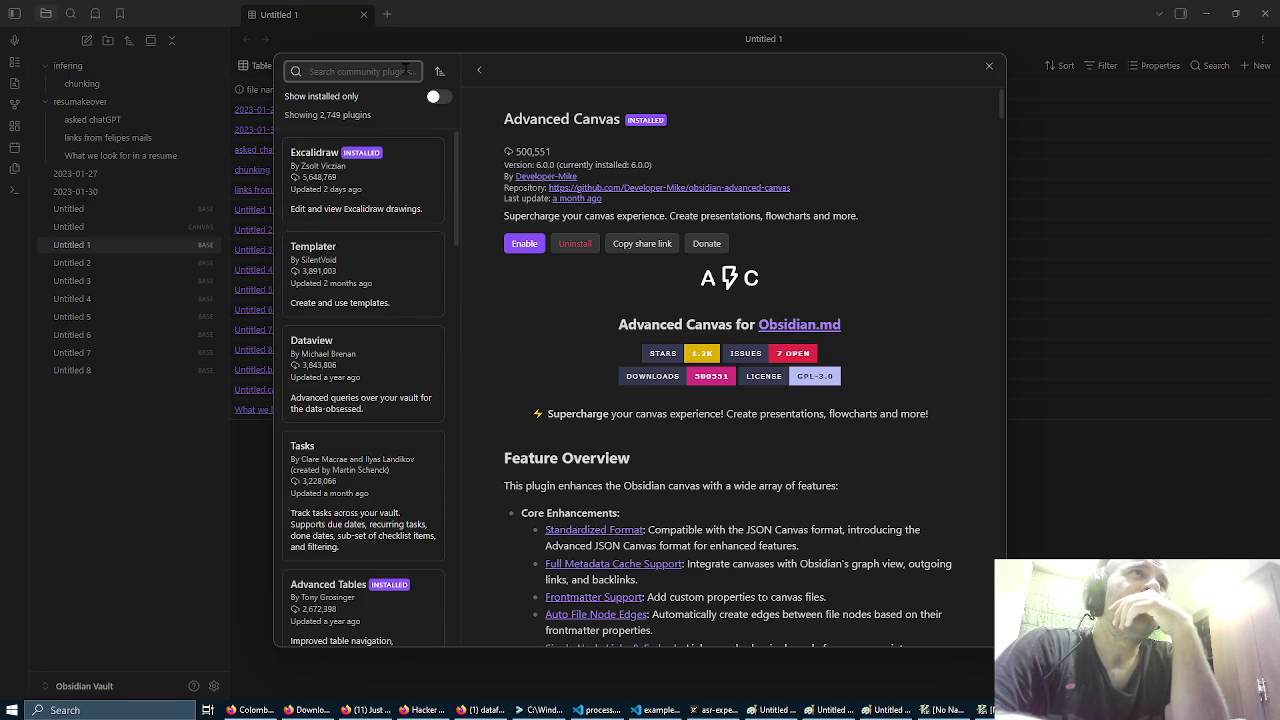
{"action": "left_click", "coordinate": [348, 71]}
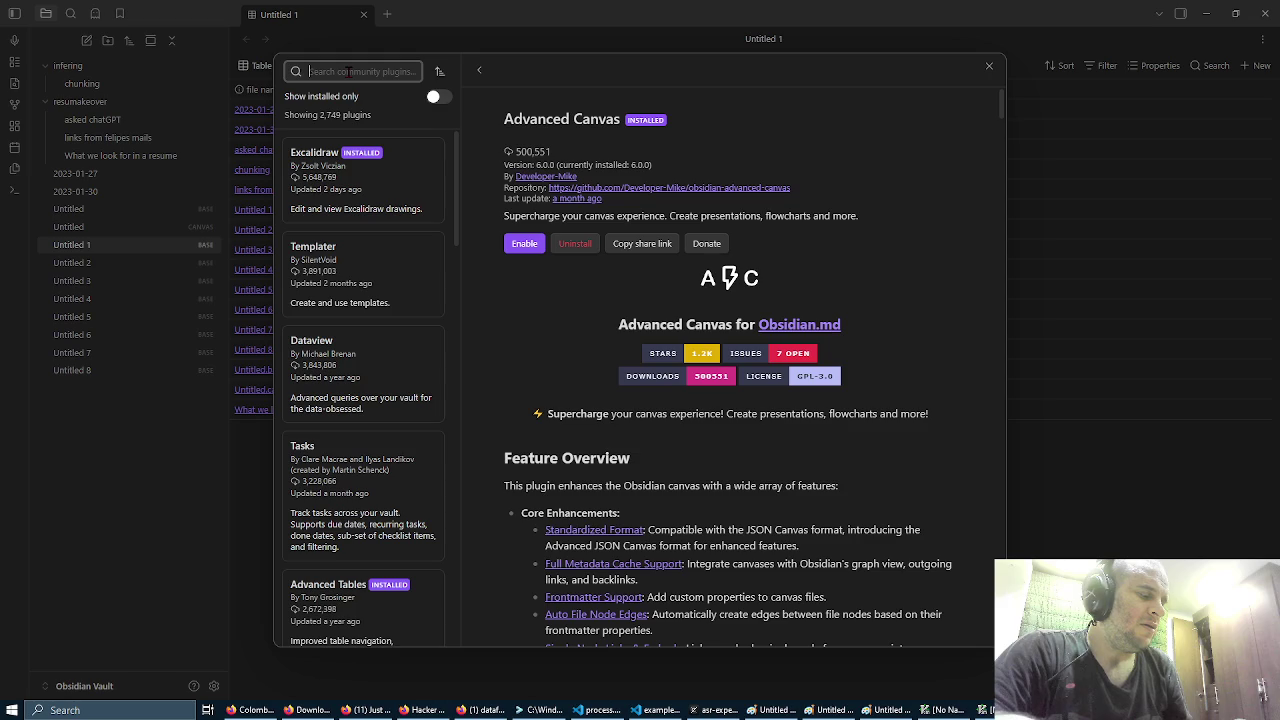
{"action": "type", "text": "ai"}
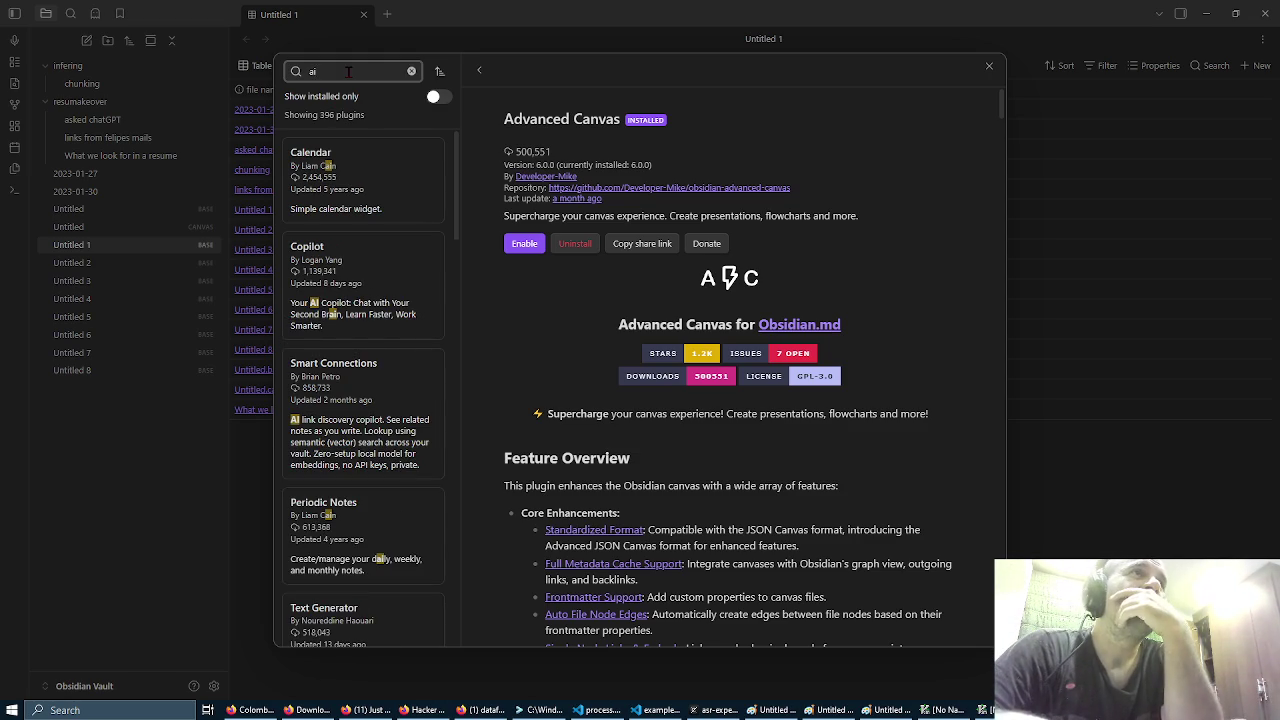
{"action": "key", "text": "BackSpace"}
{"action": "key", "text": "BackSpace"}
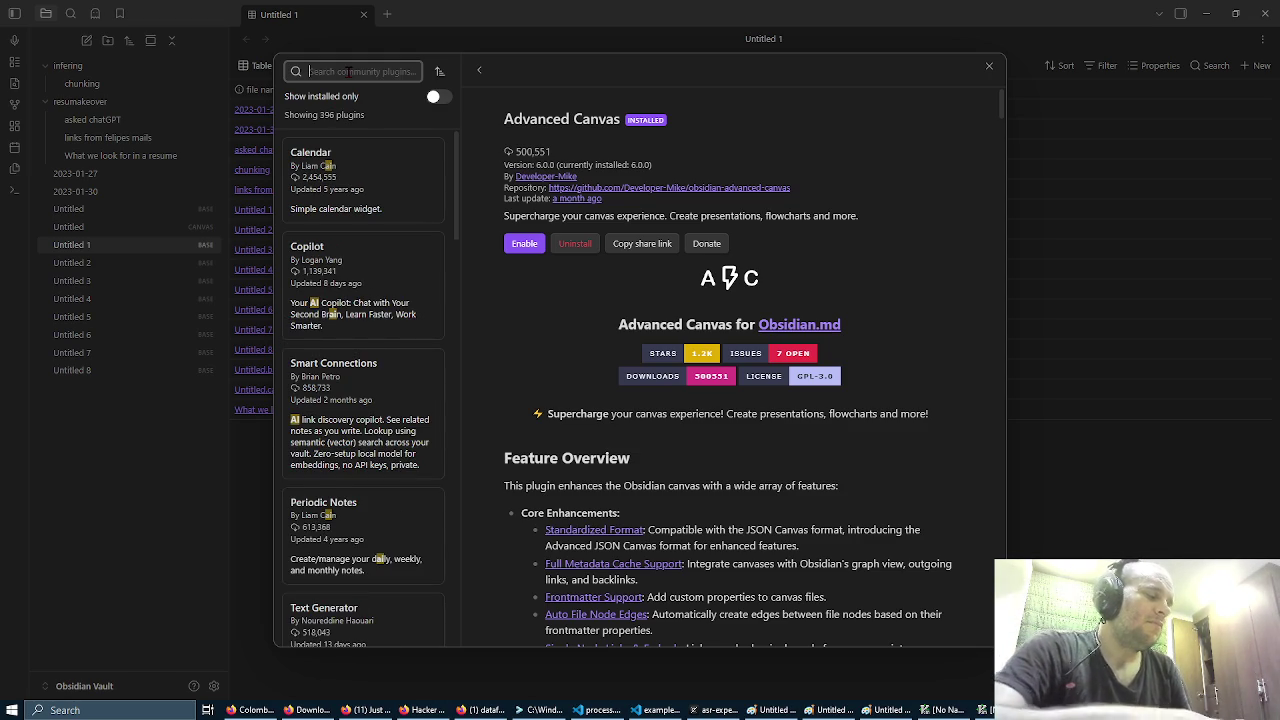
{"action": "type", "text": "data"}
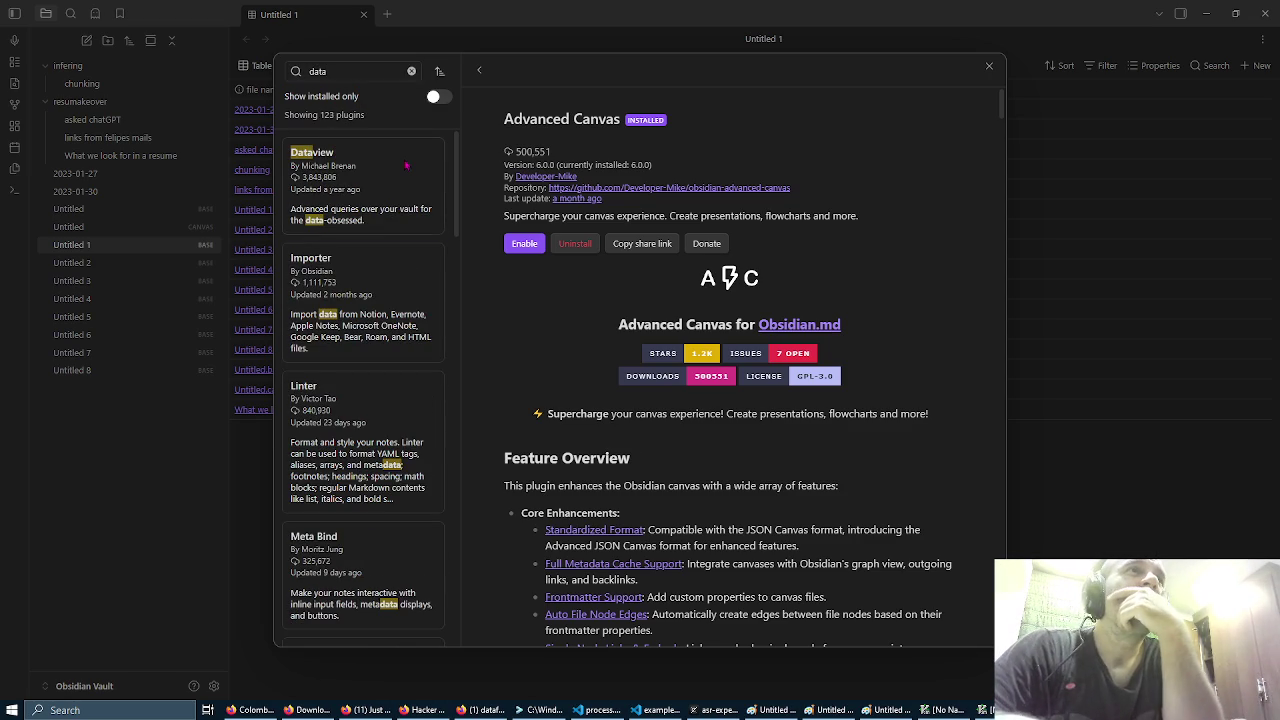
{"action": "left_click", "coordinate": [441, 185]}
{"action": "left_click", "coordinate": [510, 243]}
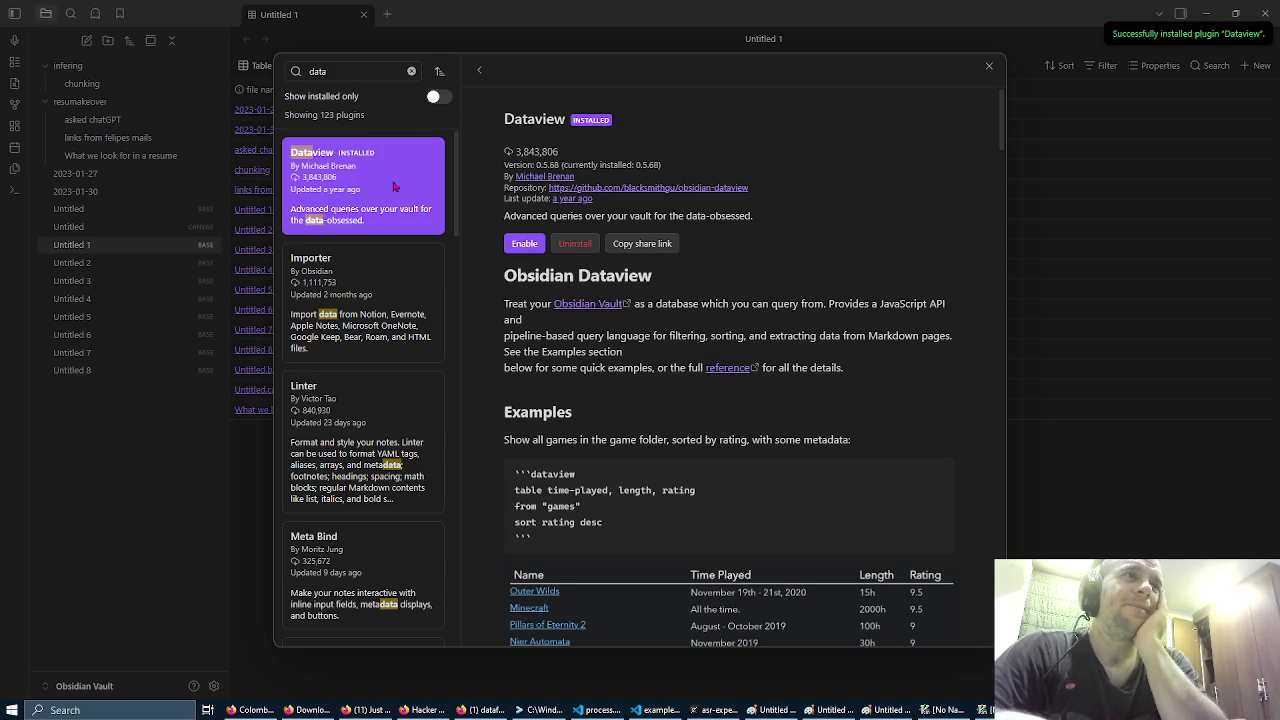
Step: Read through the Dataview description and select the 'data' search term for replacement
{"action": "scroll", "coordinate": [395, 186], "scroll_direction": "down", "scroll_amount": 3}
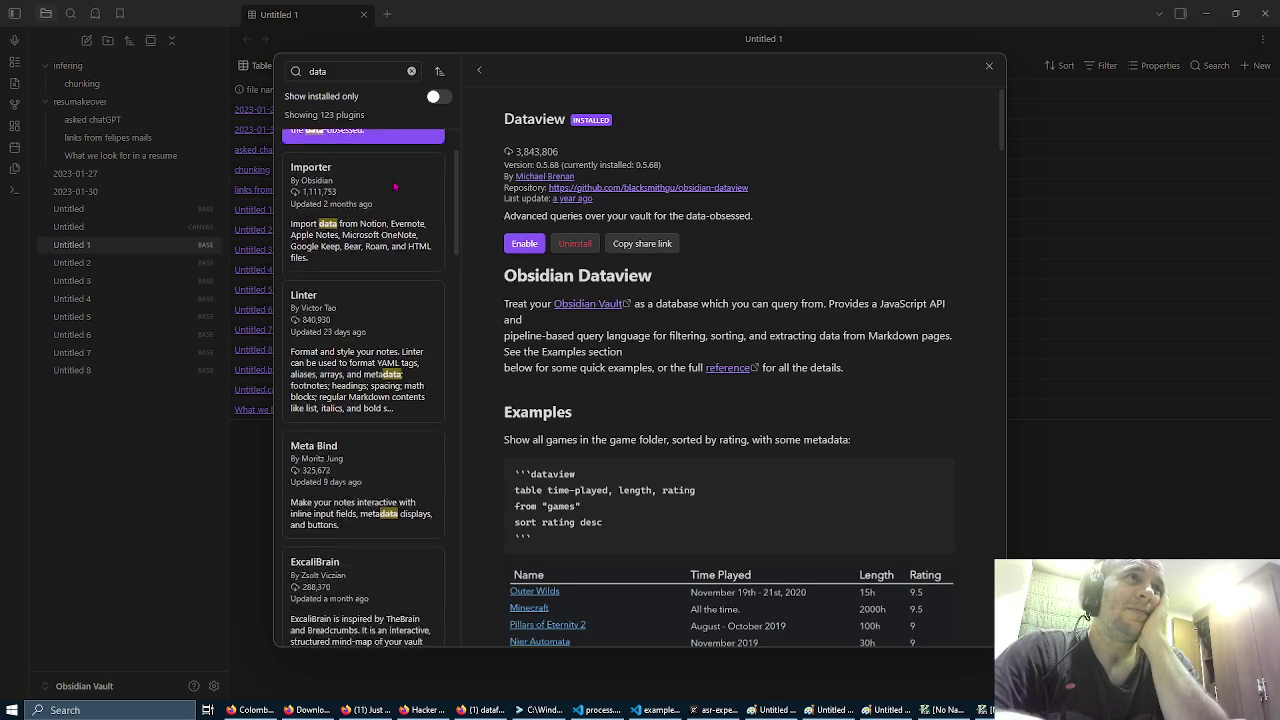
{"action": "scroll", "coordinate": [395, 186], "scroll_direction": "down", "scroll_amount": 3}
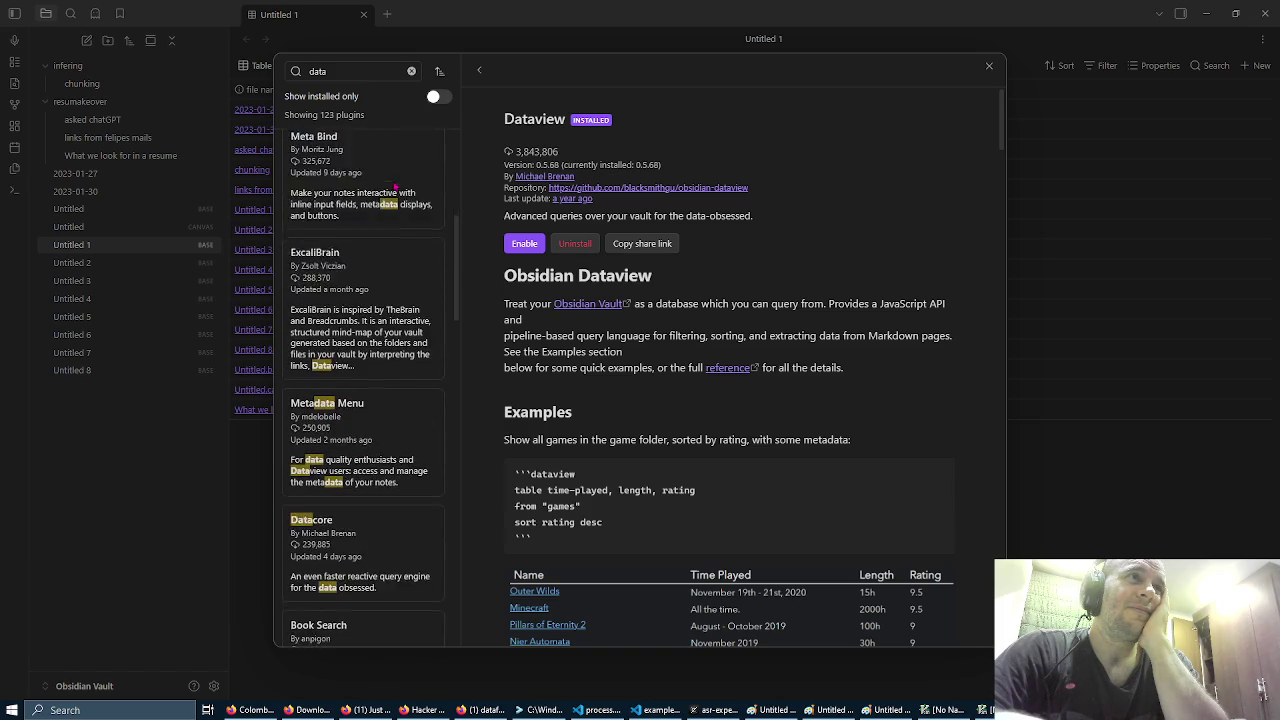
{"action": "scroll", "coordinate": [395, 186], "scroll_direction": "down", "scroll_amount": 2}
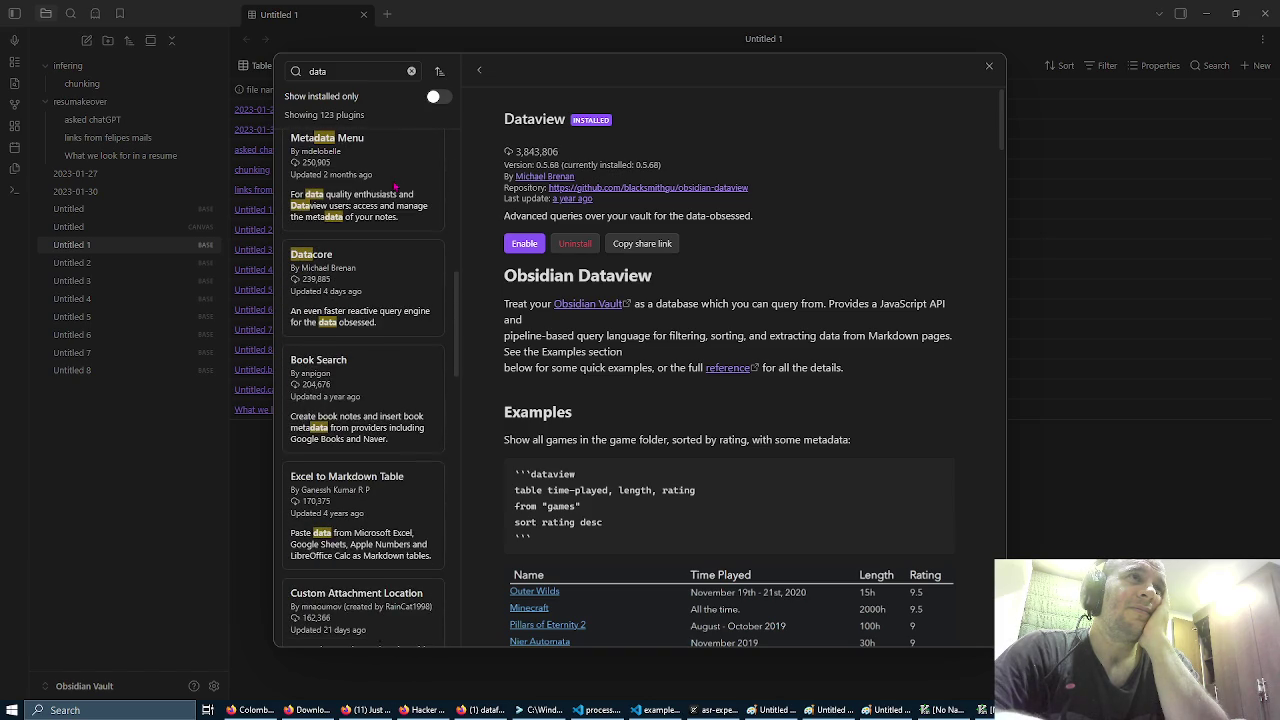
{"action": "left_click", "coordinate": [346, 70]}
{"action": "key", "text": "ctrl+a"}
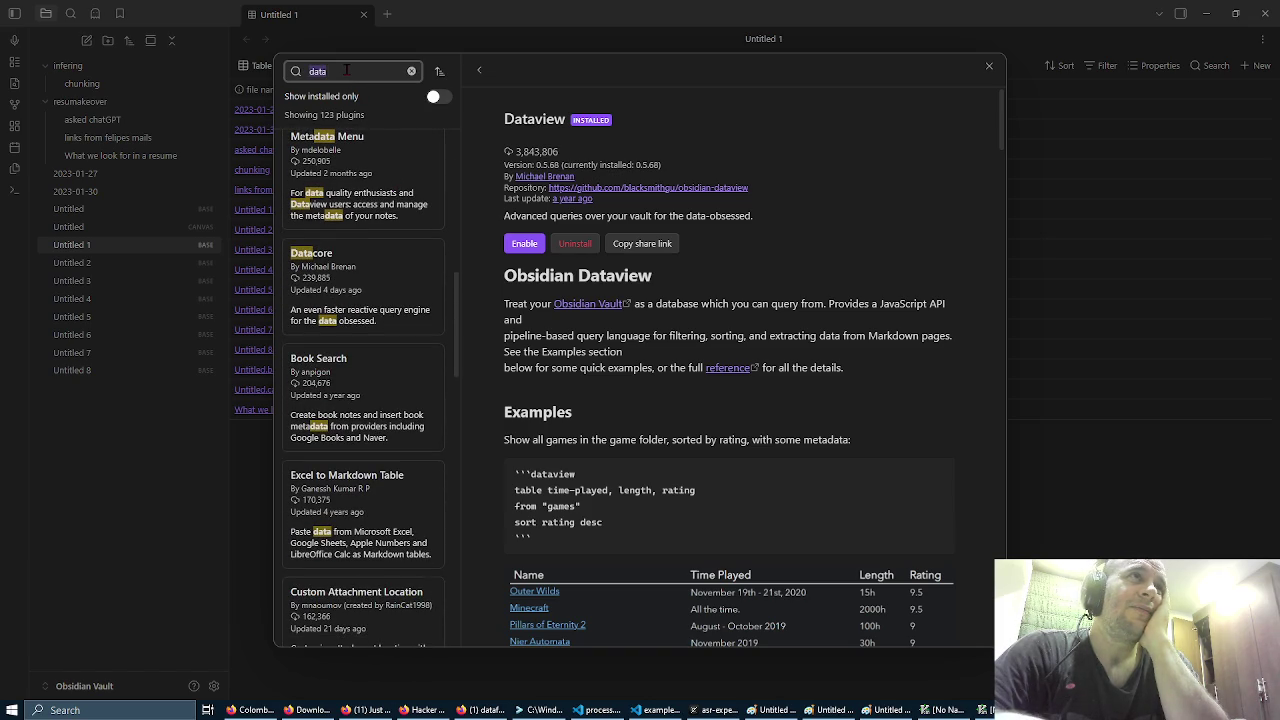
Step: Search plugins for 'pdf' and view the PDF++ and Pandoc plugin details
{"action": "type", "text": "p"}
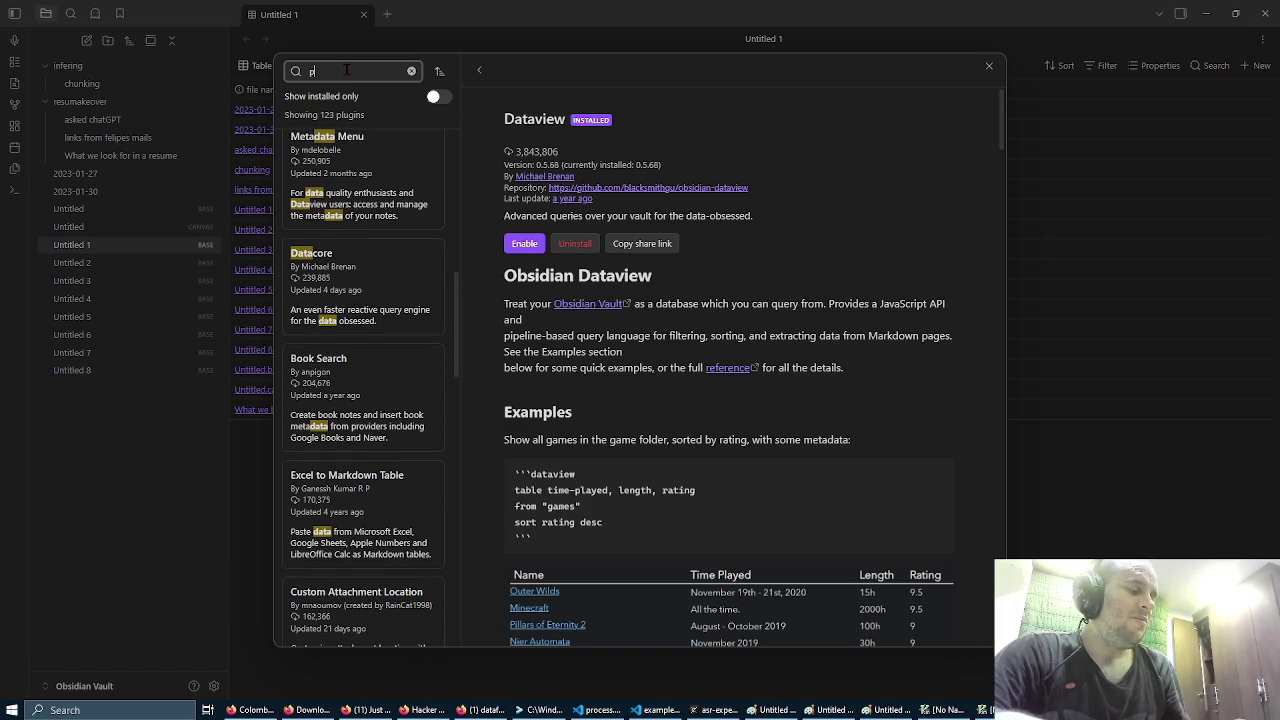
{"action": "type", "text": "df"}
{"action": "scroll", "coordinate": [380, 193], "scroll_direction": "down", "scroll_amount": 5}
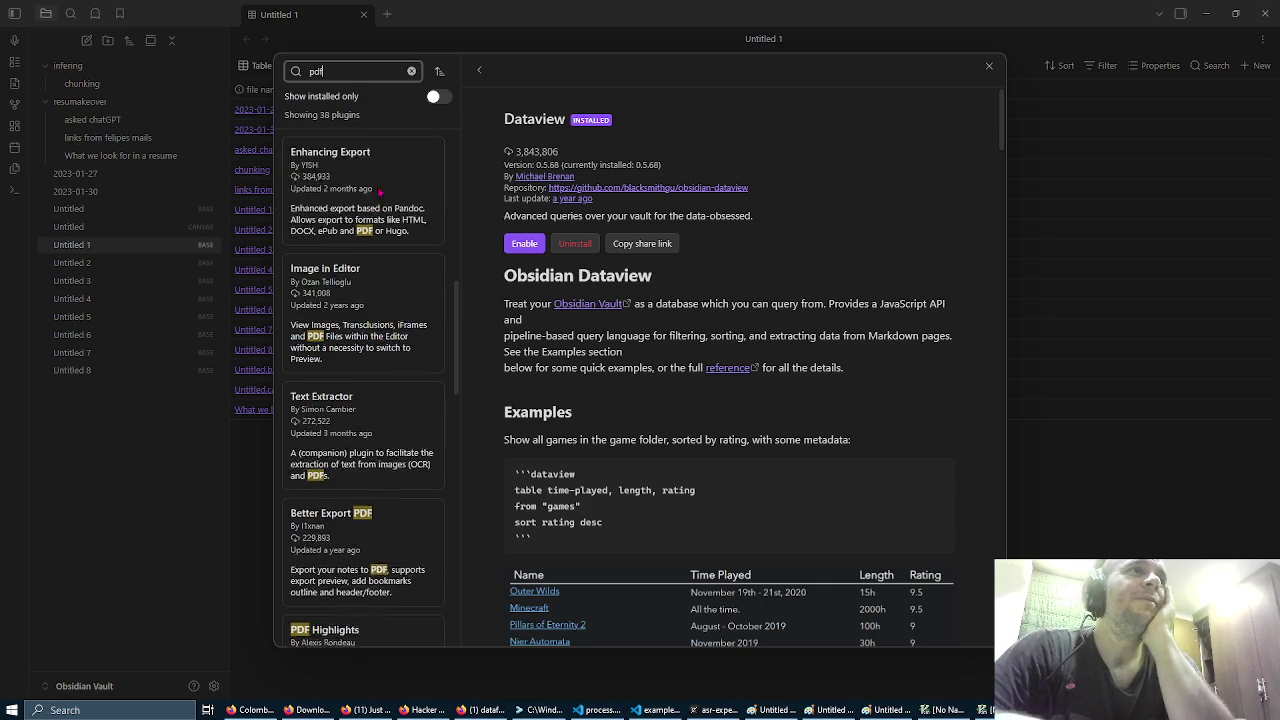
{"action": "scroll", "coordinate": [380, 193], "scroll_direction": "up", "scroll_amount": 1}
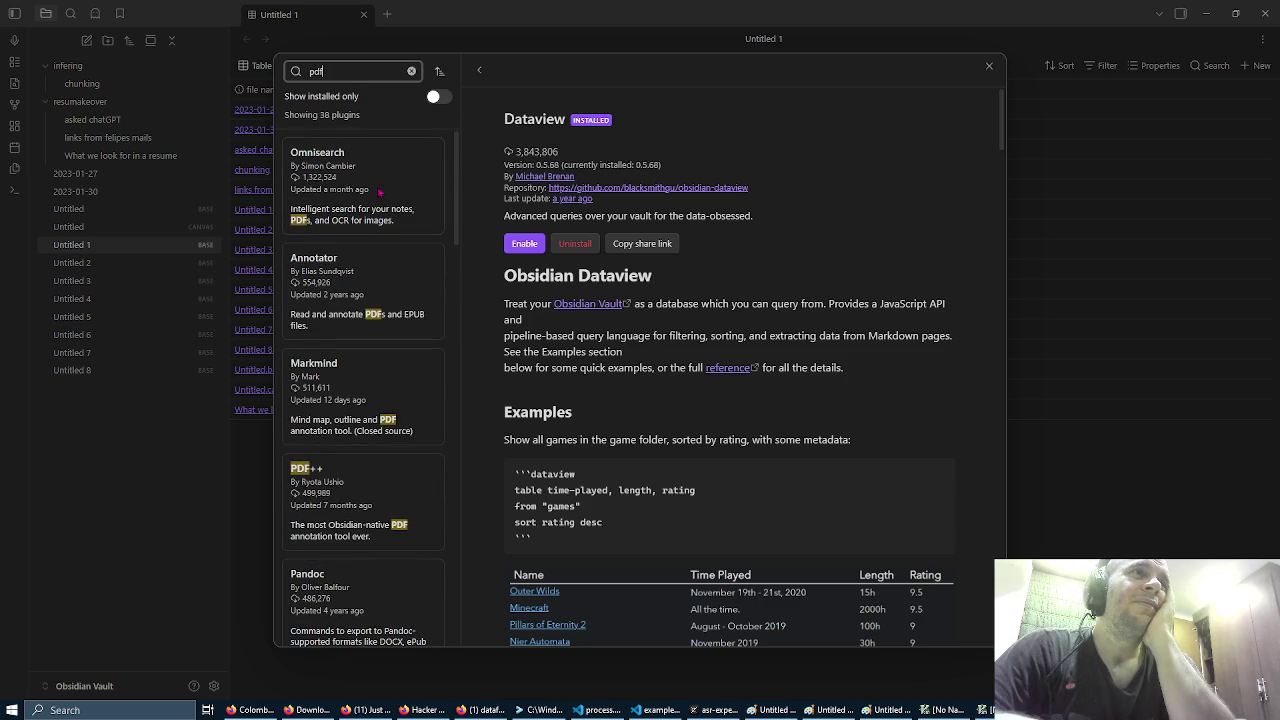
{"action": "scroll", "coordinate": [380, 193], "scroll_direction": "down", "scroll_amount": 3}
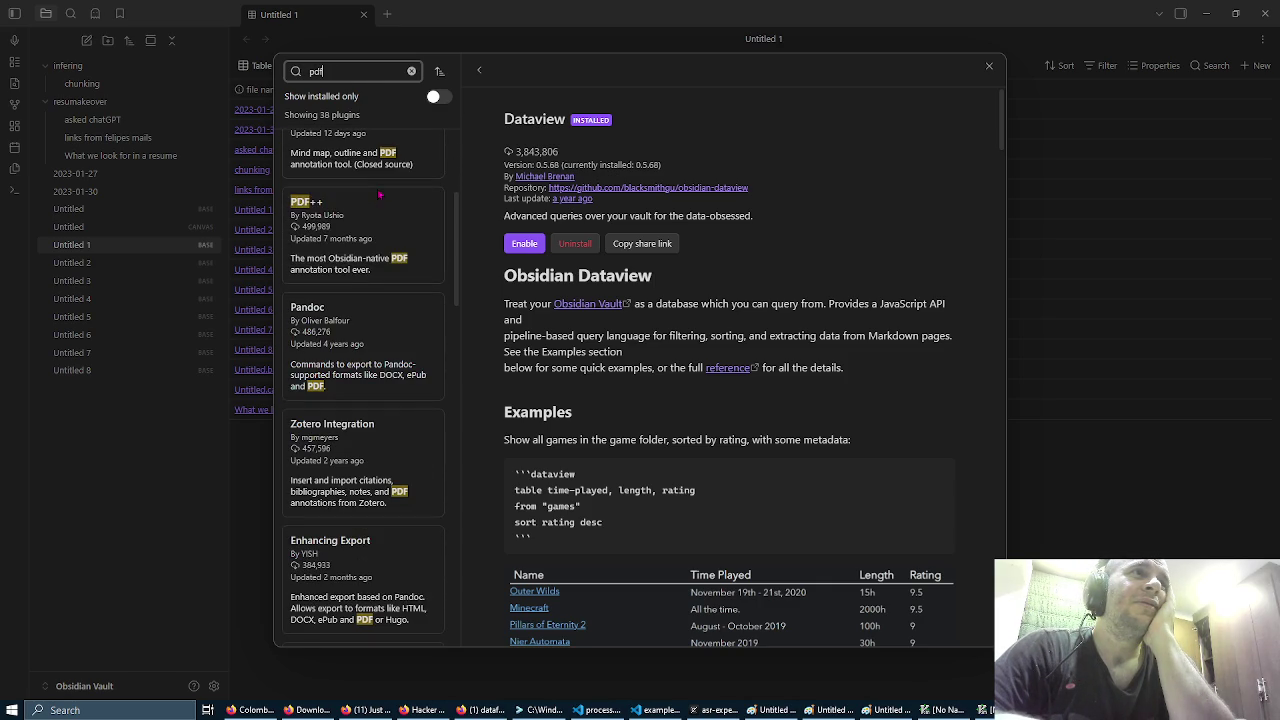
{"action": "left_click", "coordinate": [380, 195]}
{"action": "scroll", "coordinate": [380, 195], "scroll_direction": "down", "scroll_amount": 2}
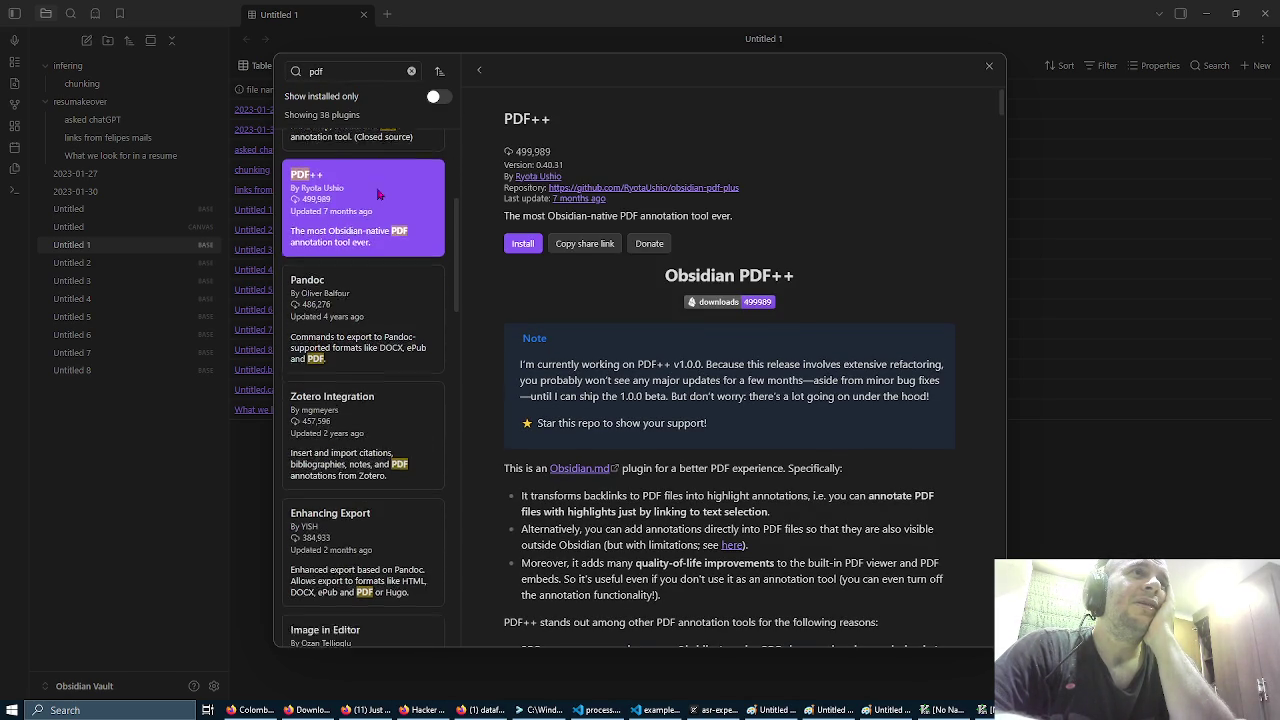
{"action": "left_click", "coordinate": [380, 195]}
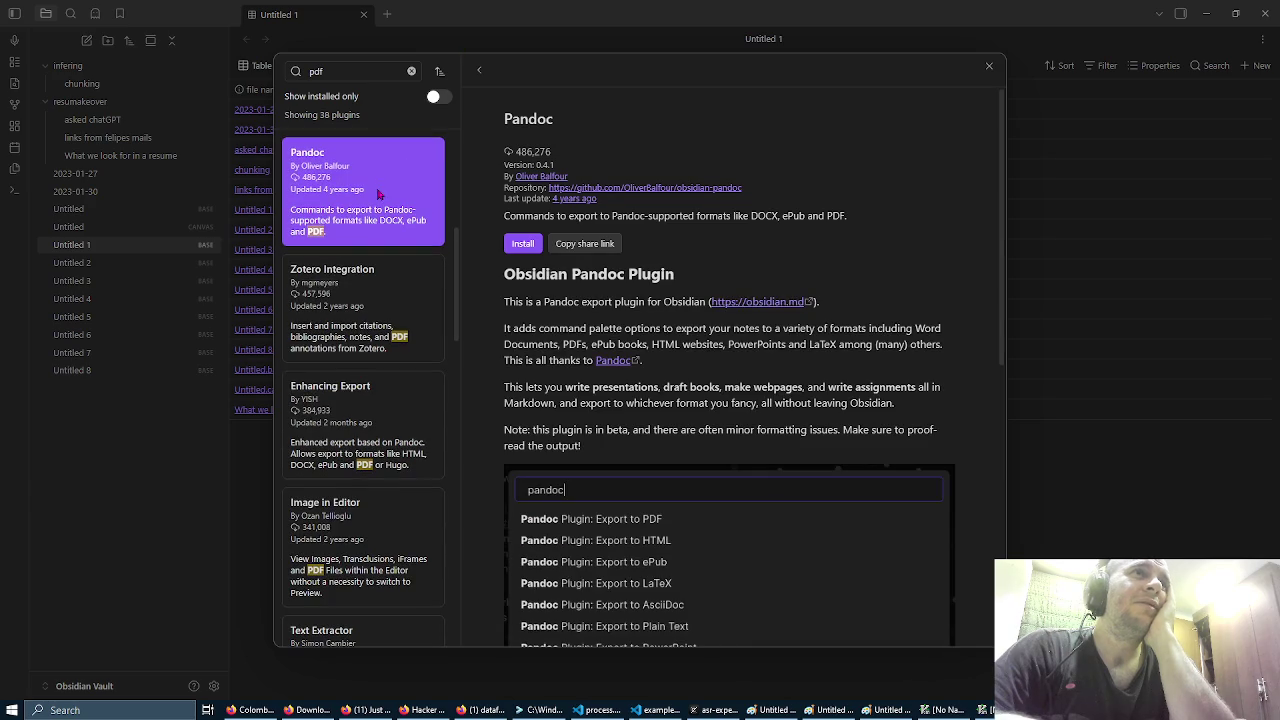
Step: View the Zotero Integration plugin's details, then clear the 'pdf' search
{"action": "scroll", "coordinate": [380, 193], "scroll_direction": "down", "scroll_amount": 1}
{"action": "left_click", "coordinate": [380, 193]}
{"action": "scroll", "coordinate": [380, 195], "scroll_direction": "down", "scroll_amount": 3}
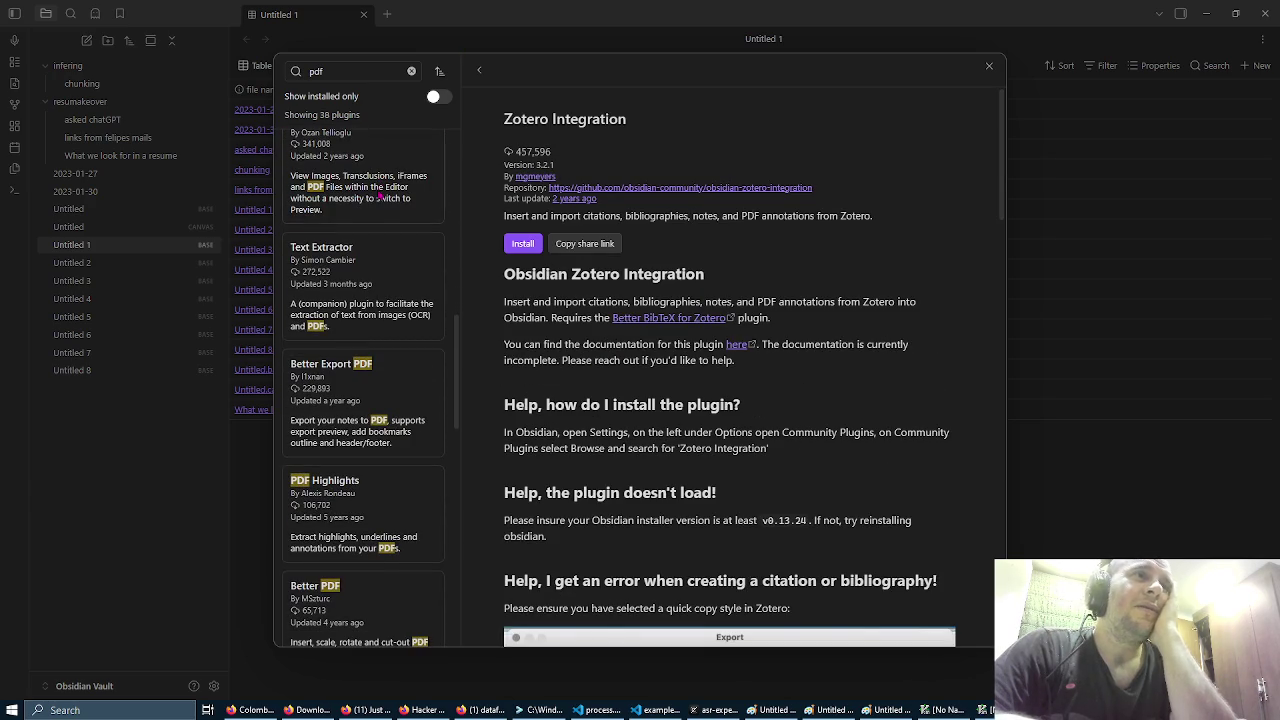
{"action": "scroll", "coordinate": [380, 197], "scroll_direction": "down", "scroll_amount": 2}
{"action": "scroll", "coordinate": [380, 195], "scroll_direction": "down", "scroll_amount": 2}
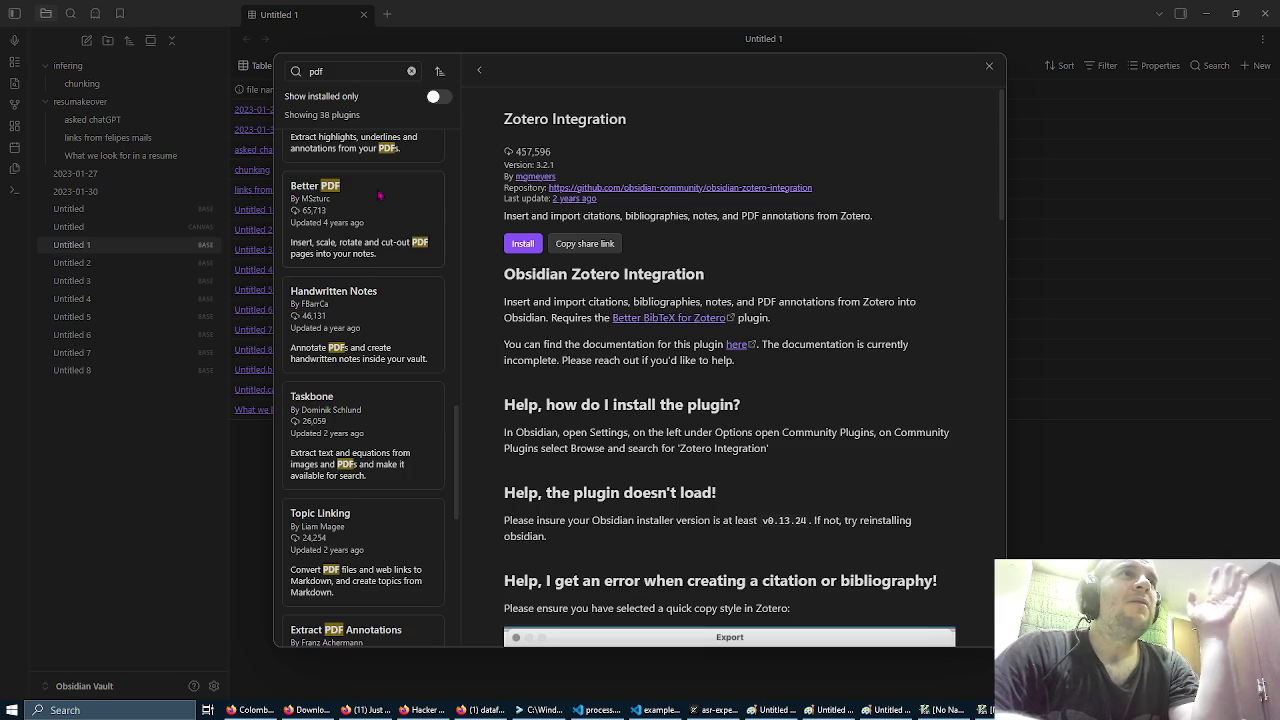
{"action": "double_click", "coordinate": [366, 77]}
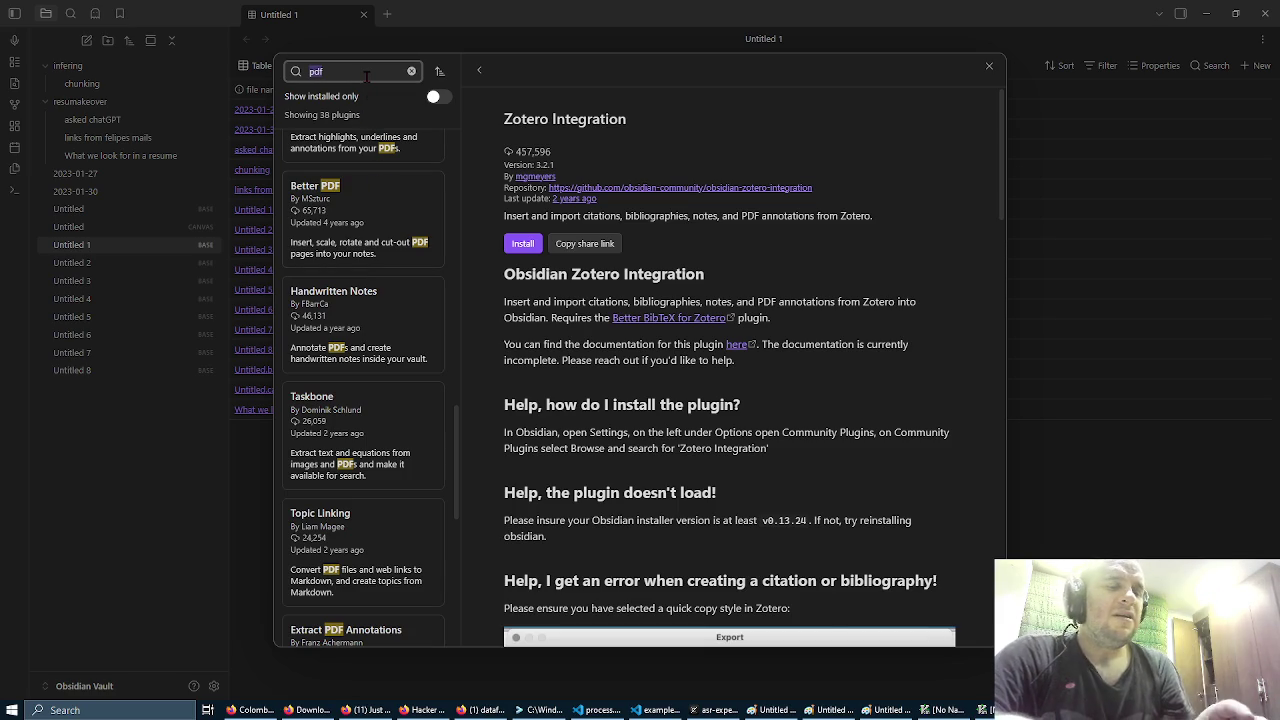
{"action": "scroll", "coordinate": [381, 297], "scroll_direction": "down", "scroll_amount": 5}
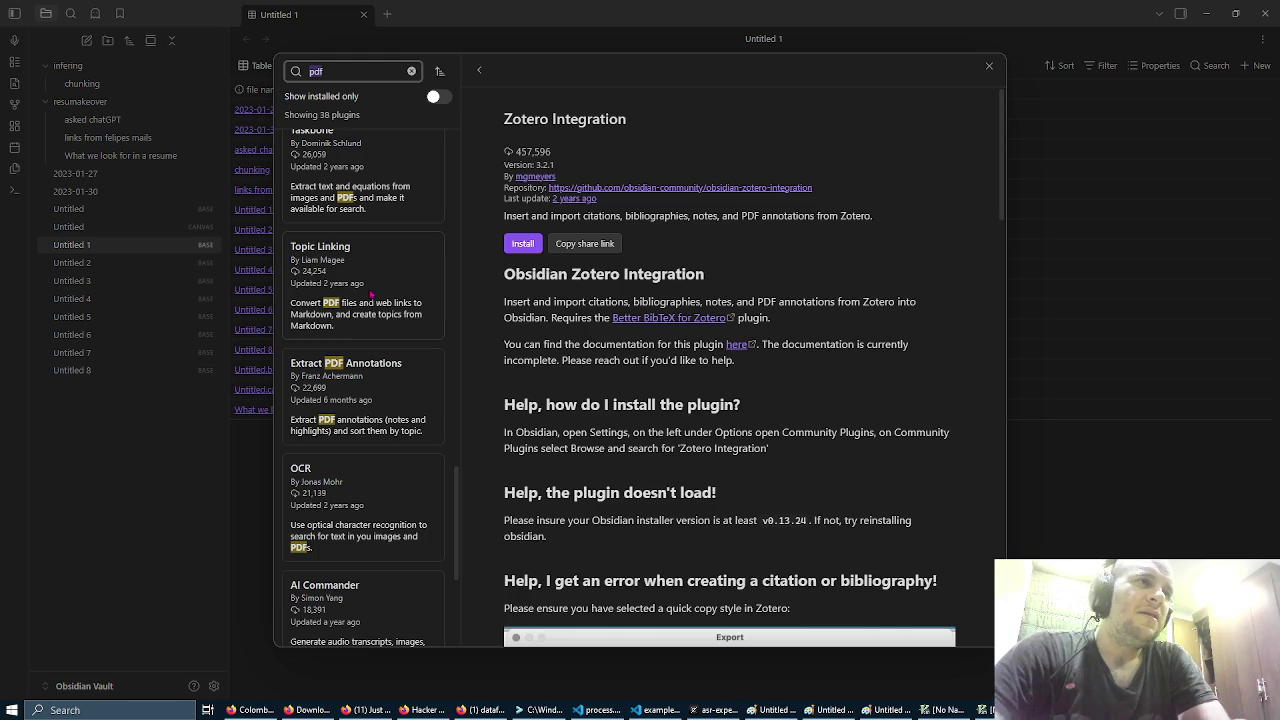
{"action": "key", "text": "BackSpace"}
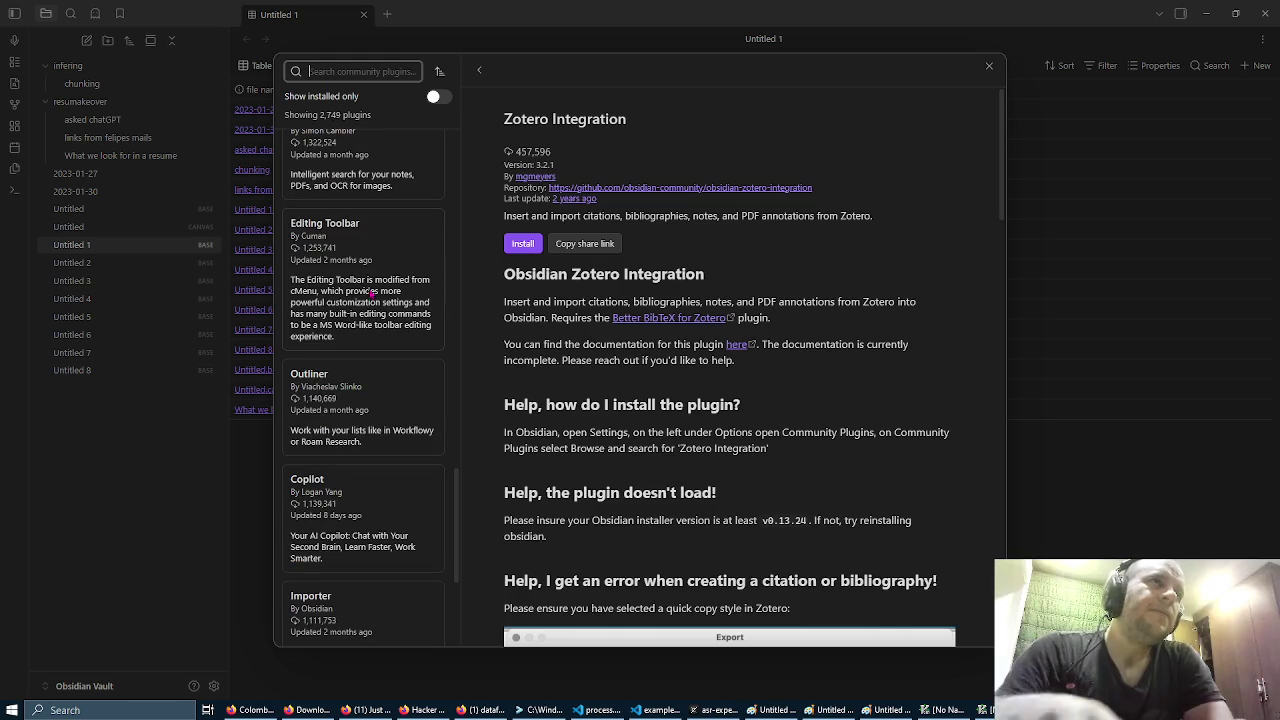
Step: Search plugins for 'comman', then refine it to 'ai comman' for 11 results
{"action": "scroll", "coordinate": [370, 293], "scroll_direction": "down", "scroll_amount": 5}
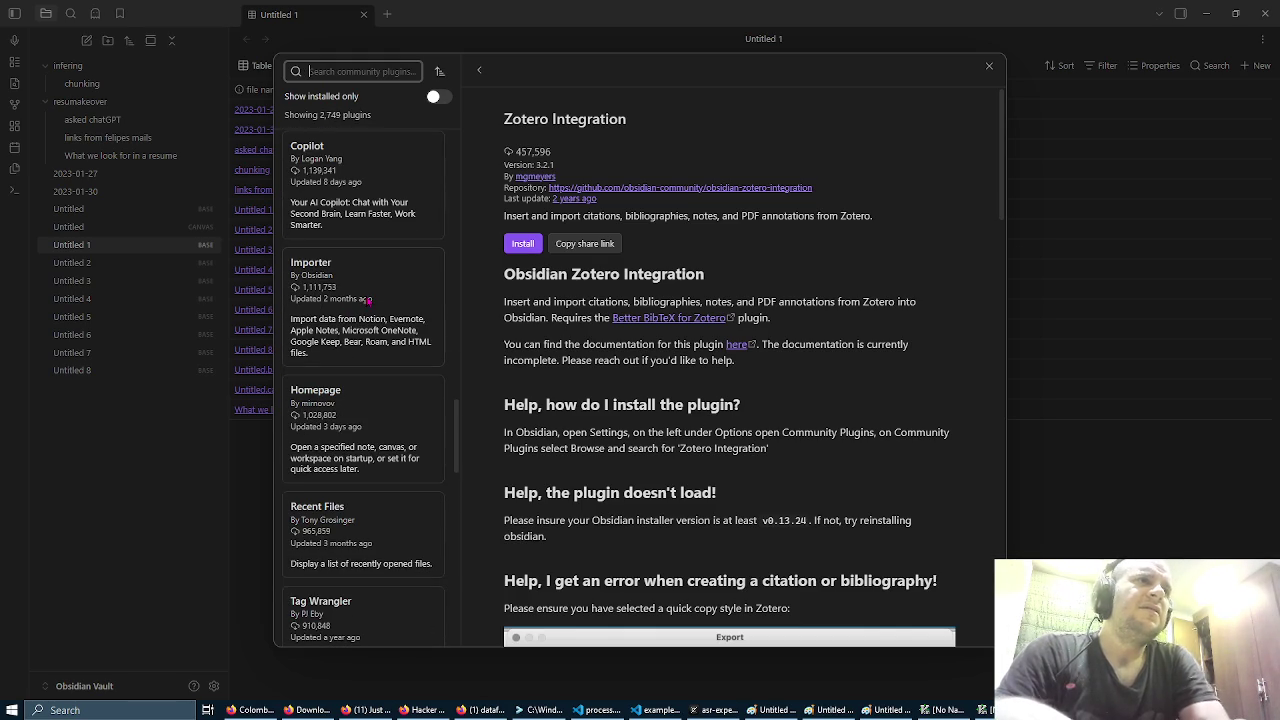
{"action": "type", "text": "comman"}
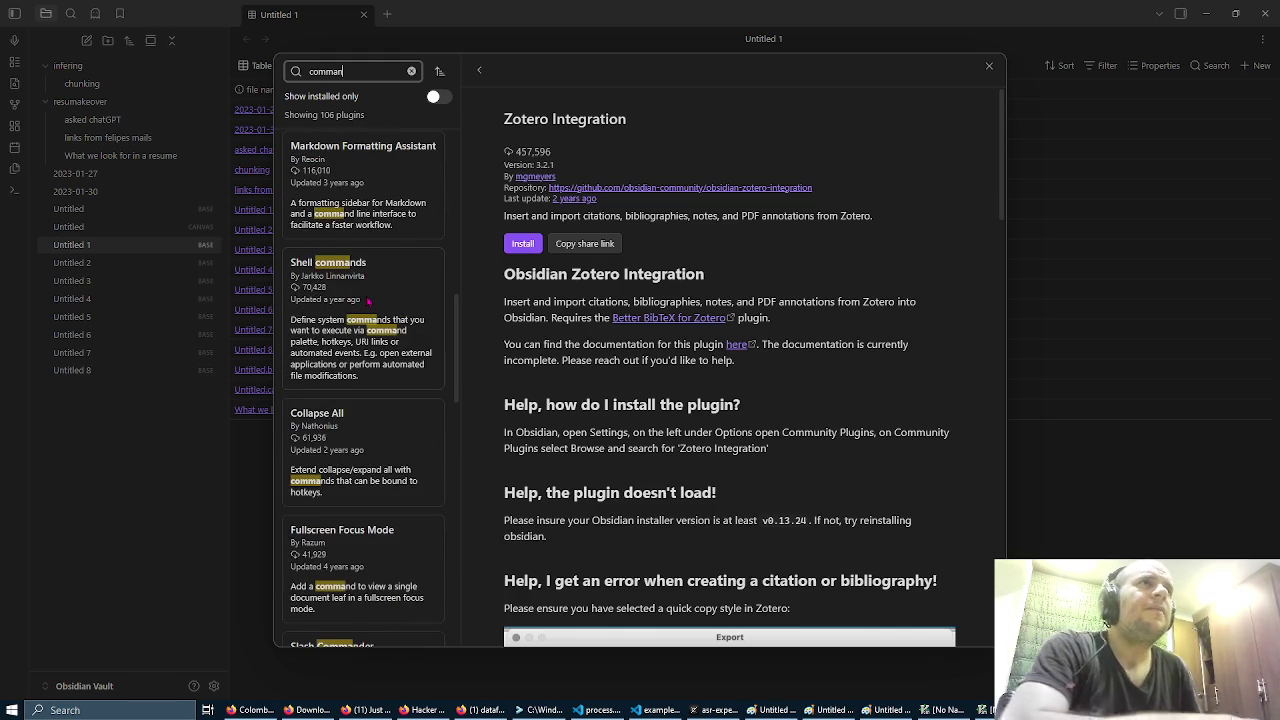
{"action": "scroll", "coordinate": [368, 301], "scroll_direction": "up", "scroll_amount": 10}
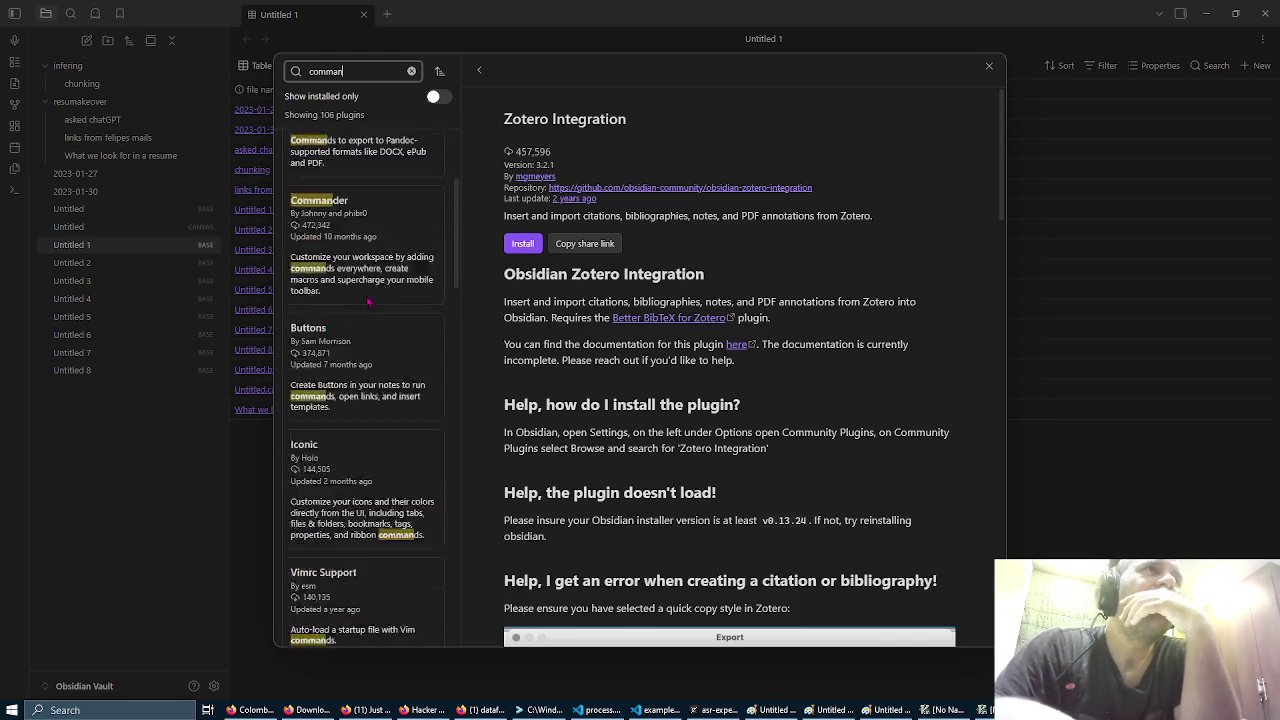
{"action": "scroll", "coordinate": [368, 301], "scroll_direction": "down", "scroll_amount": 10}
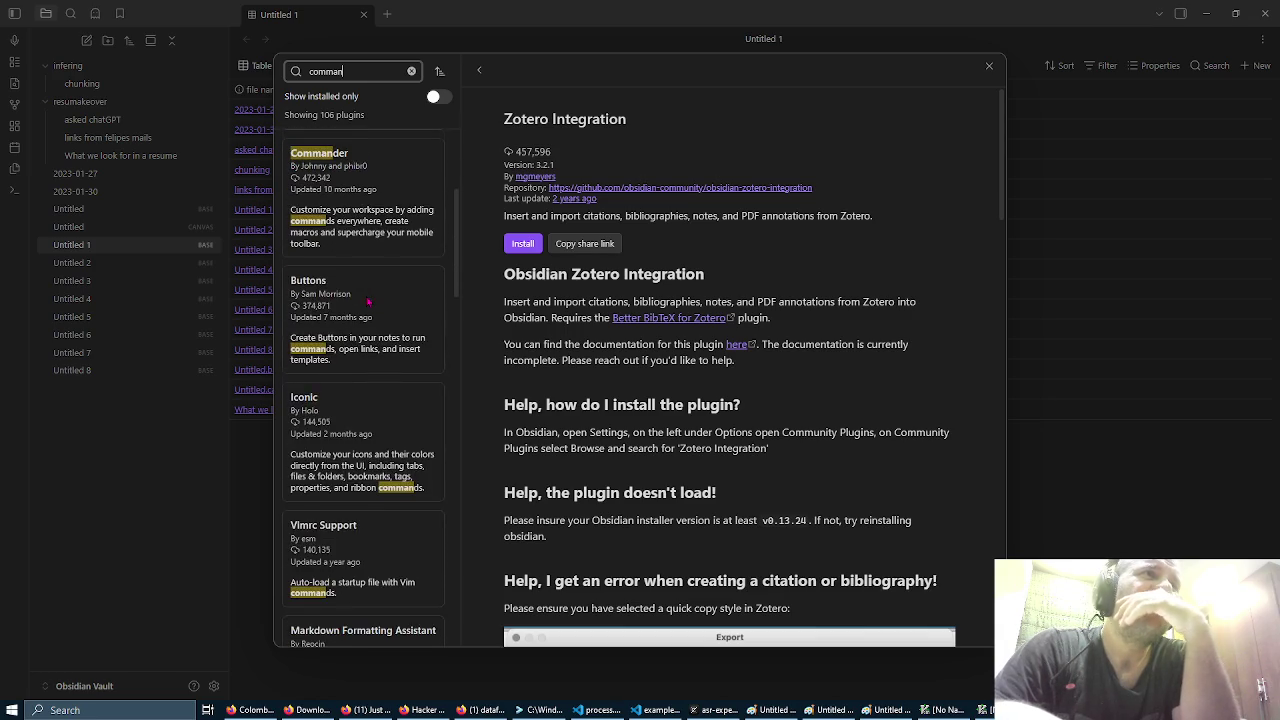
{"action": "scroll", "coordinate": [368, 301], "scroll_direction": "down", "scroll_amount": 4}
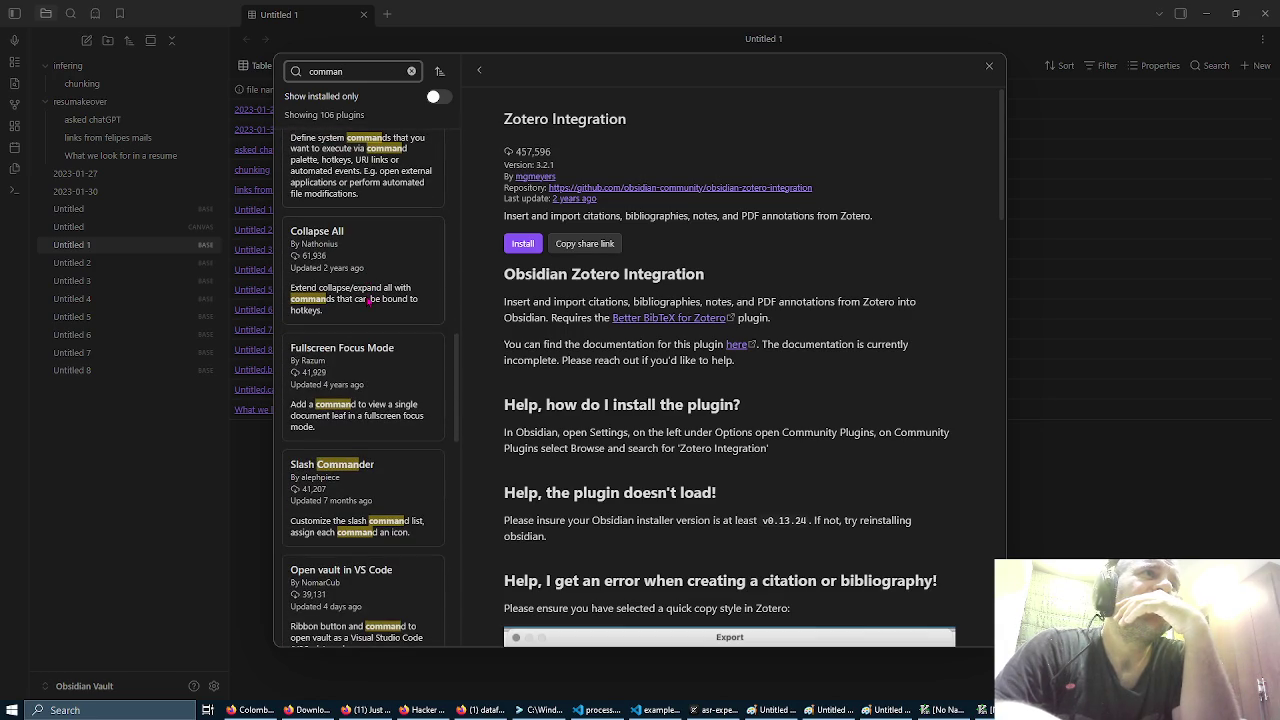
{"action": "type", "text": "ai"}
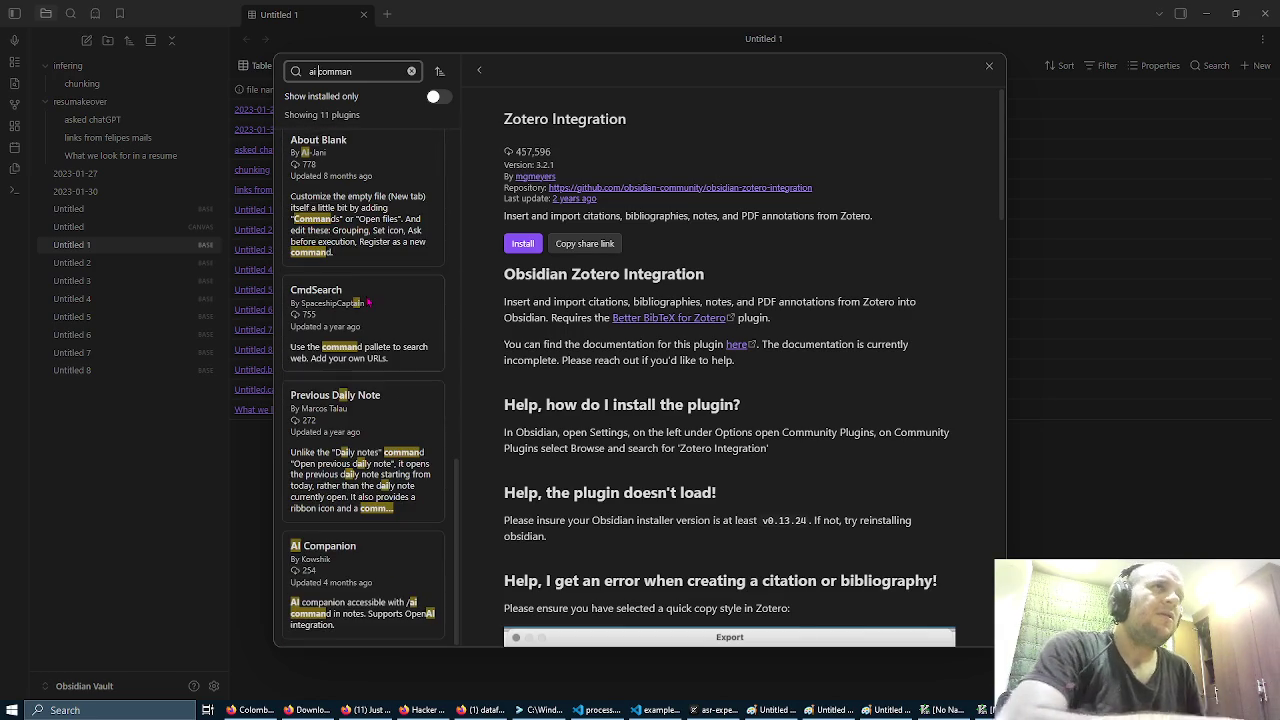
{"action": "scroll", "coordinate": [368, 301], "scroll_direction": "up", "scroll_amount": 10}
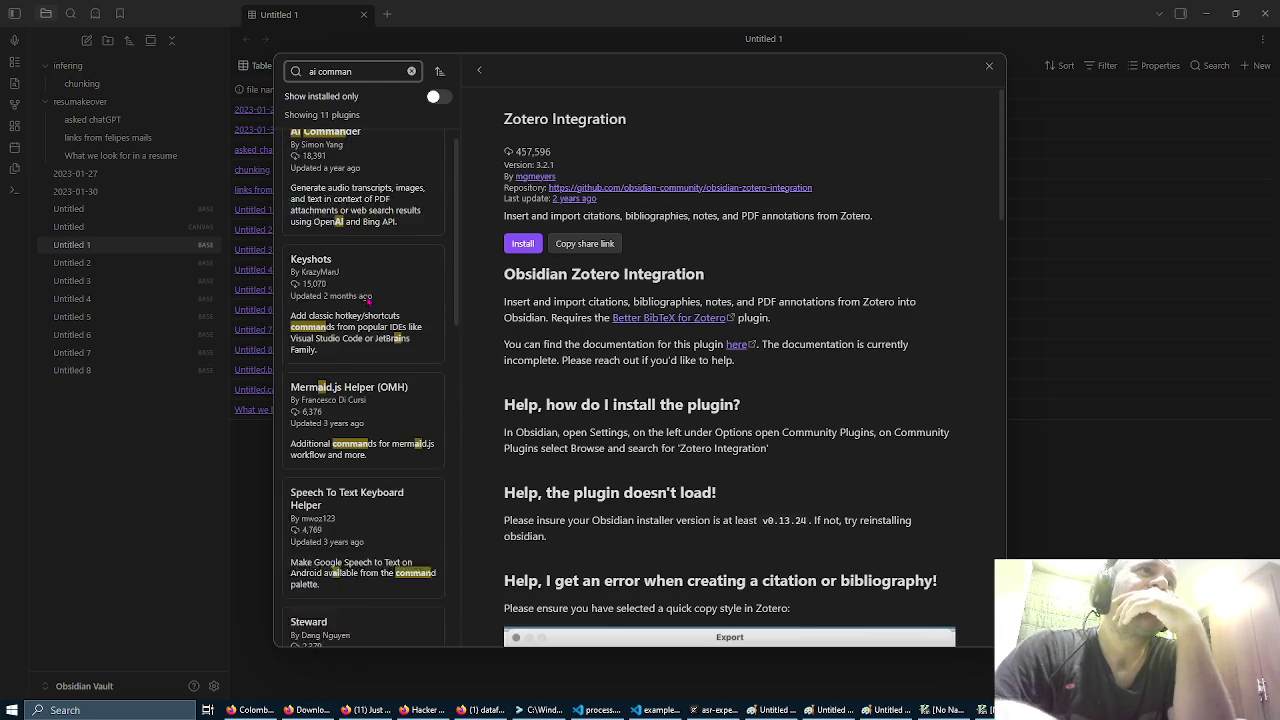
Step: Read the AI Commander plugin's description, then open the AI Companion plugin
{"action": "left_click", "coordinate": [352, 209]}
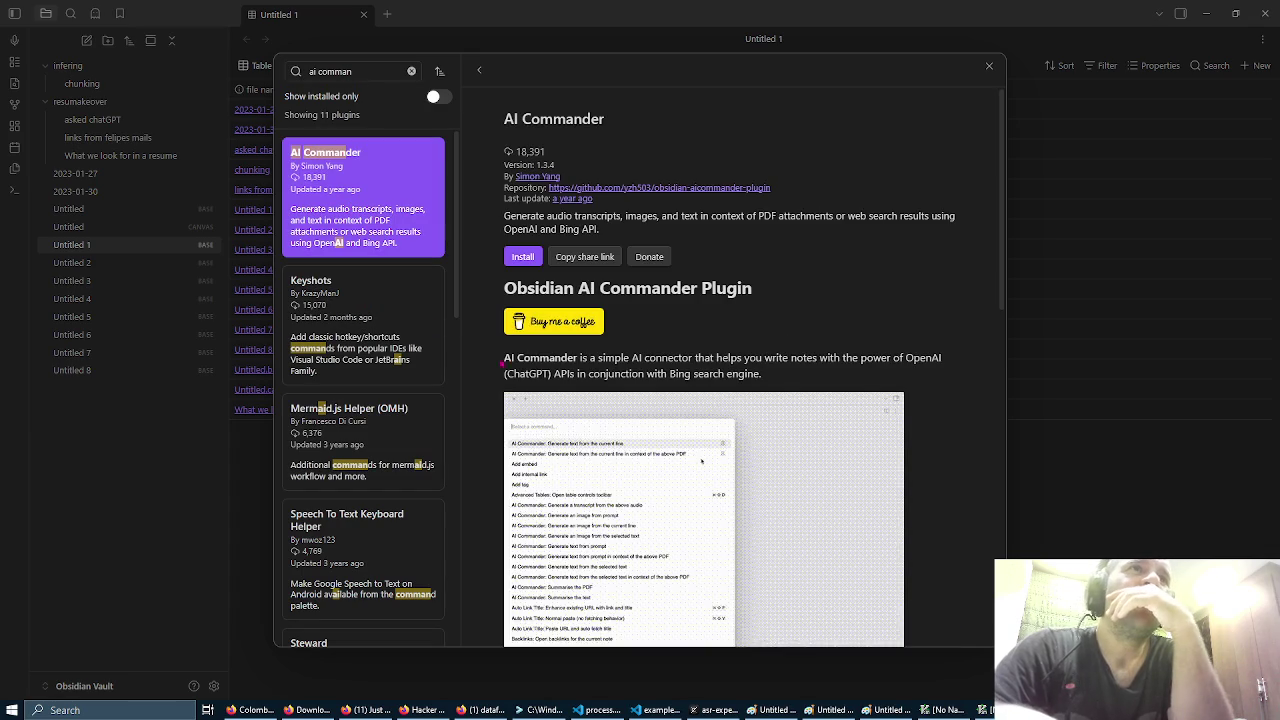
{"action": "scroll", "coordinate": [663, 356], "scroll_direction": "down", "scroll_amount": 2}
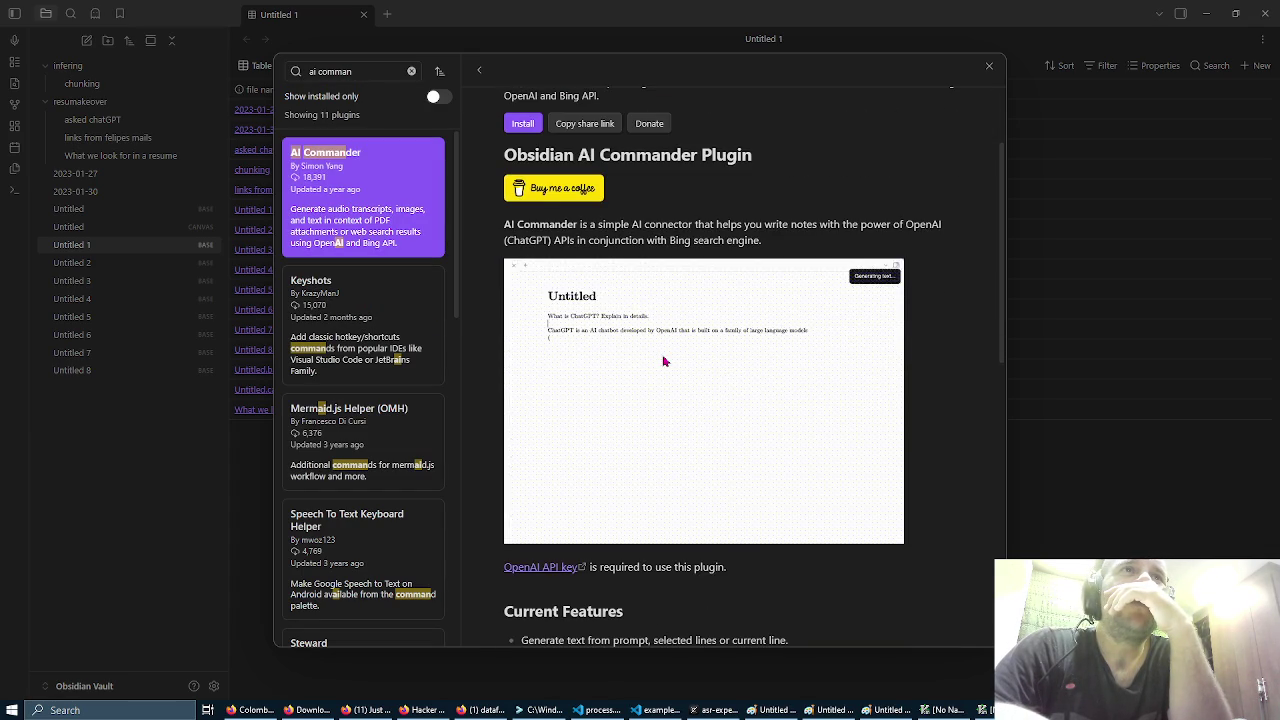
{"action": "scroll", "coordinate": [663, 361], "scroll_direction": "down", "scroll_amount": 2}
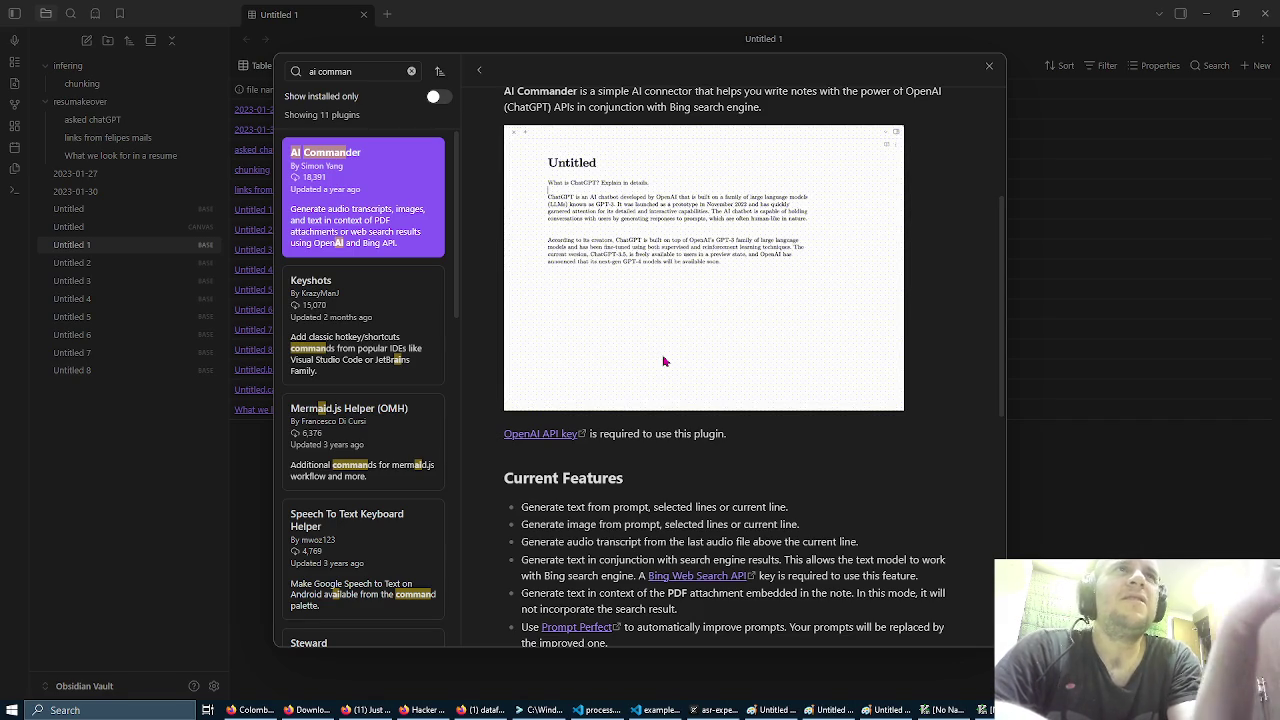
{"action": "scroll", "coordinate": [405, 361], "scroll_direction": "down", "scroll_amount": 4}
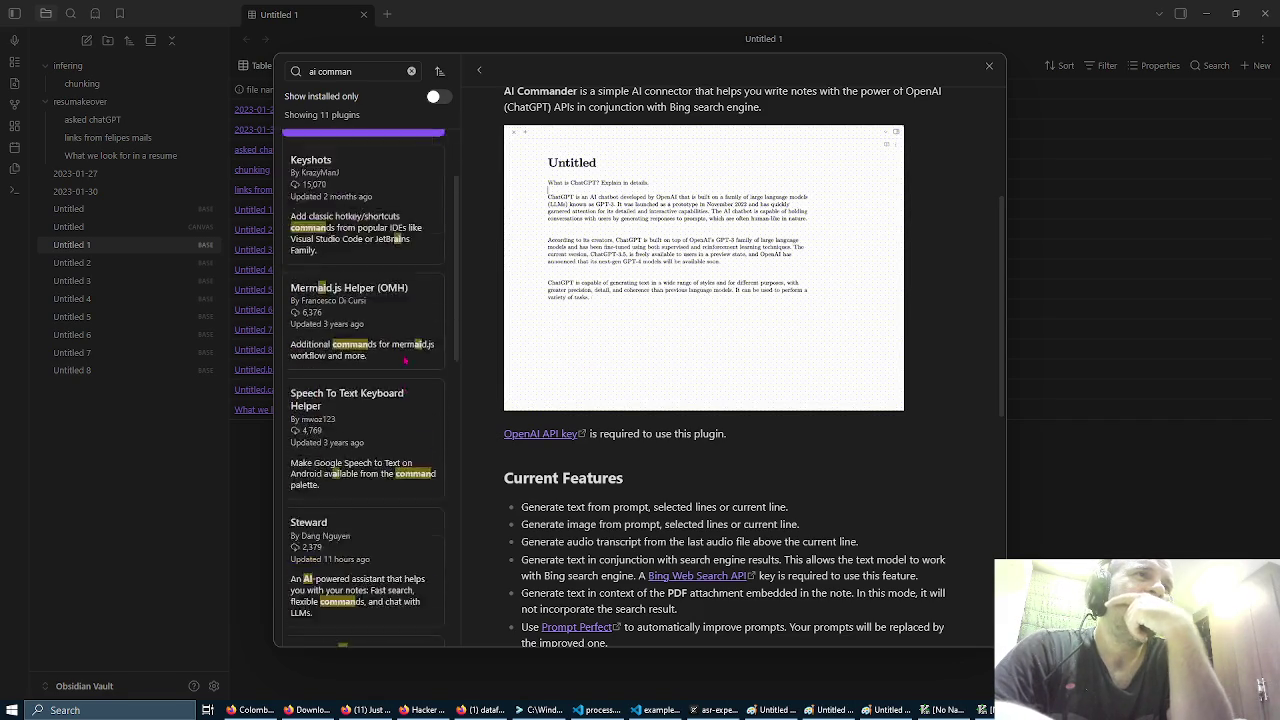
{"action": "scroll", "coordinate": [405, 361], "scroll_direction": "down", "scroll_amount": 3}
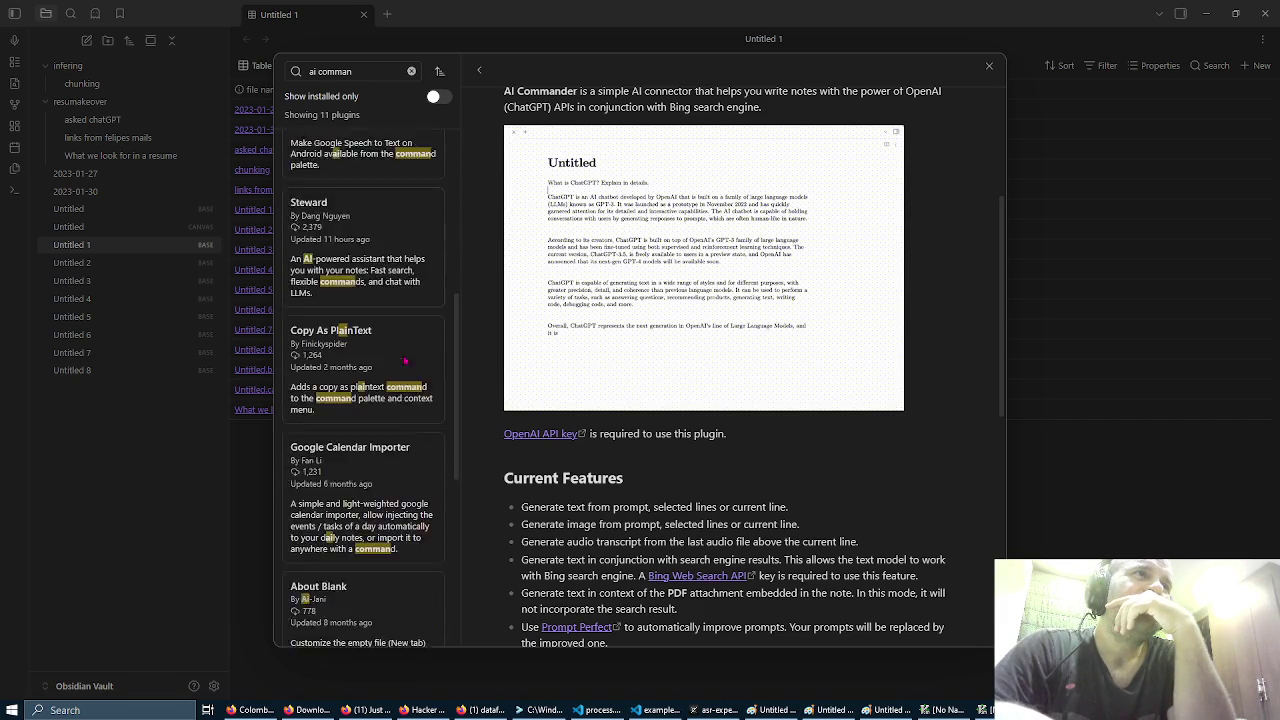
{"action": "scroll", "coordinate": [405, 361], "scroll_direction": "down", "scroll_amount": 1}
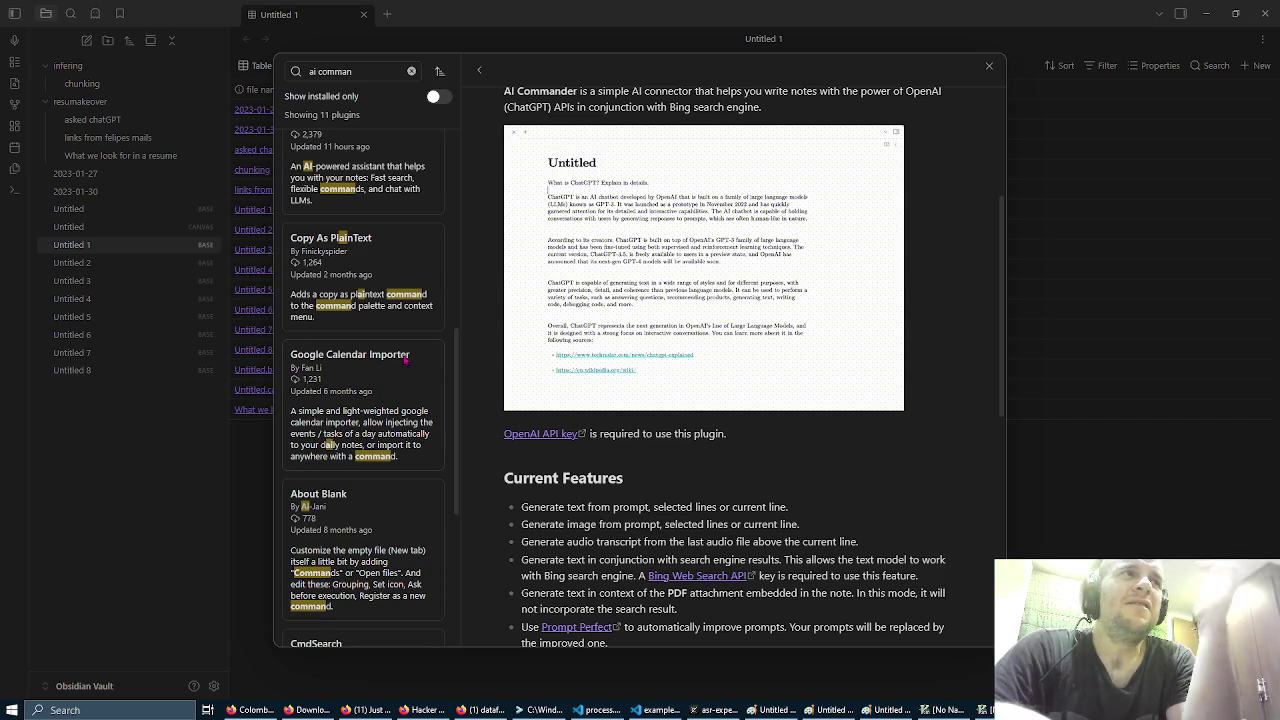
{"action": "scroll", "coordinate": [405, 361], "scroll_direction": "down", "scroll_amount": 5}
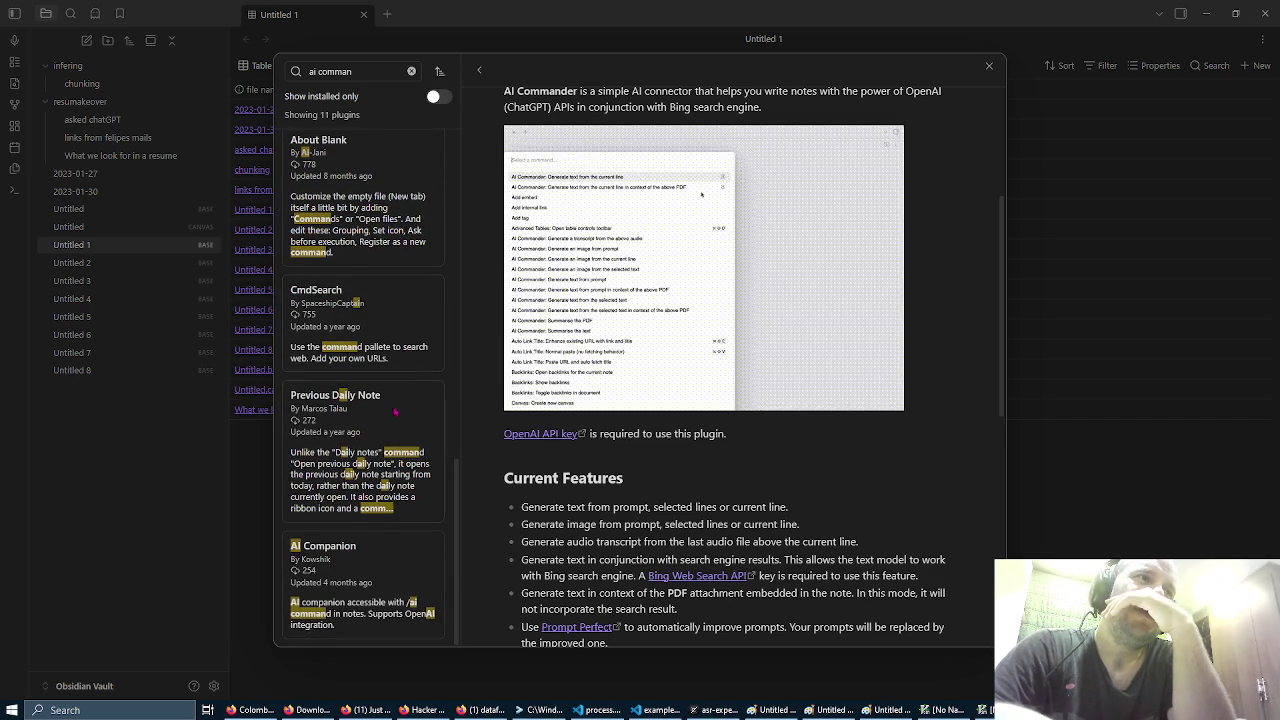
{"action": "left_click", "coordinate": [391, 590]}
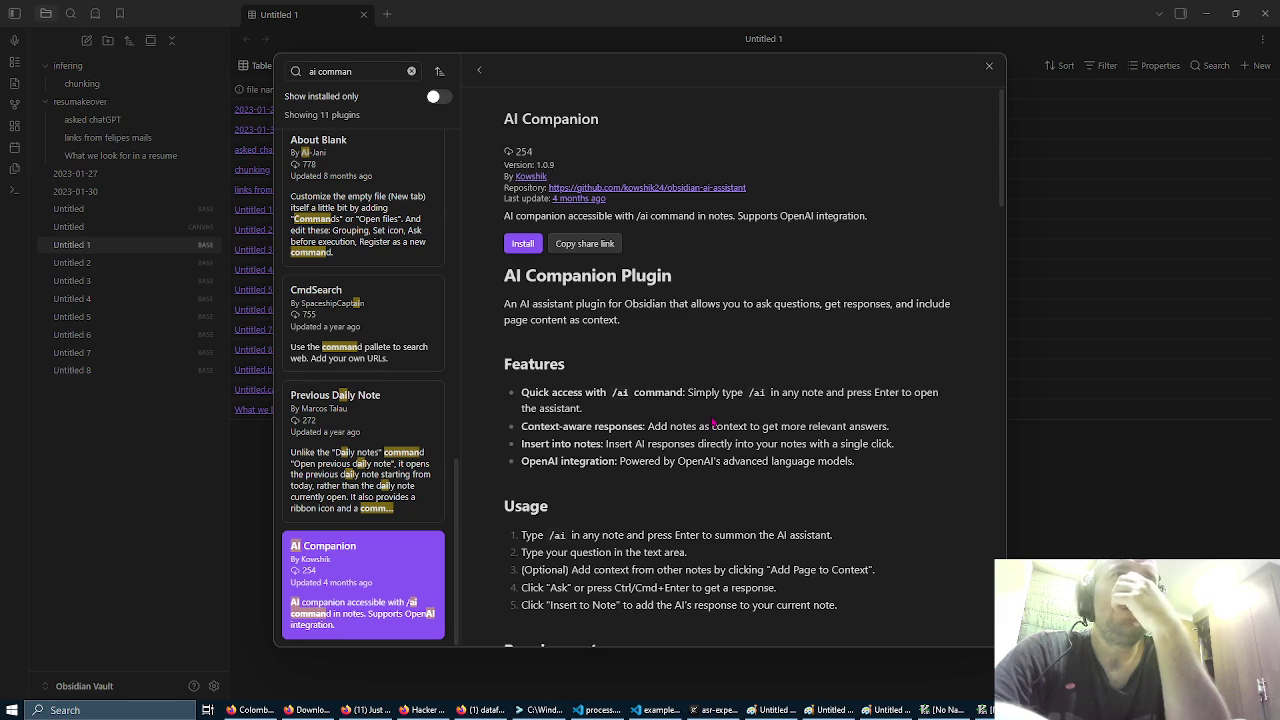
Step: Scroll through the AI Companion page covering its /ai command and OpenAI API key requirement
{"action": "scroll", "coordinate": [713, 422], "scroll_direction": "down", "scroll_amount": 2}
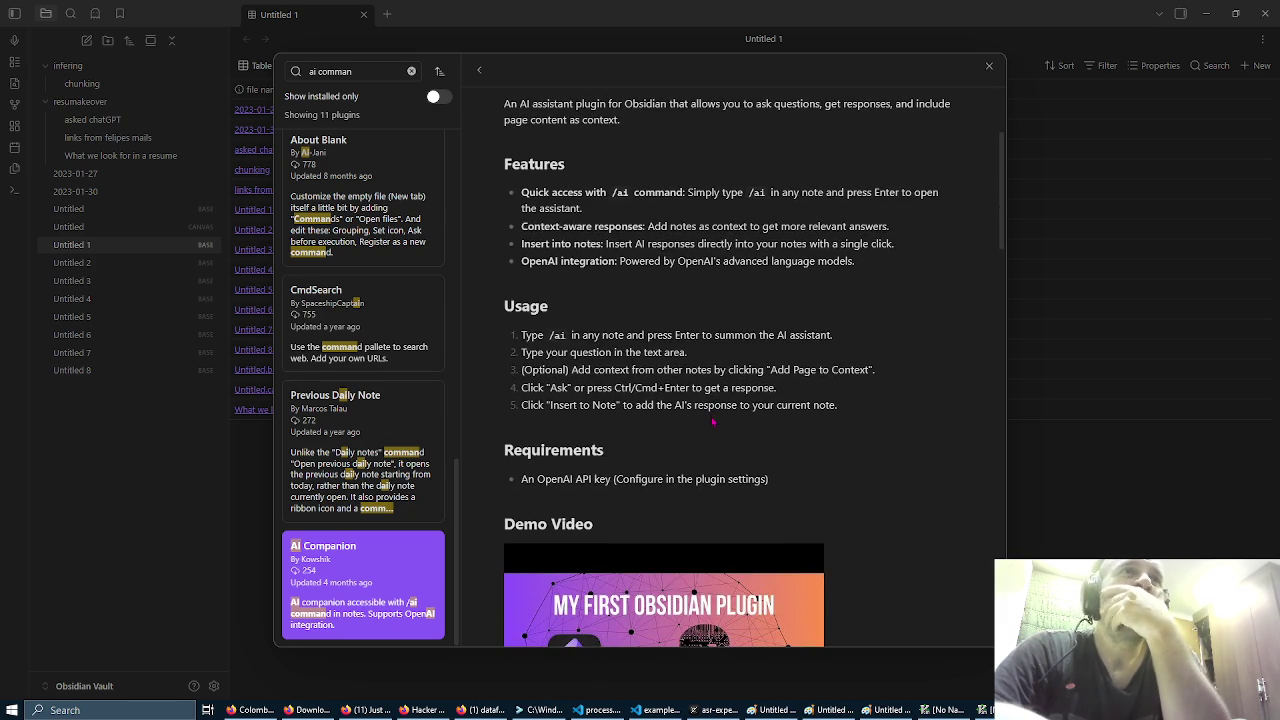
{"action": "scroll", "coordinate": [713, 422], "scroll_direction": "down", "scroll_amount": 4}
{"action": "scroll", "coordinate": [596, 395], "scroll_direction": "down", "scroll_amount": 10}
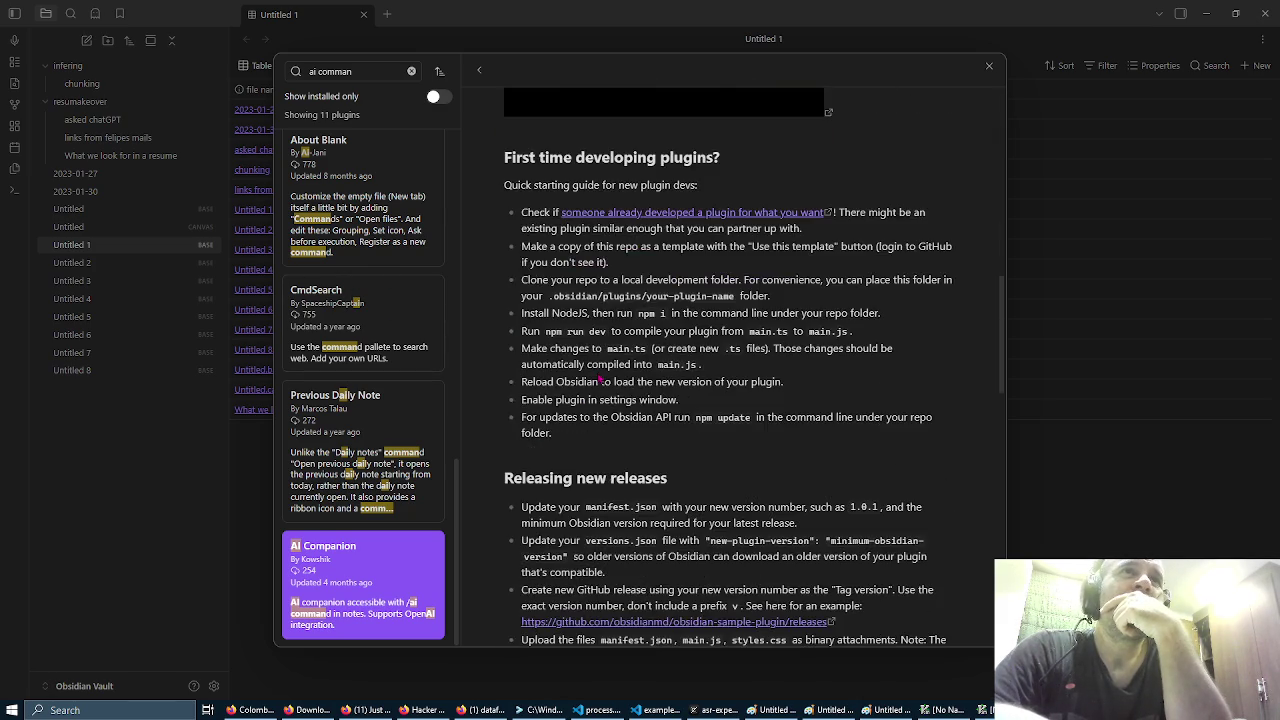
{"action": "scroll", "coordinate": [596, 395], "scroll_direction": "down", "scroll_amount": 10}
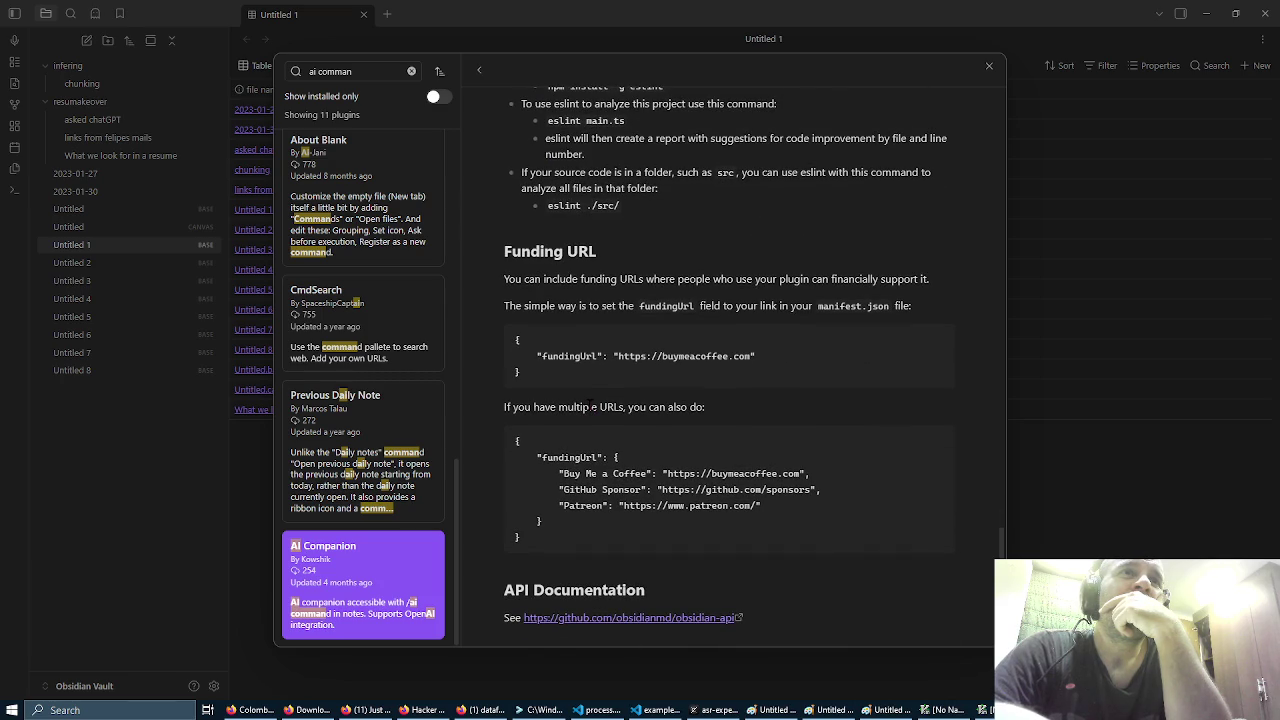
{"action": "scroll", "coordinate": [591, 405], "scroll_direction": "up", "scroll_amount": 20}
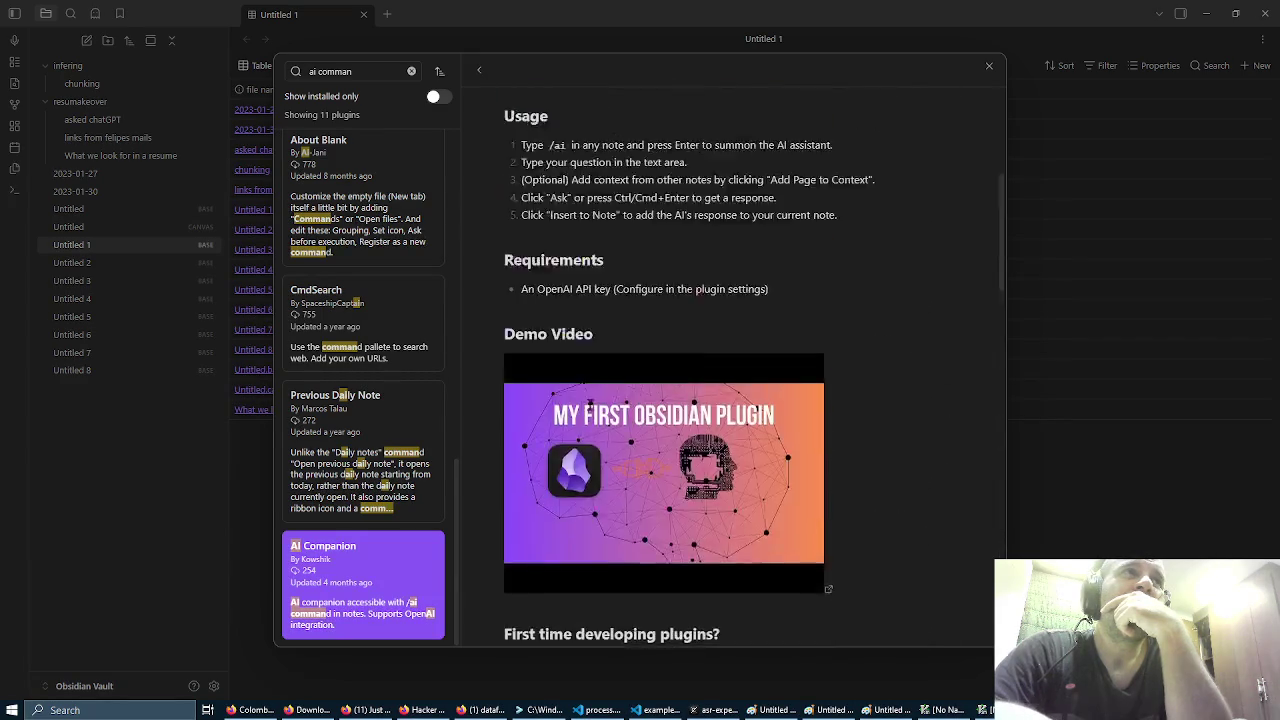
{"action": "scroll", "coordinate": [408, 394], "scroll_direction": "up", "scroll_amount": 5}
{"action": "scroll", "coordinate": [408, 394], "scroll_direction": "up", "scroll_amount": 5}
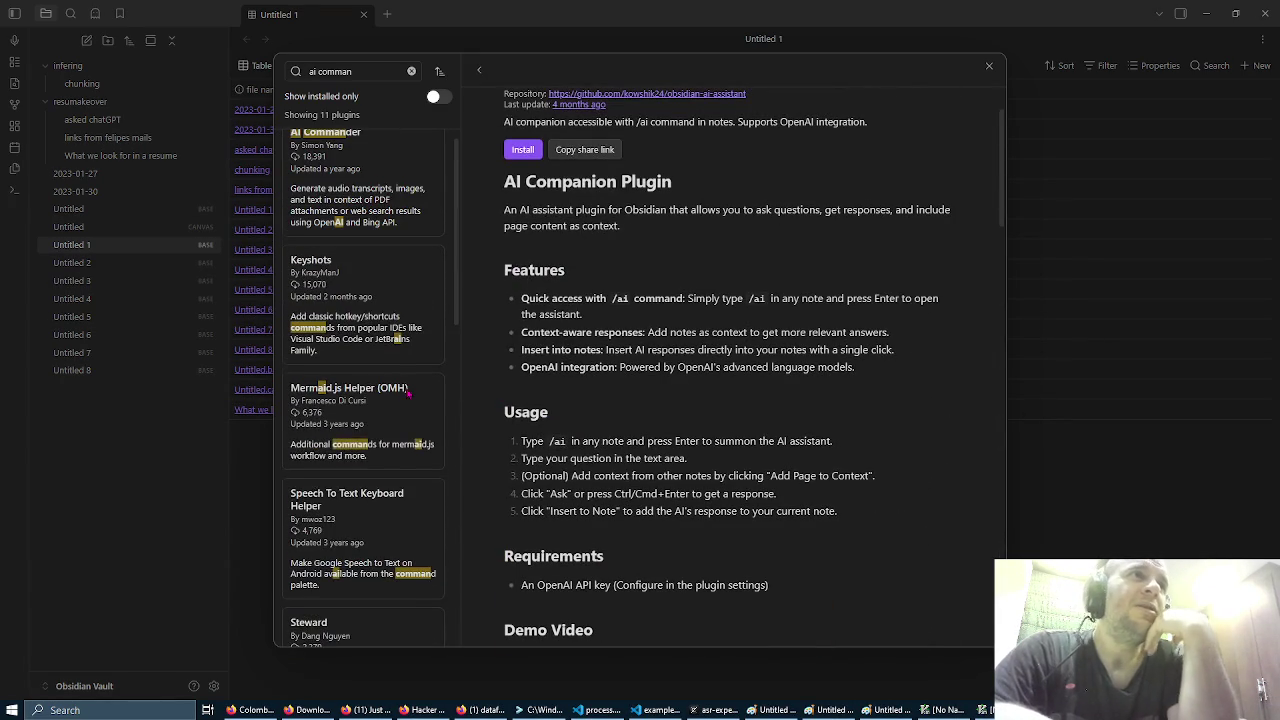
{"action": "scroll", "coordinate": [408, 394], "scroll_direction": "up", "scroll_amount": 1}
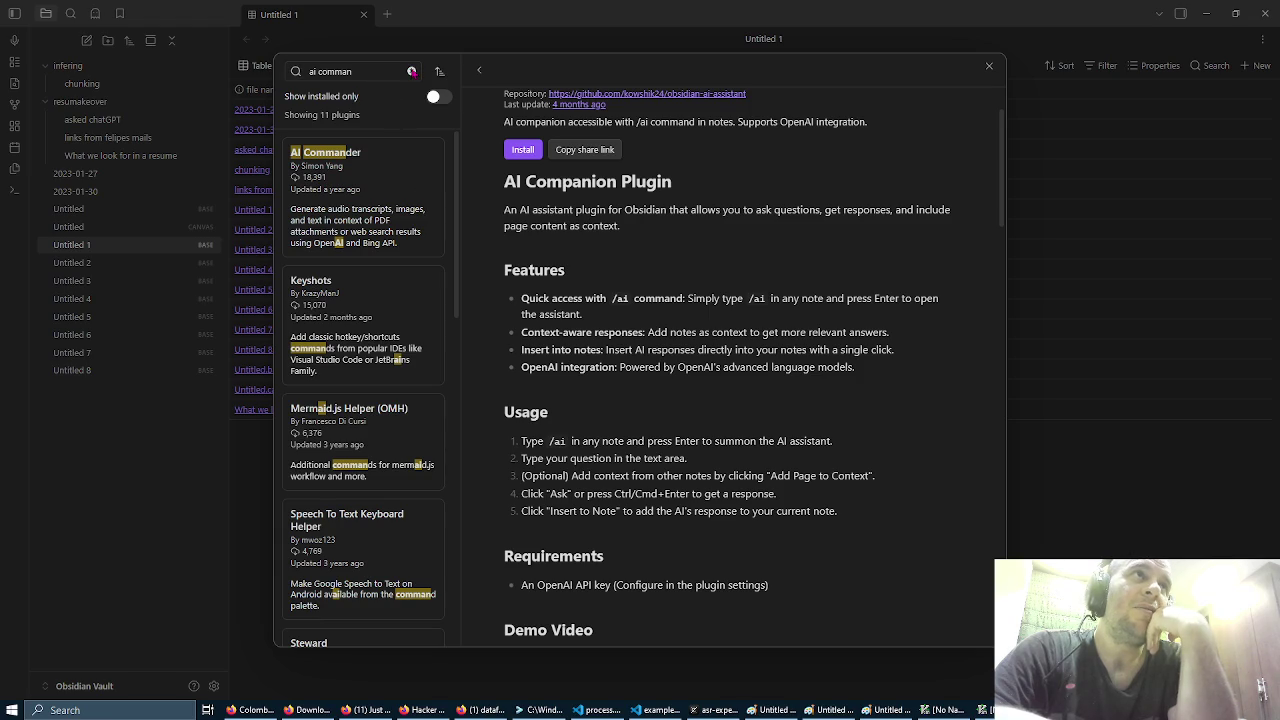
Step: Replace the search with 'ai' (396 results) and view the Copilot plugin, version 3.2.5
{"action": "left_click", "coordinate": [411, 71]}
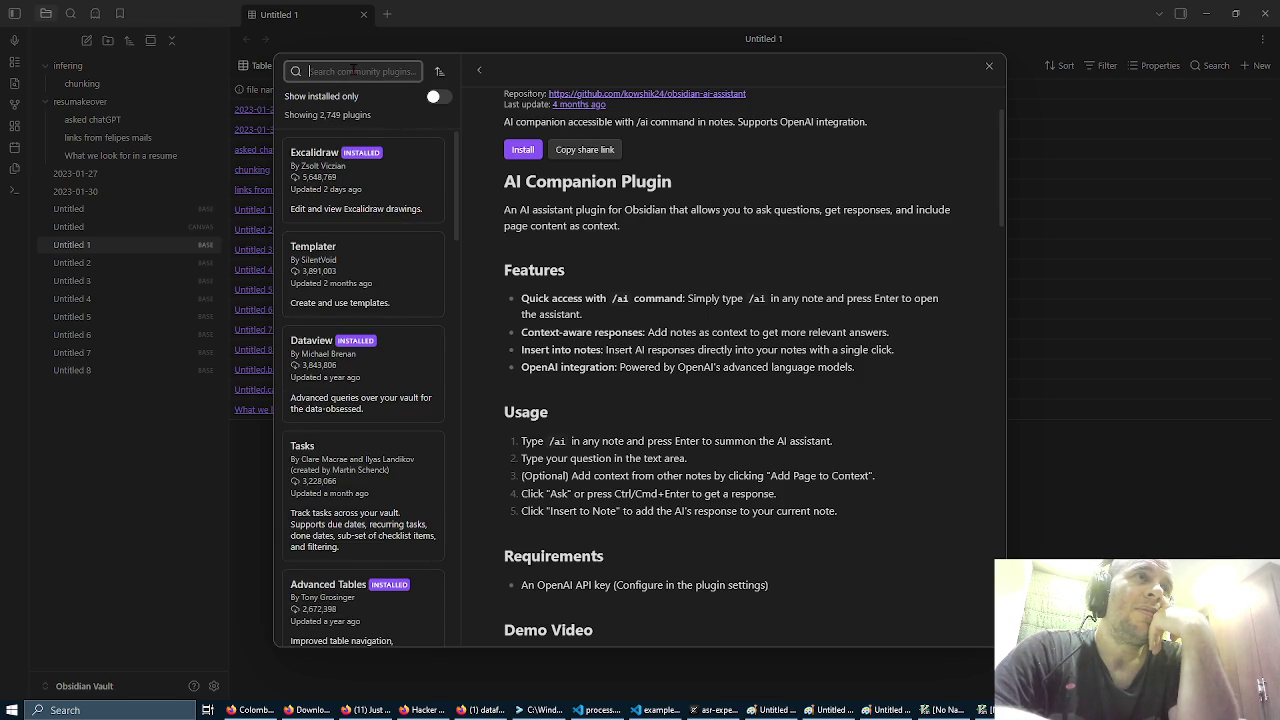
{"action": "scroll", "coordinate": [395, 223], "scroll_direction": "down", "scroll_amount": 3}
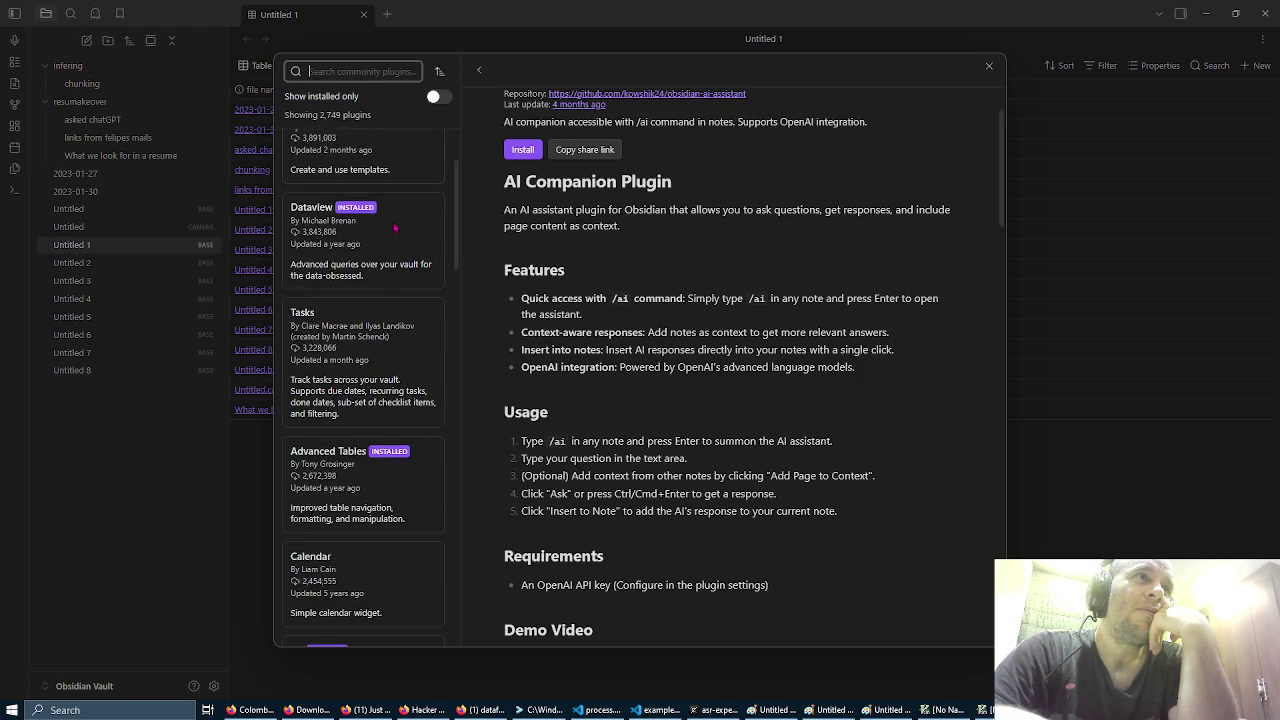
{"action": "type", "text": "ai"}
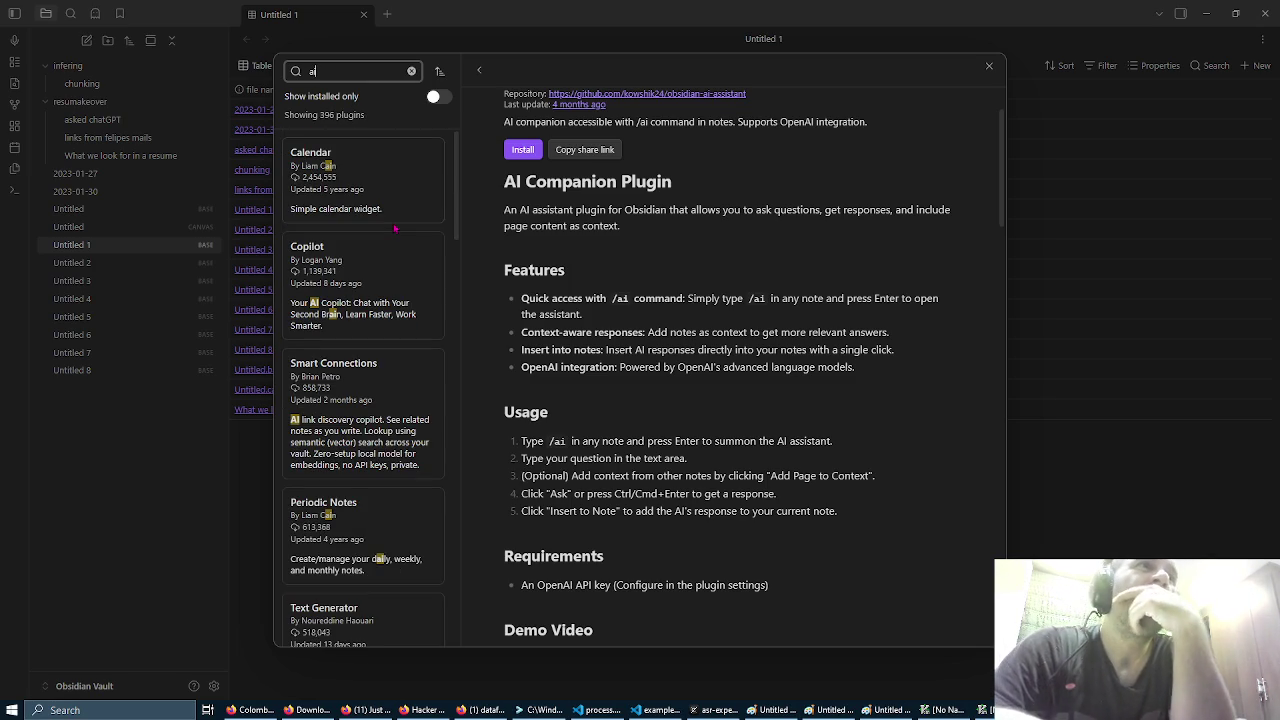
{"action": "left_click", "coordinate": [383, 272]}
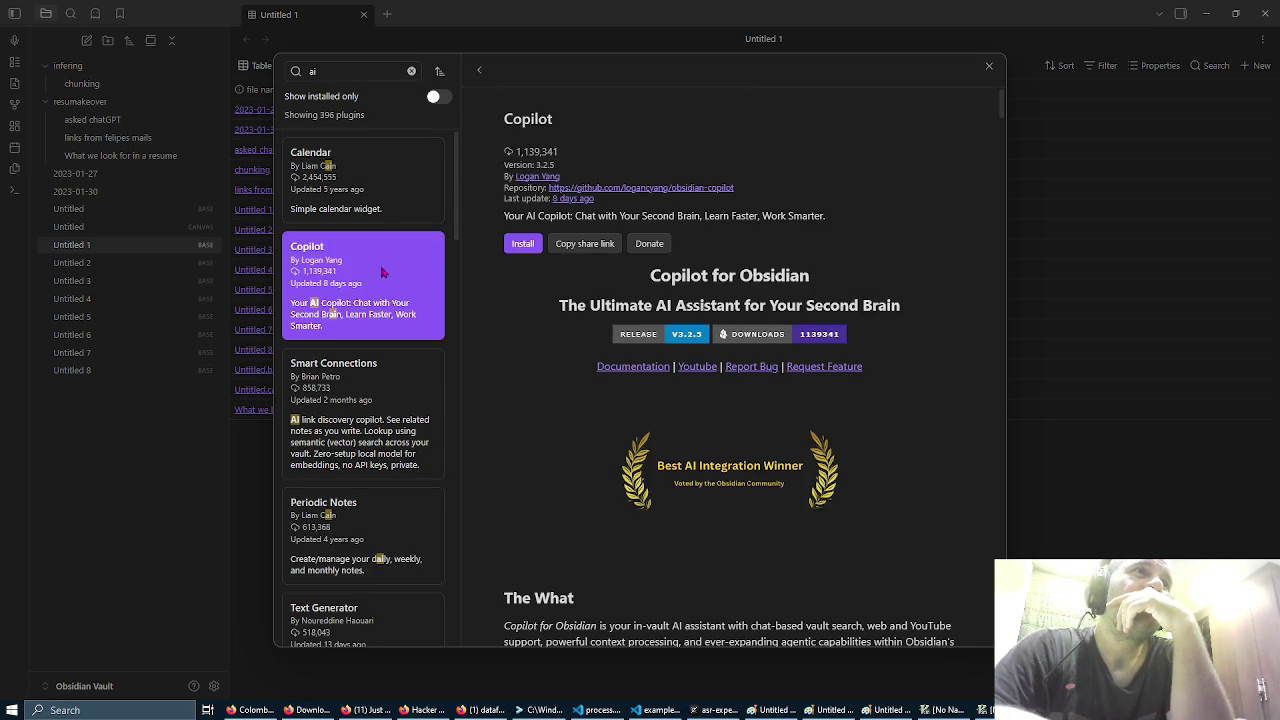
{"action": "scroll", "coordinate": [537, 384], "scroll_direction": "down", "scroll_amount": 3}
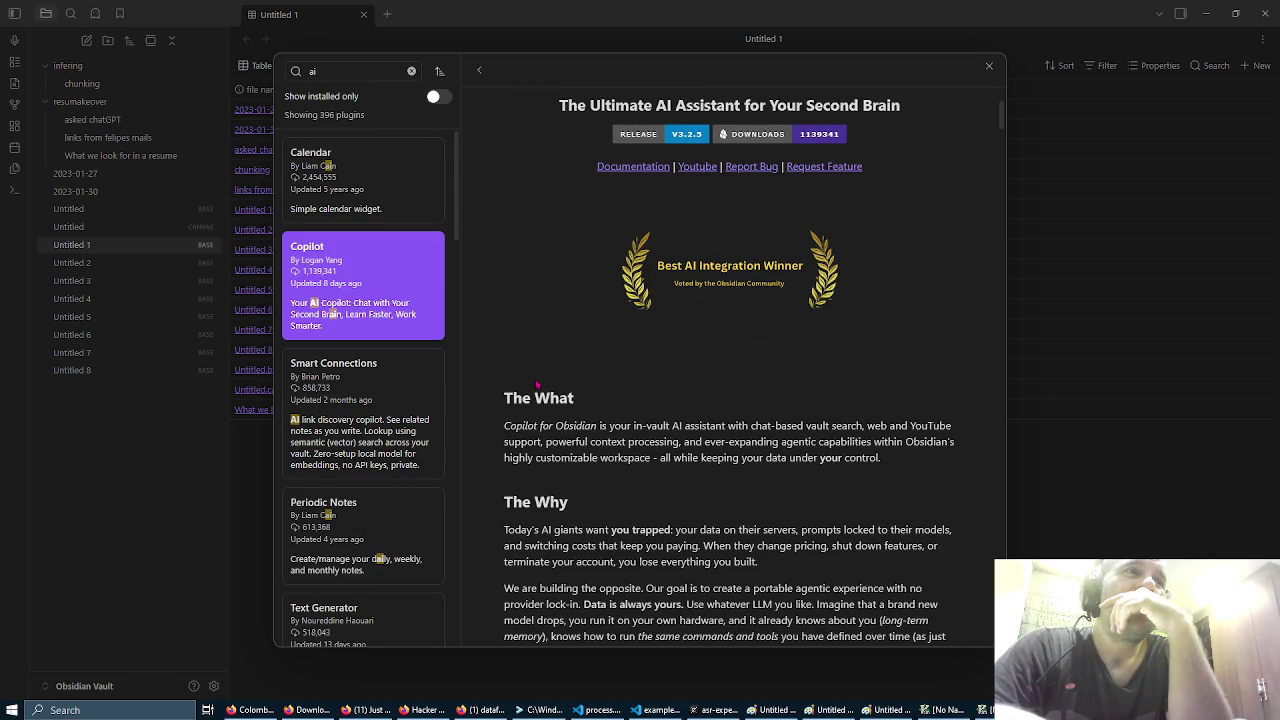
{"action": "scroll", "coordinate": [537, 384], "scroll_direction": "down", "scroll_amount": 3}
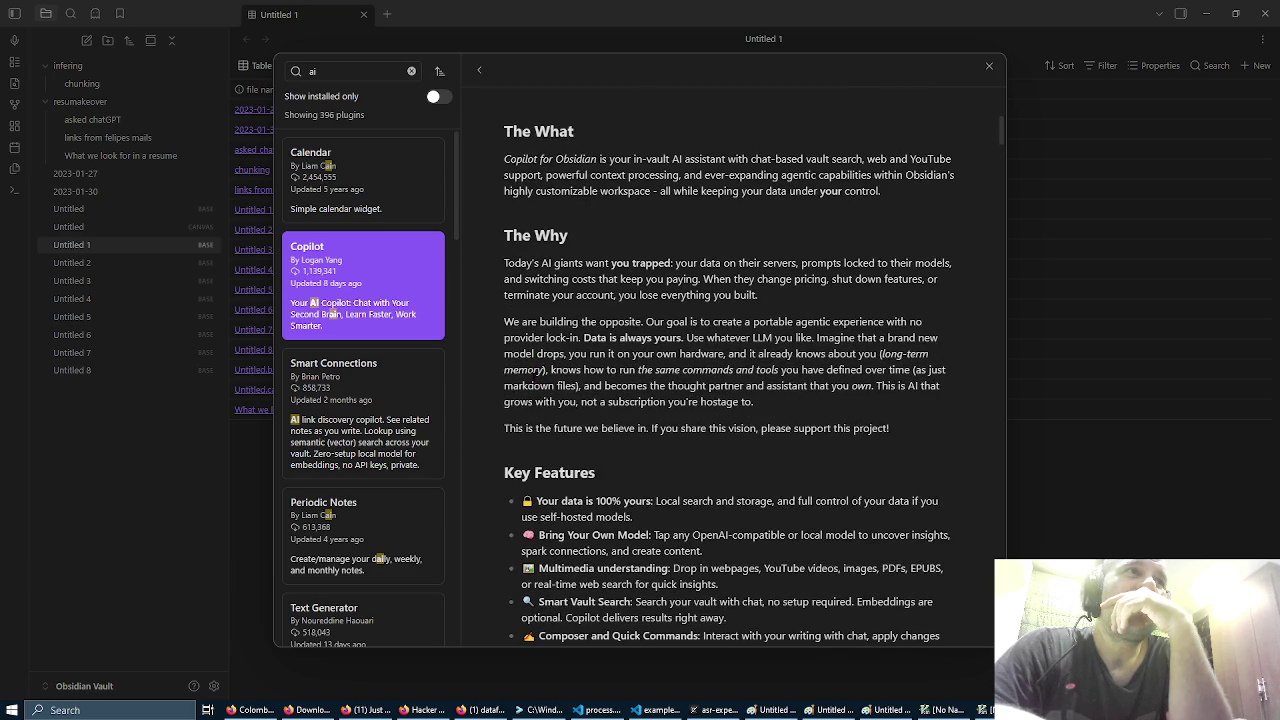
{"action": "scroll", "coordinate": [537, 384], "scroll_direction": "down", "scroll_amount": 3}
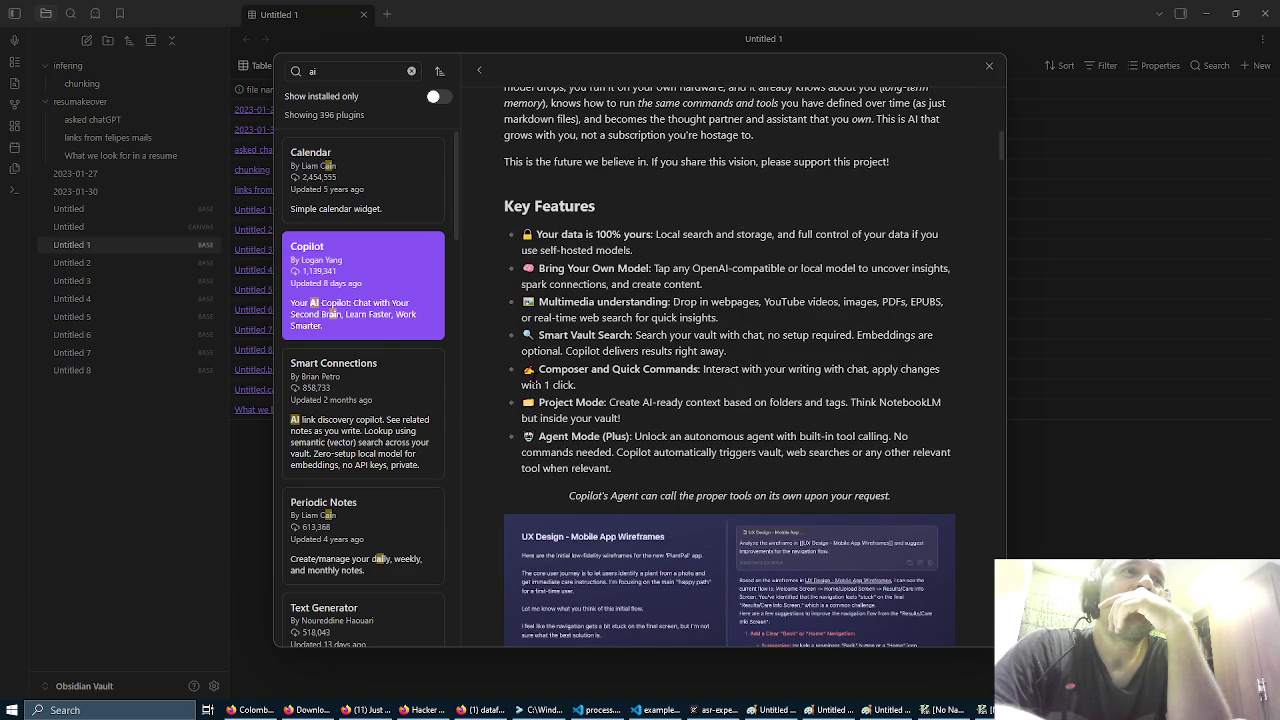
{"action": "scroll", "coordinate": [535, 383], "scroll_direction": "down", "scroll_amount": 5}
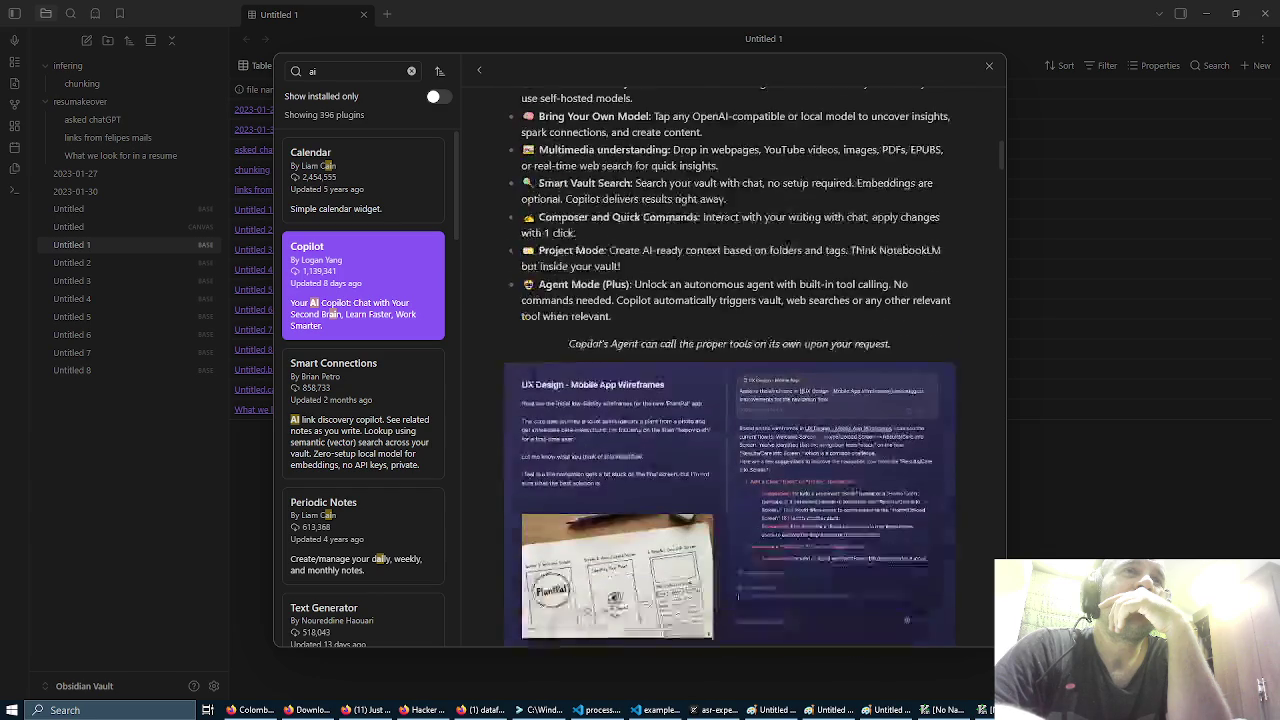
{"action": "scroll", "coordinate": [535, 383], "scroll_direction": "down", "scroll_amount": 6}
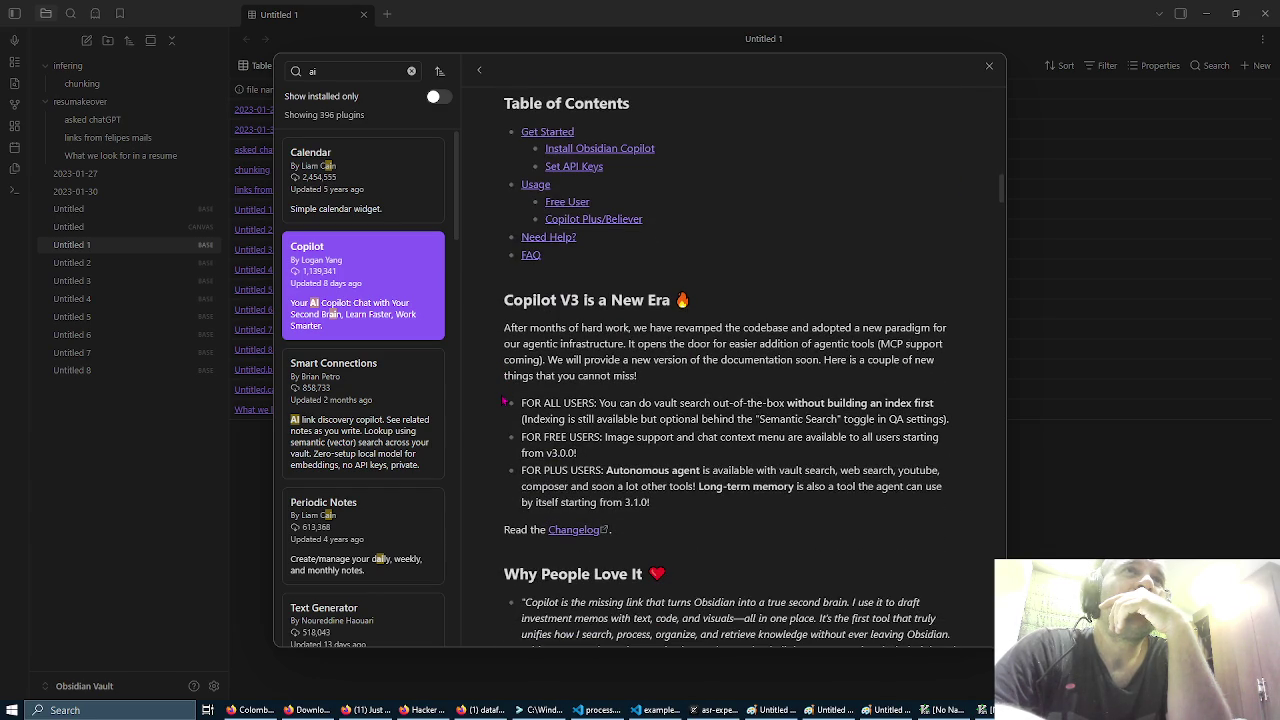
{"action": "scroll", "coordinate": [505, 402], "scroll_direction": "down", "scroll_amount": 4}
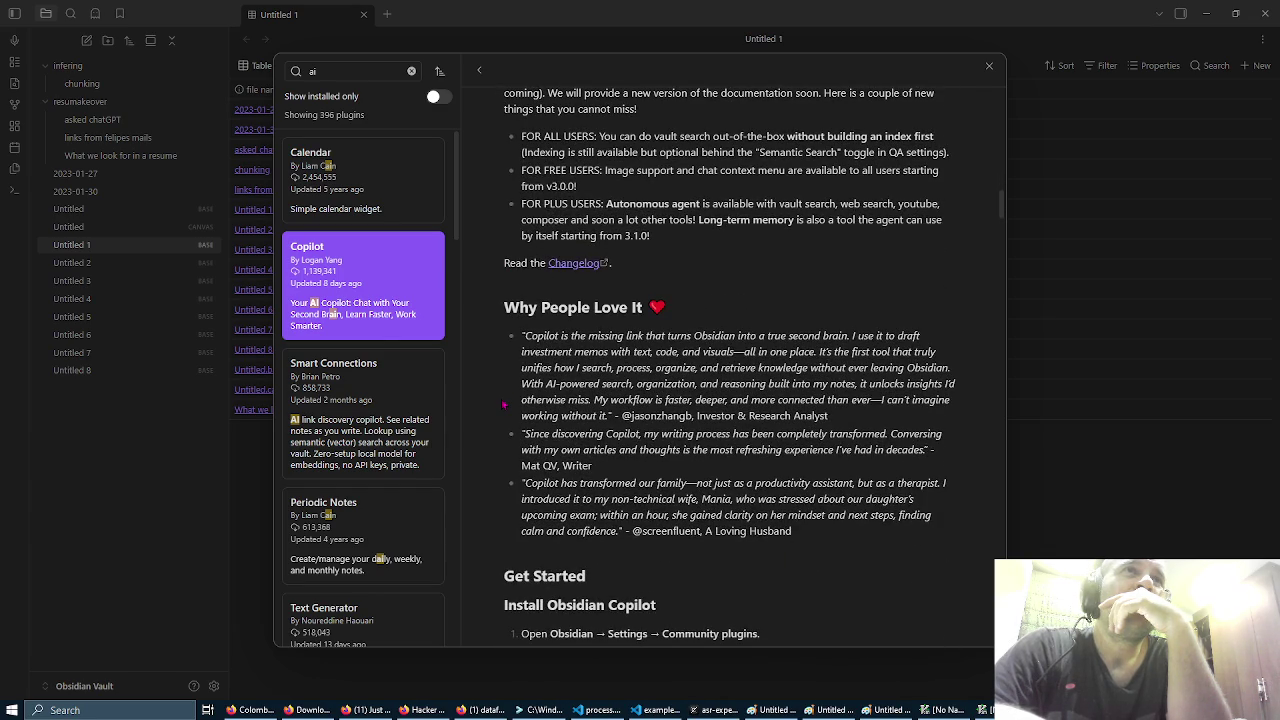
{"action": "scroll", "coordinate": [505, 404], "scroll_direction": "down", "scroll_amount": 7}
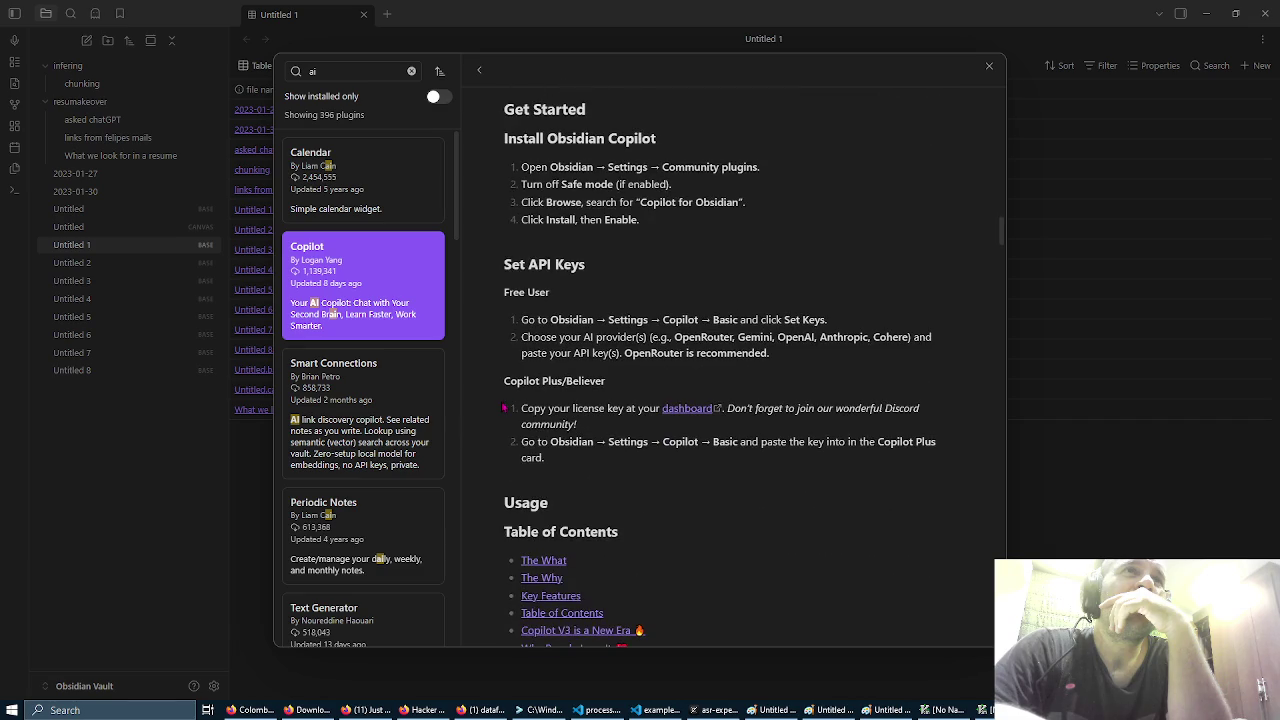
{"action": "scroll", "coordinate": [505, 408], "scroll_direction": "down", "scroll_amount": 6}
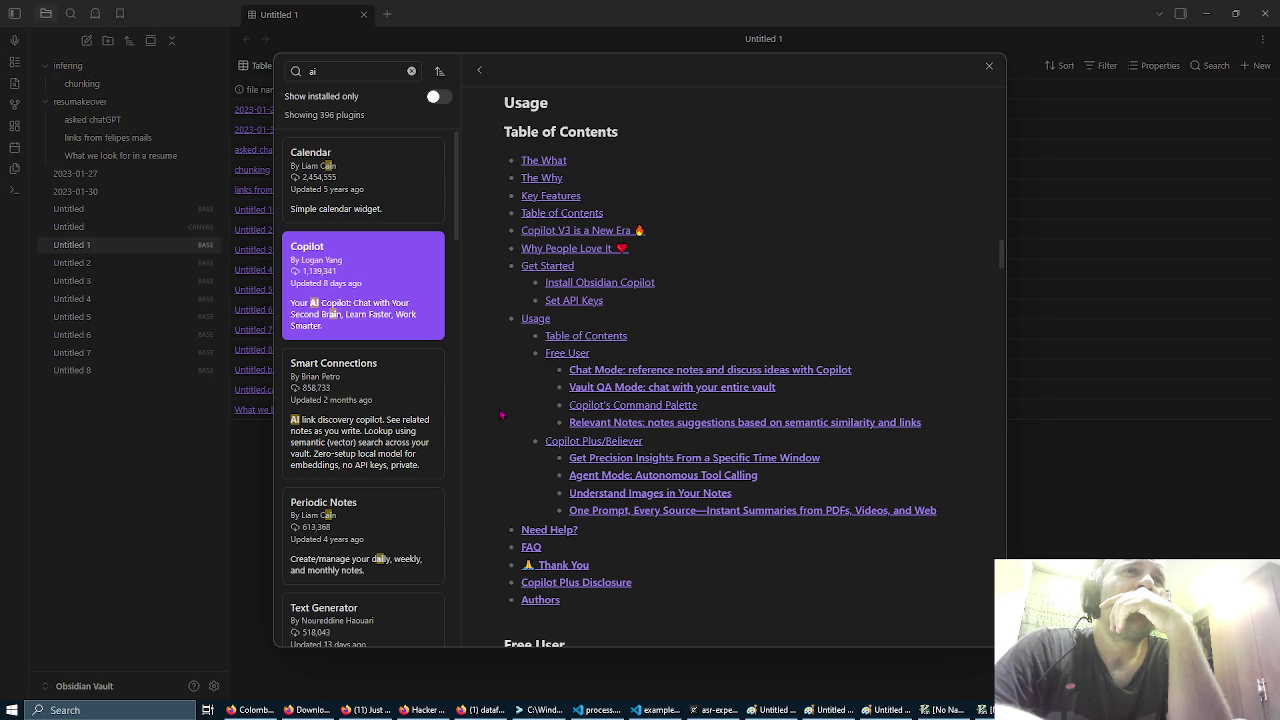
{"action": "scroll", "coordinate": [405, 420], "scroll_direction": "down", "scroll_amount": 4}
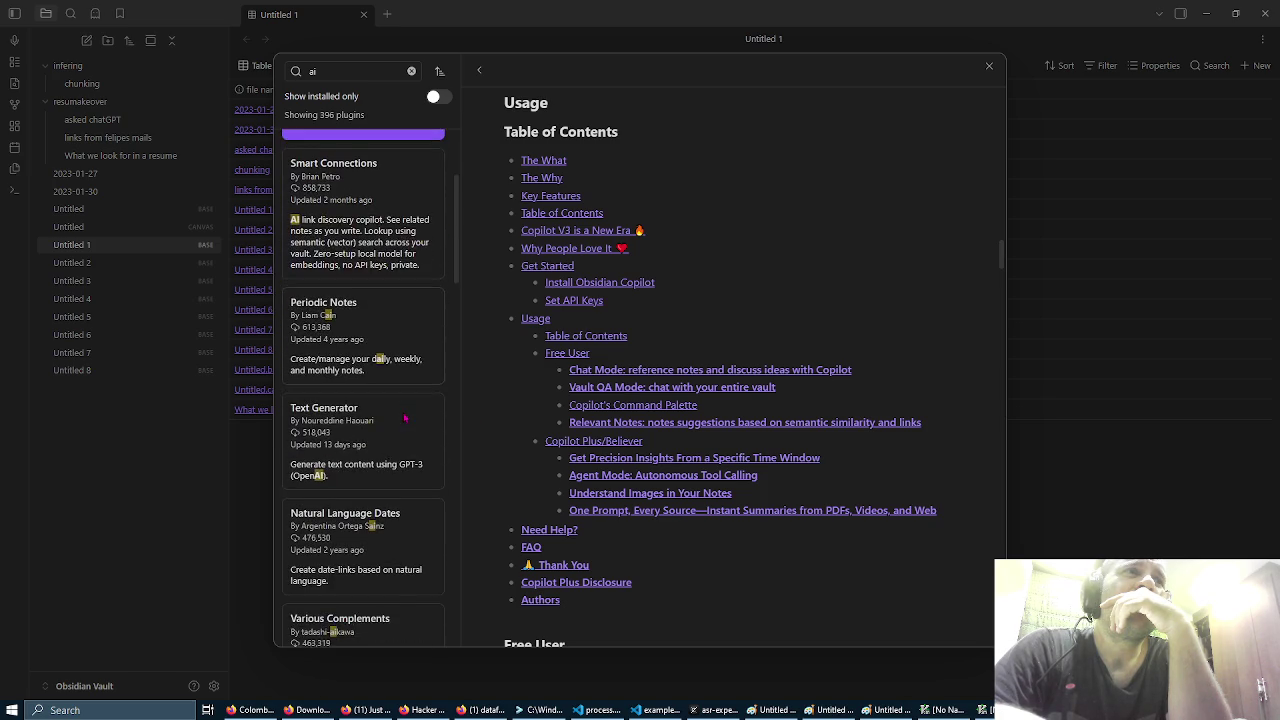
{"action": "scroll", "coordinate": [405, 420], "scroll_direction": "down", "scroll_amount": 2}
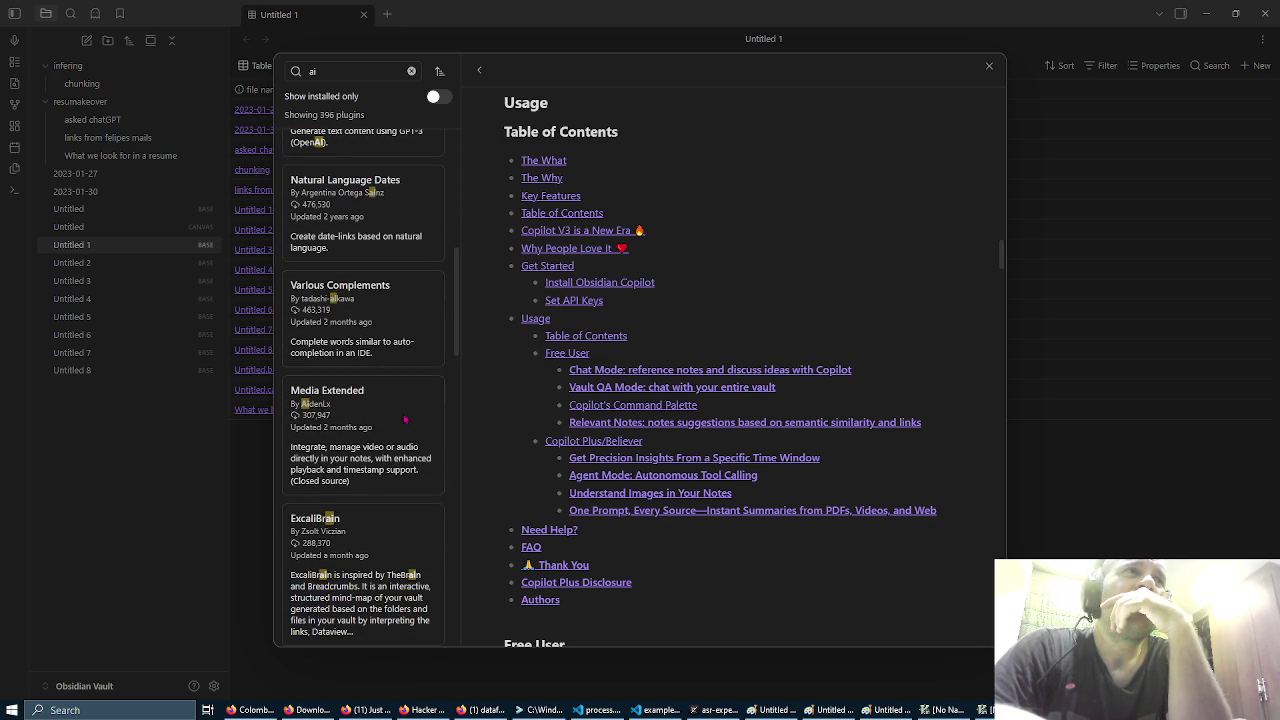
{"action": "scroll", "coordinate": [405, 420], "scroll_direction": "down", "scroll_amount": 3}
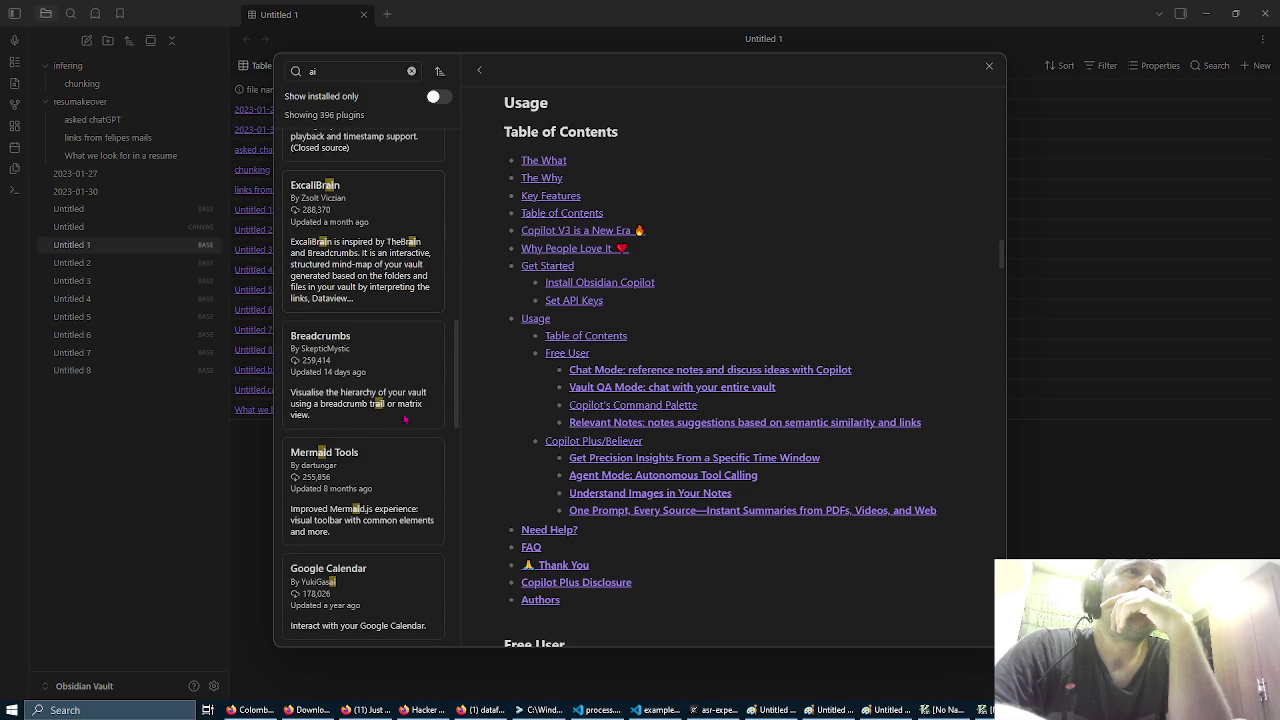
{"action": "scroll", "coordinate": [405, 420], "scroll_direction": "down", "scroll_amount": 2}
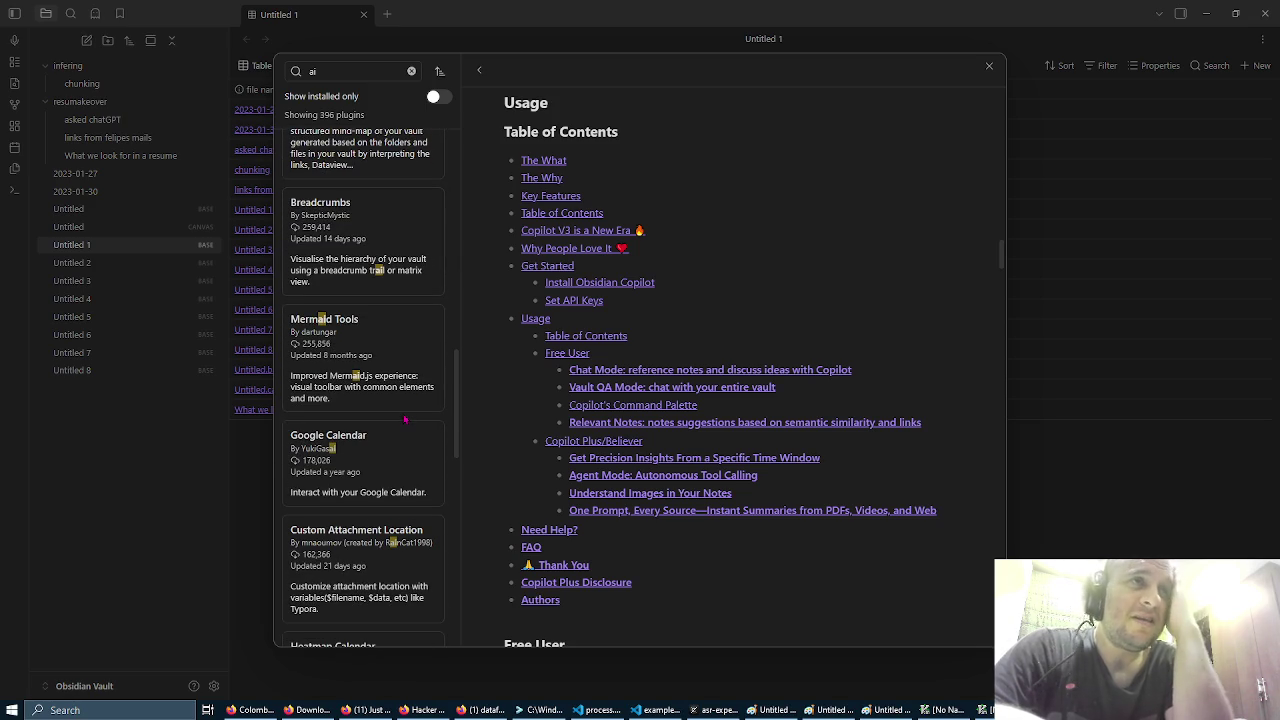
{"action": "scroll", "coordinate": [405, 420], "scroll_direction": "down", "scroll_amount": 2}
{"action": "scroll", "coordinate": [405, 420], "scroll_direction": "down", "scroll_amount": 4}
{"action": "scroll", "coordinate": [405, 418], "scroll_direction": "down", "scroll_amount": 2}
{"action": "scroll", "coordinate": [405, 420], "scroll_direction": "down", "scroll_amount": 3}
{"action": "scroll", "coordinate": [405, 420], "scroll_direction": "down", "scroll_amount": 2}
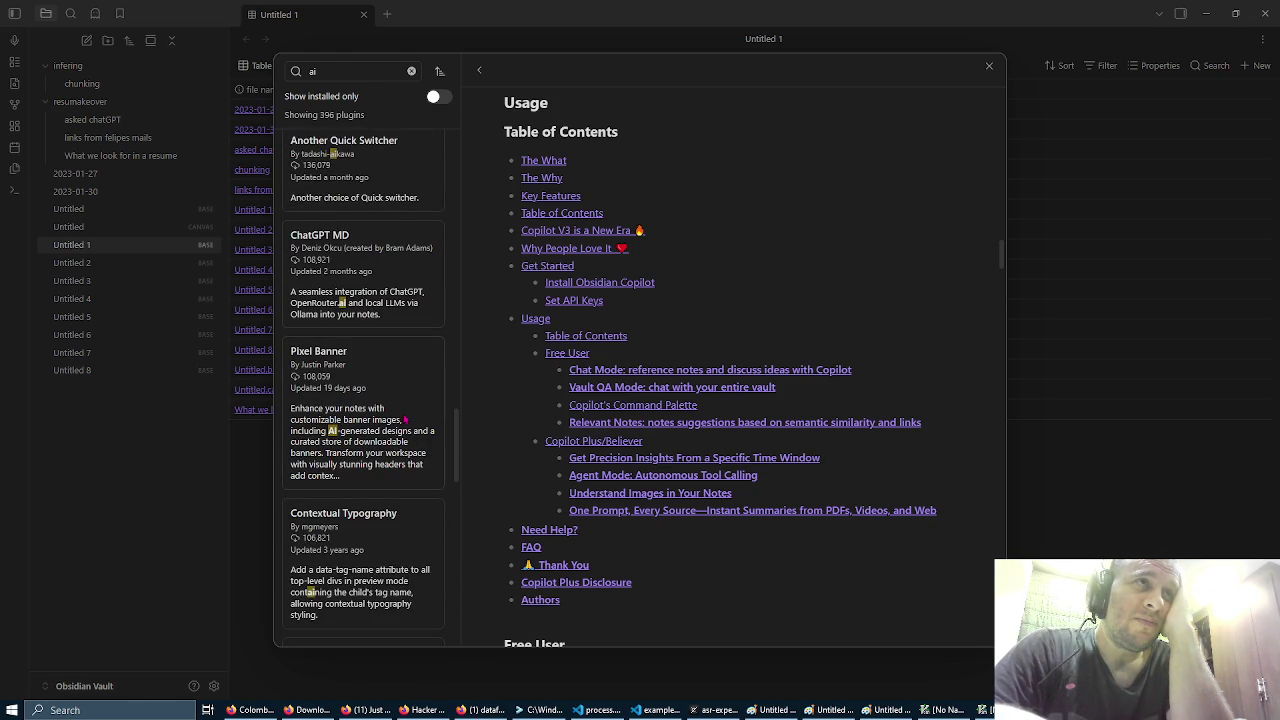
{"action": "scroll", "coordinate": [405, 419], "scroll_direction": "down", "scroll_amount": 5}
{"action": "double_click", "coordinate": [340, 68]}
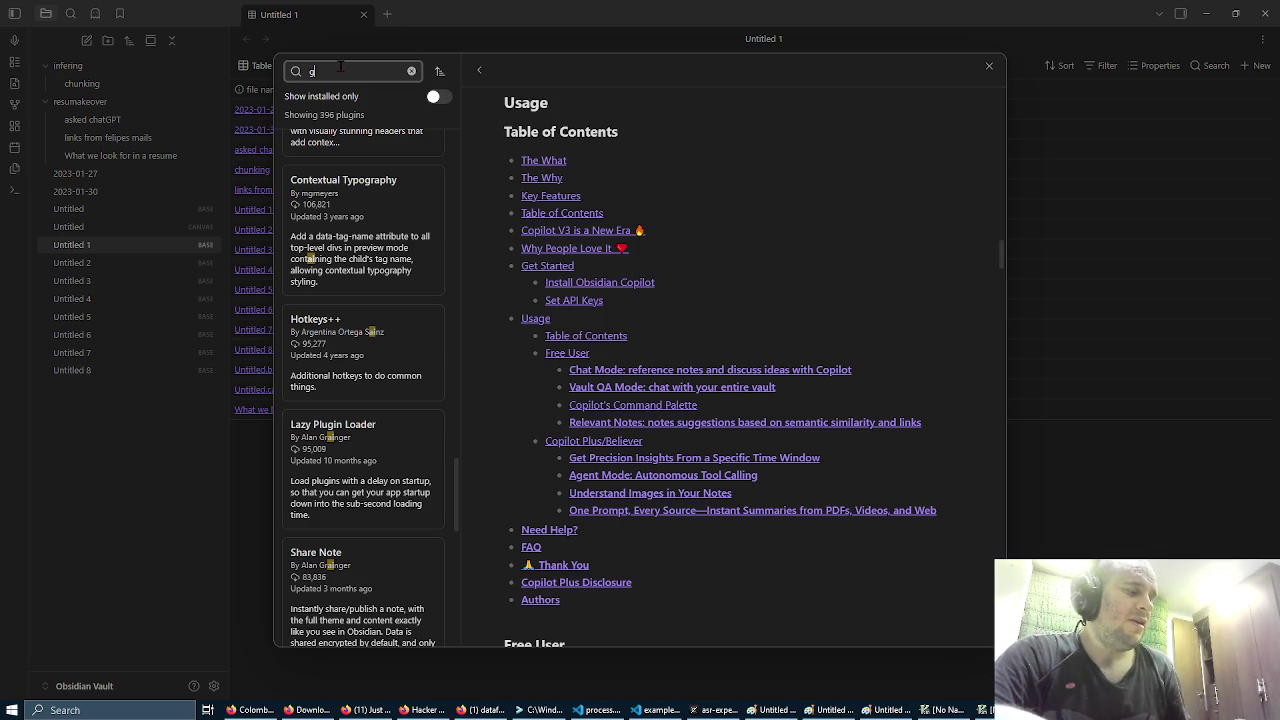
Step: Search plugins for 'gpt' (38 results) and view the Text Generator plugin's details
{"action": "type", "text": "gpt"}
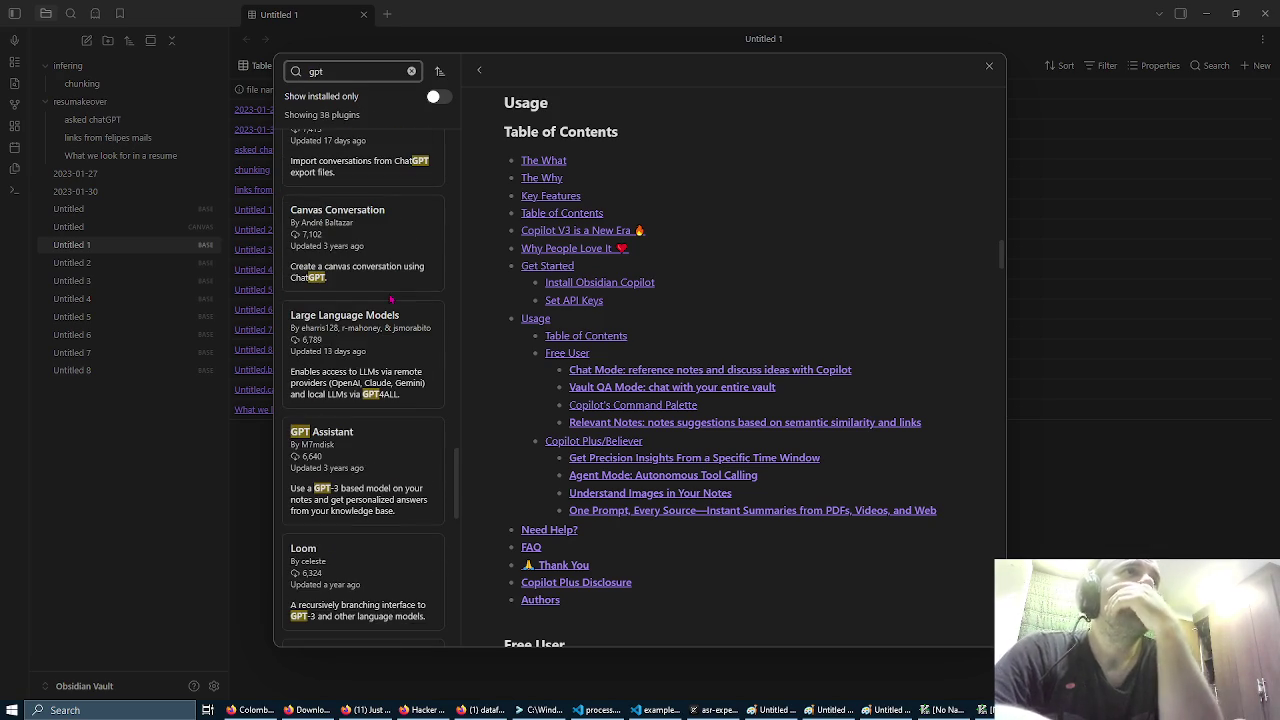
{"action": "scroll", "coordinate": [391, 299], "scroll_direction": "up", "scroll_amount": 10}
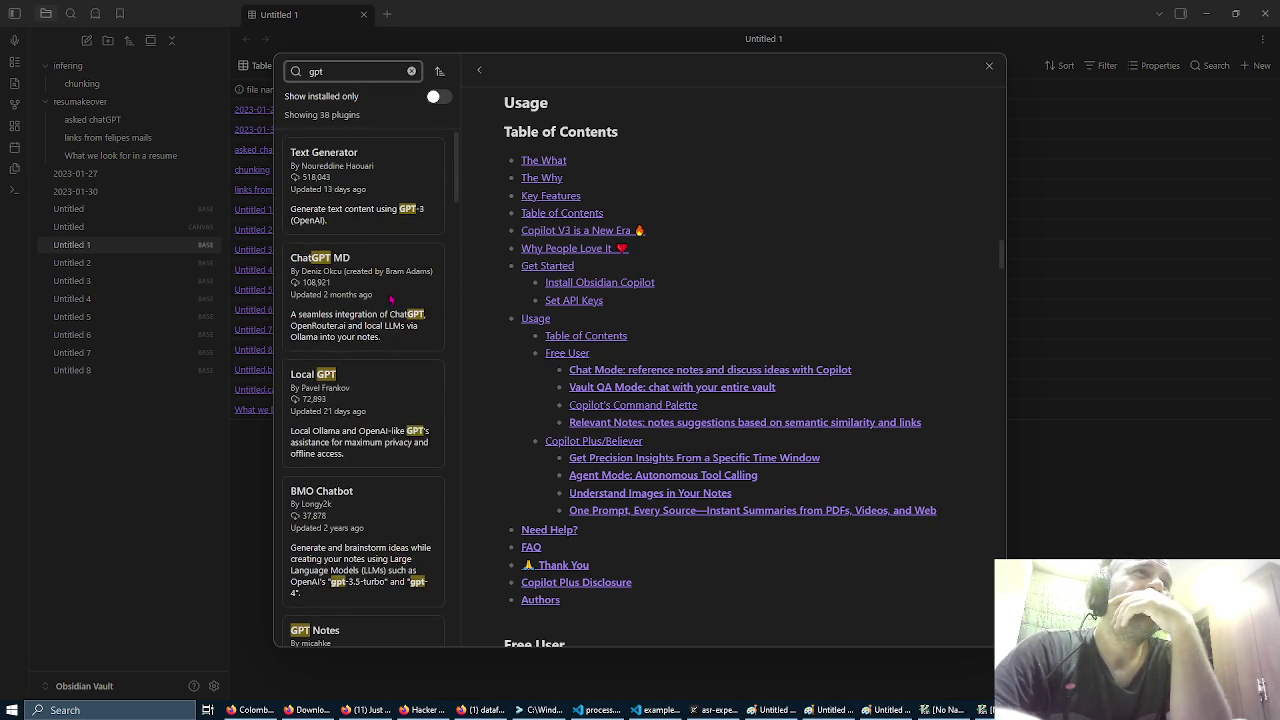
{"action": "left_click", "coordinate": [393, 176]}
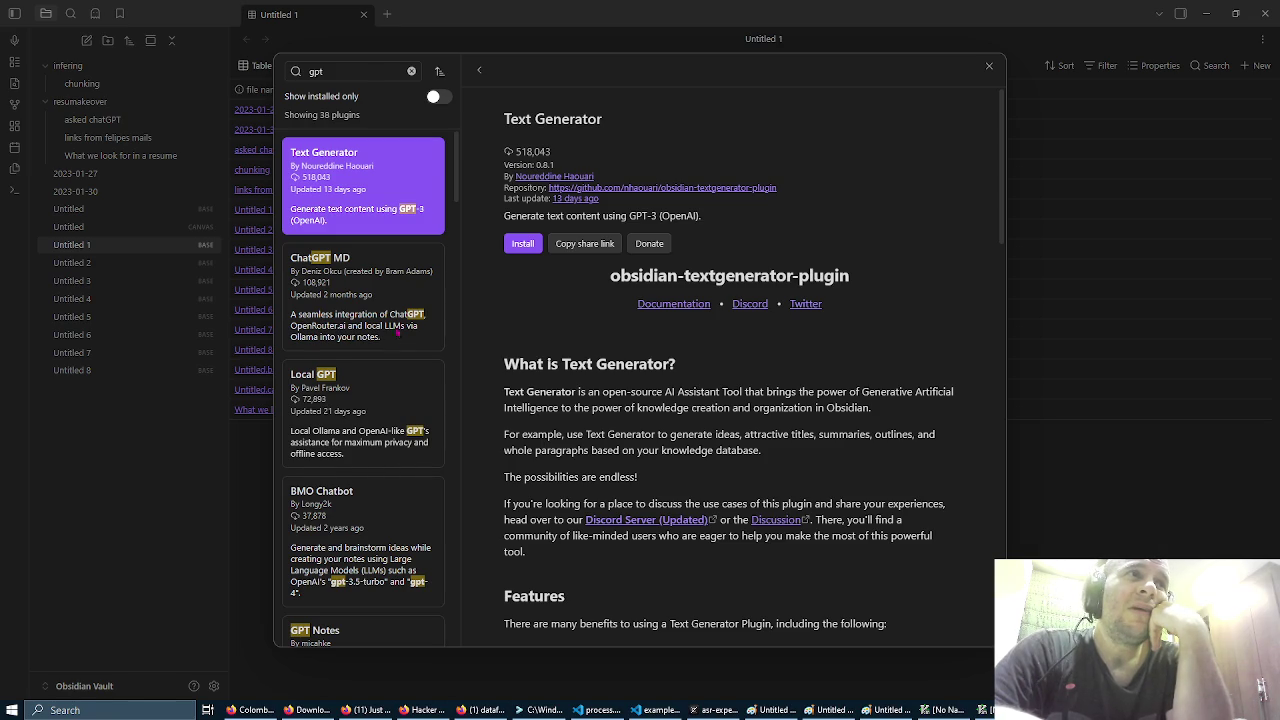
Step: Read the Local GPT and BMO Chatbot plugin details pages
{"action": "left_click", "coordinate": [377, 418]}
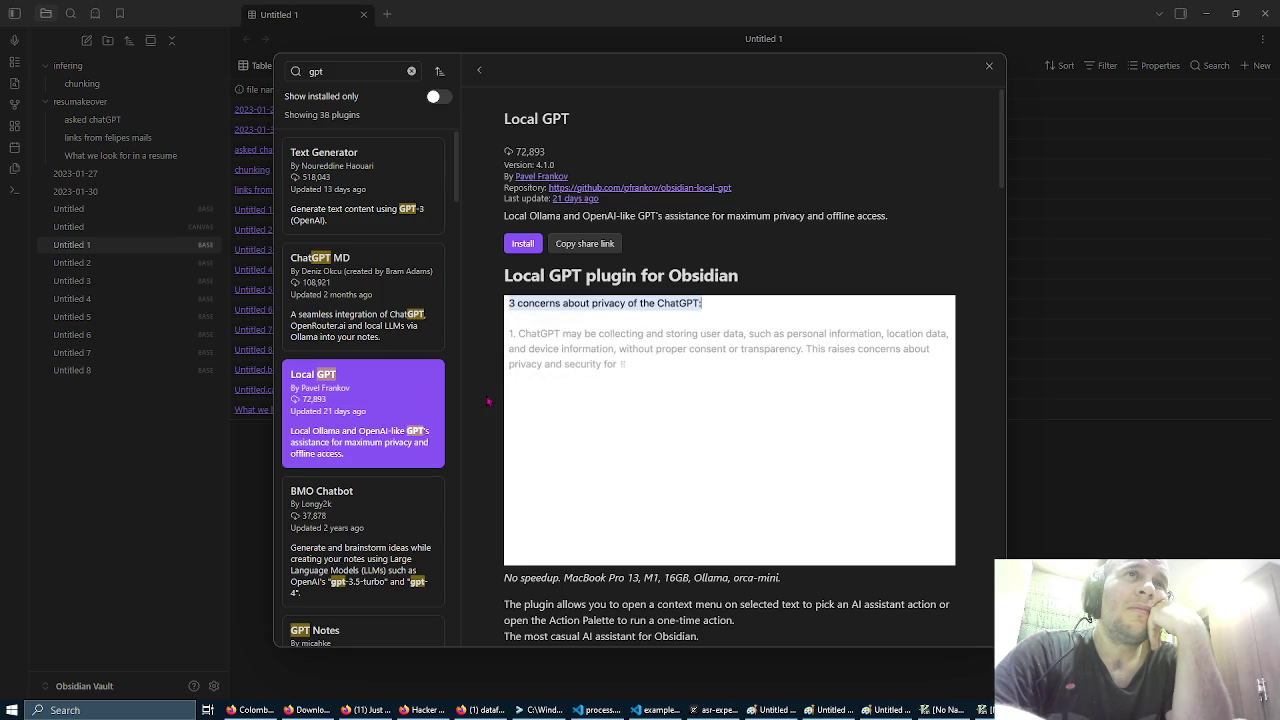
{"action": "scroll", "coordinate": [488, 401], "scroll_direction": "down", "scroll_amount": 5}
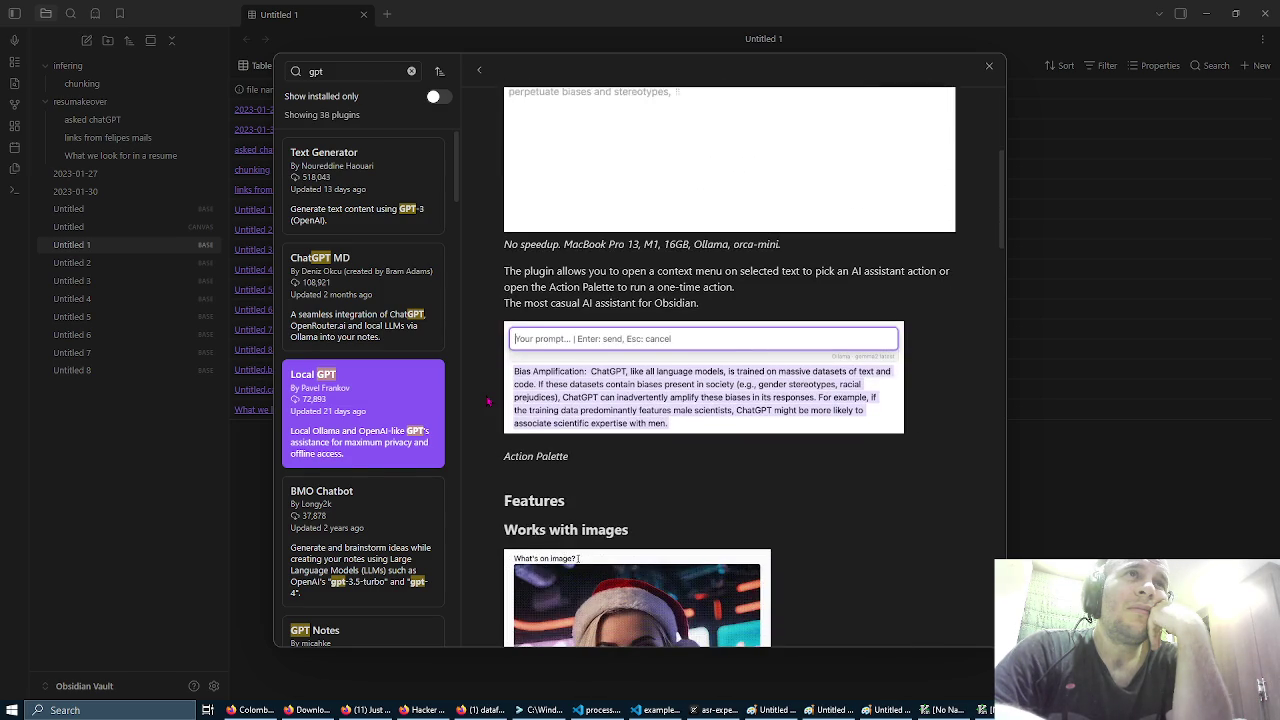
{"action": "scroll", "coordinate": [488, 401], "scroll_direction": "down", "scroll_amount": 2}
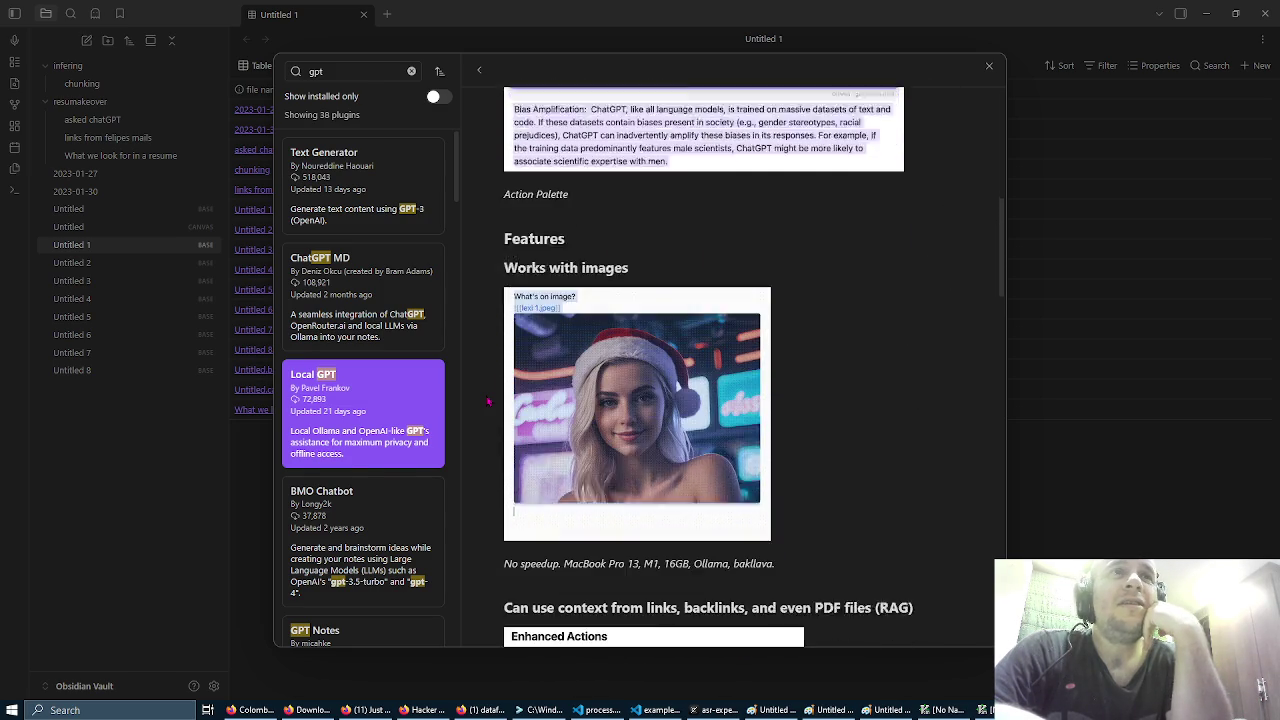
{"action": "scroll", "coordinate": [488, 401], "scroll_direction": "down", "scroll_amount": 3}
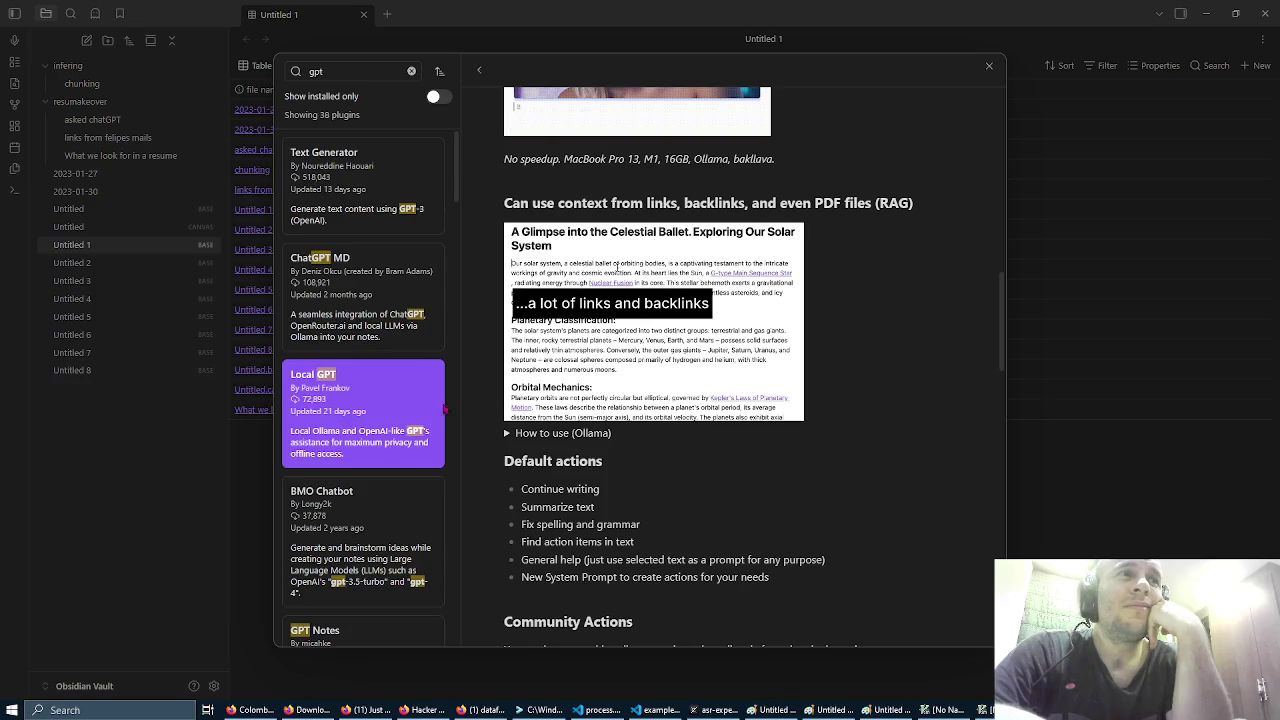
{"action": "scroll", "coordinate": [413, 416], "scroll_direction": "down", "scroll_amount": 1}
{"action": "left_click", "coordinate": [413, 420]}
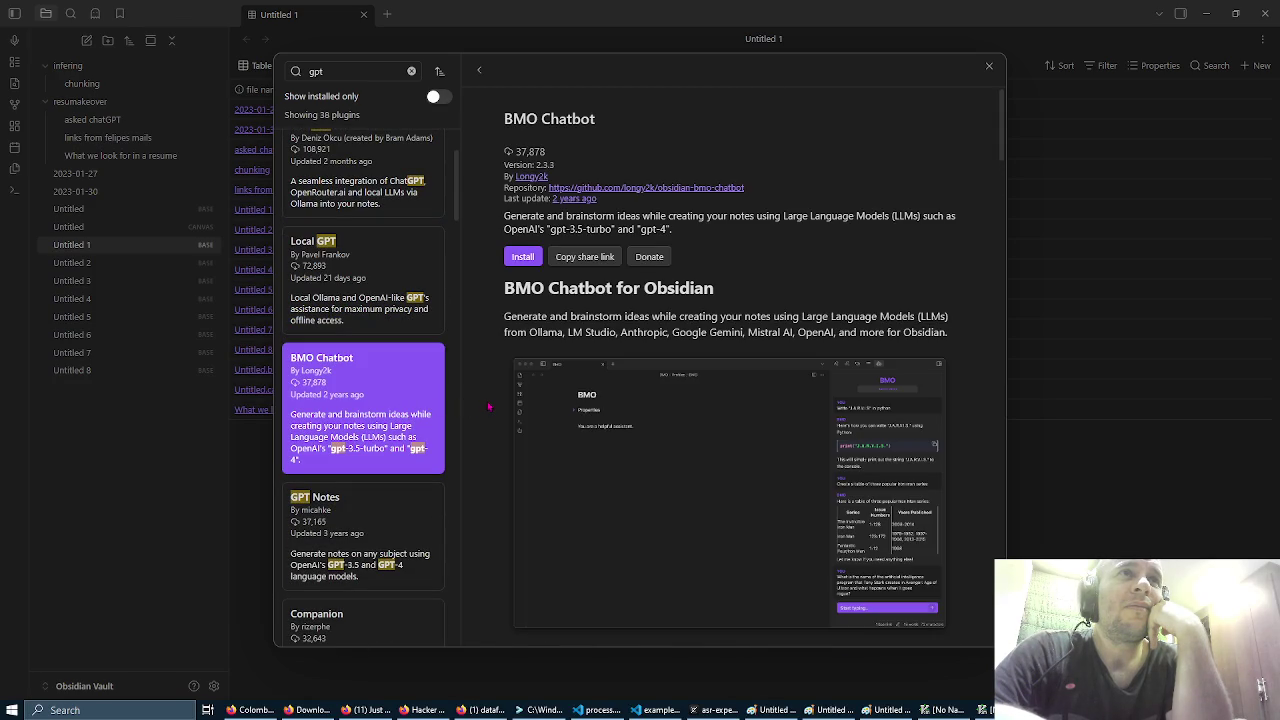
{"action": "scroll", "coordinate": [489, 406], "scroll_direction": "down", "scroll_amount": 3}
{"action": "scroll", "coordinate": [380, 300], "scroll_direction": "down", "scroll_amount": 3}
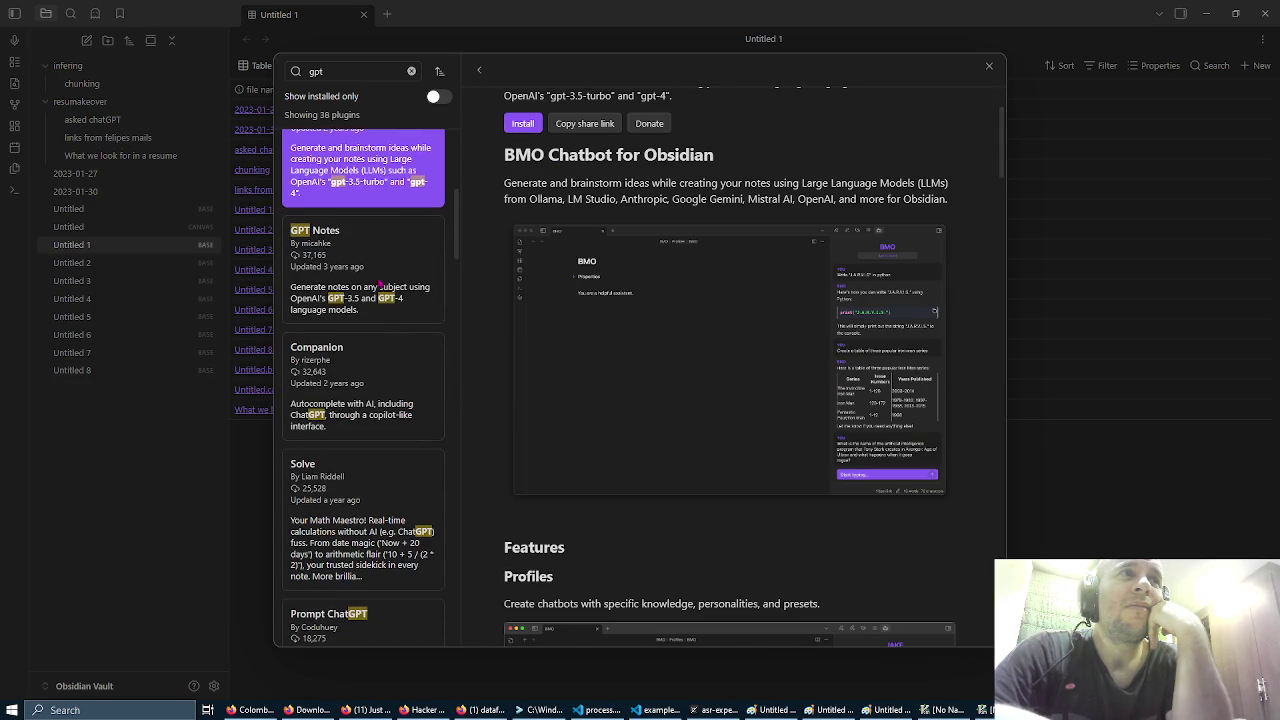
Step: Check GPT Notes and Companion, then close the plugin browser and Settings
{"action": "left_click", "coordinate": [378, 280]}
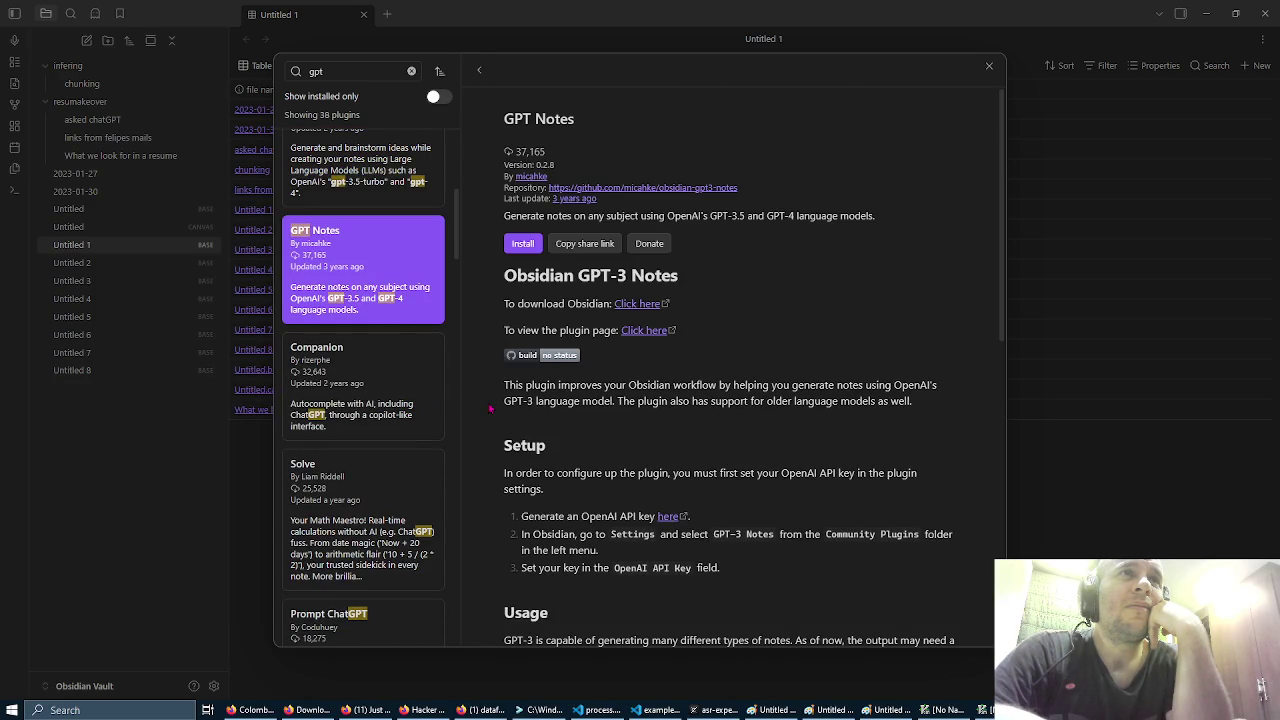
{"action": "left_click", "coordinate": [408, 380]}
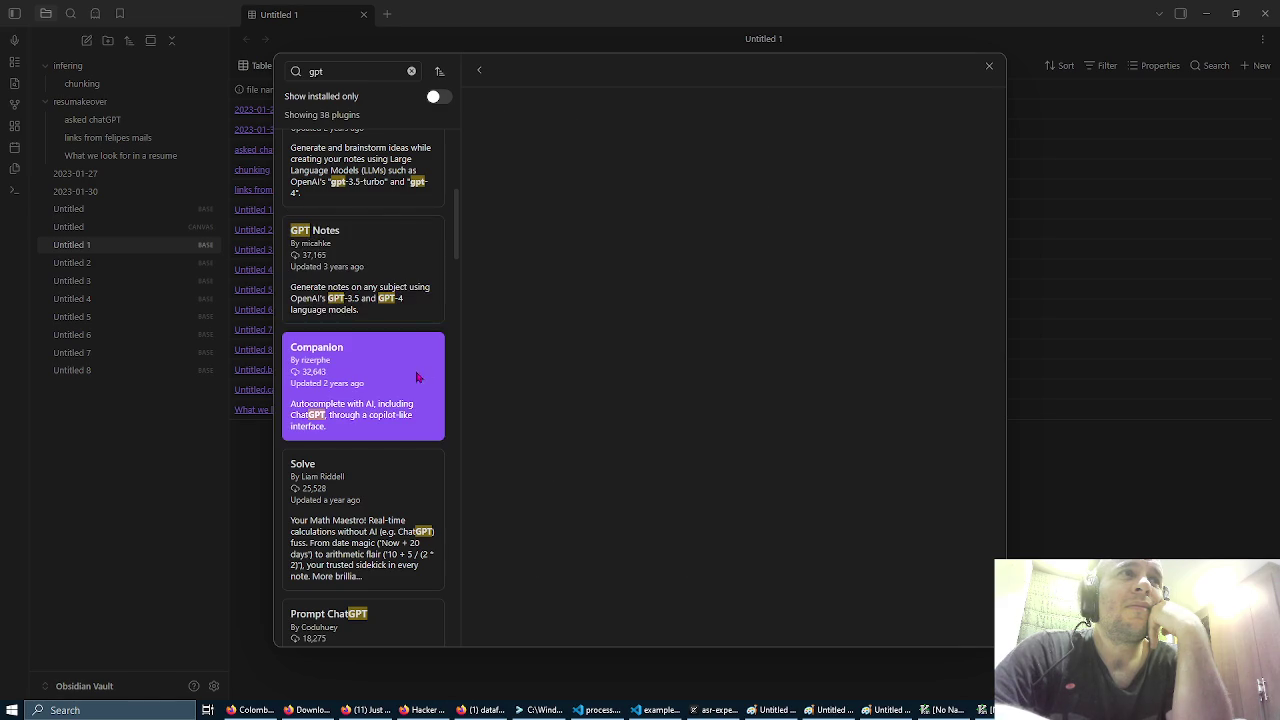
{"action": "scroll", "coordinate": [496, 380], "scroll_direction": "down", "scroll_amount": 3}
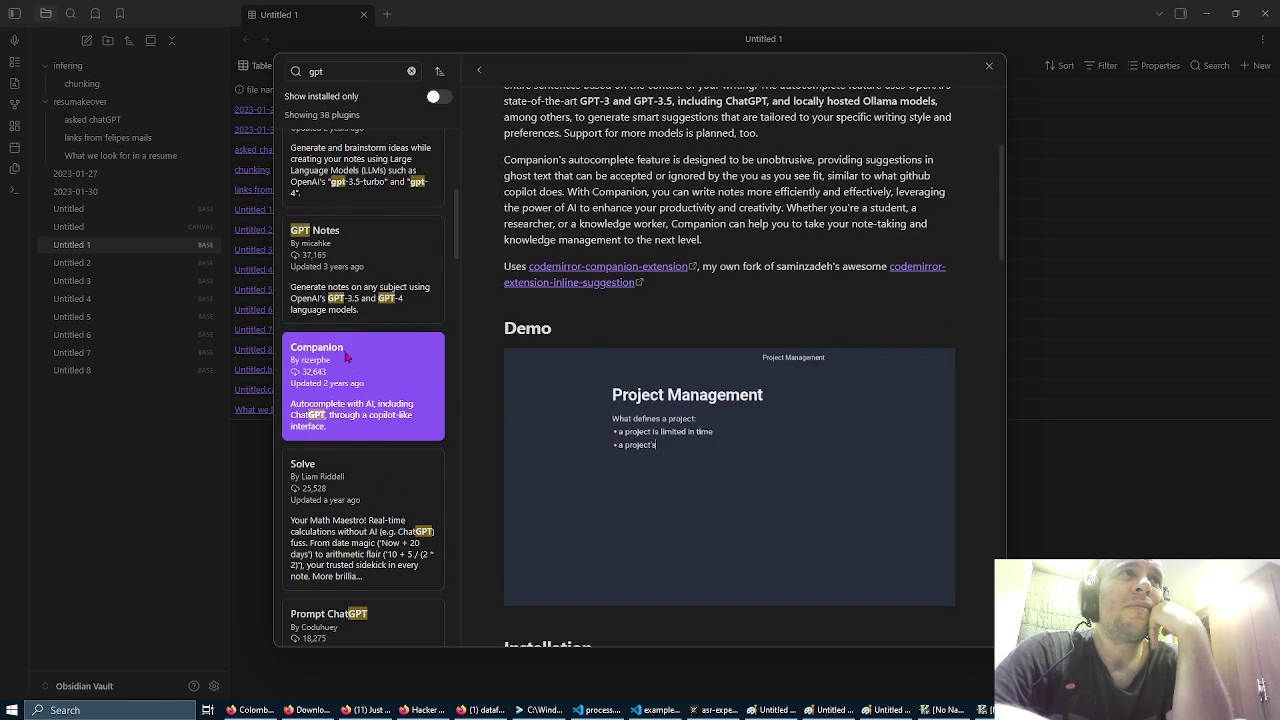
{"action": "scroll", "coordinate": [346, 358], "scroll_direction": "up", "scroll_amount": 4}
{"action": "left_click", "coordinate": [989, 66]}
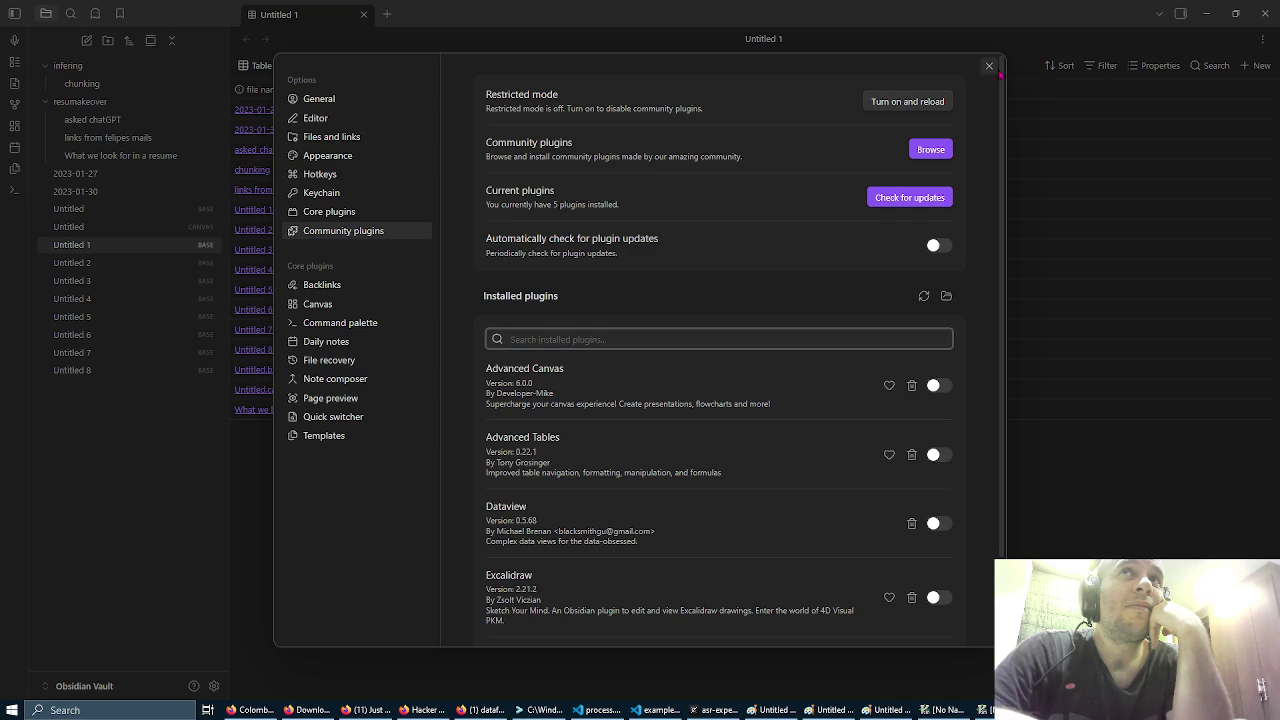
{"action": "left_click", "coordinate": [989, 66]}
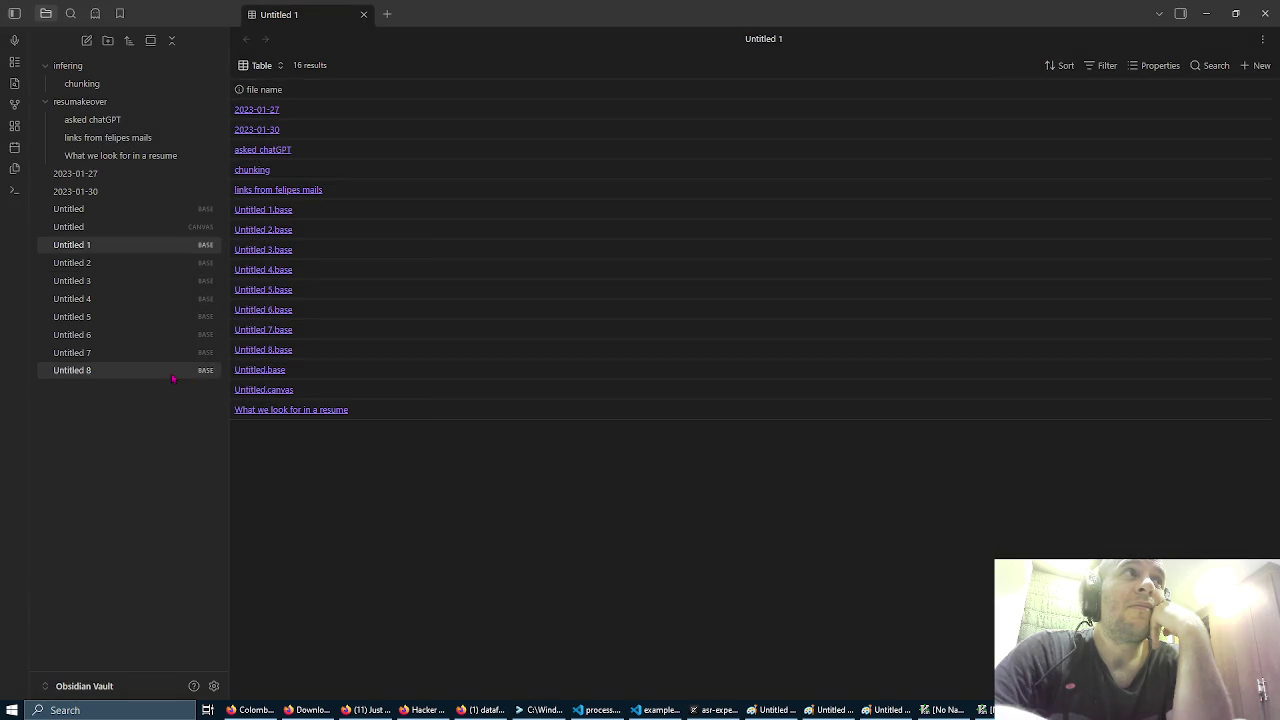
Step: Create a new folder named PHILOSOPHY at the vault root
{"action": "right_click", "coordinate": [109, 437]}
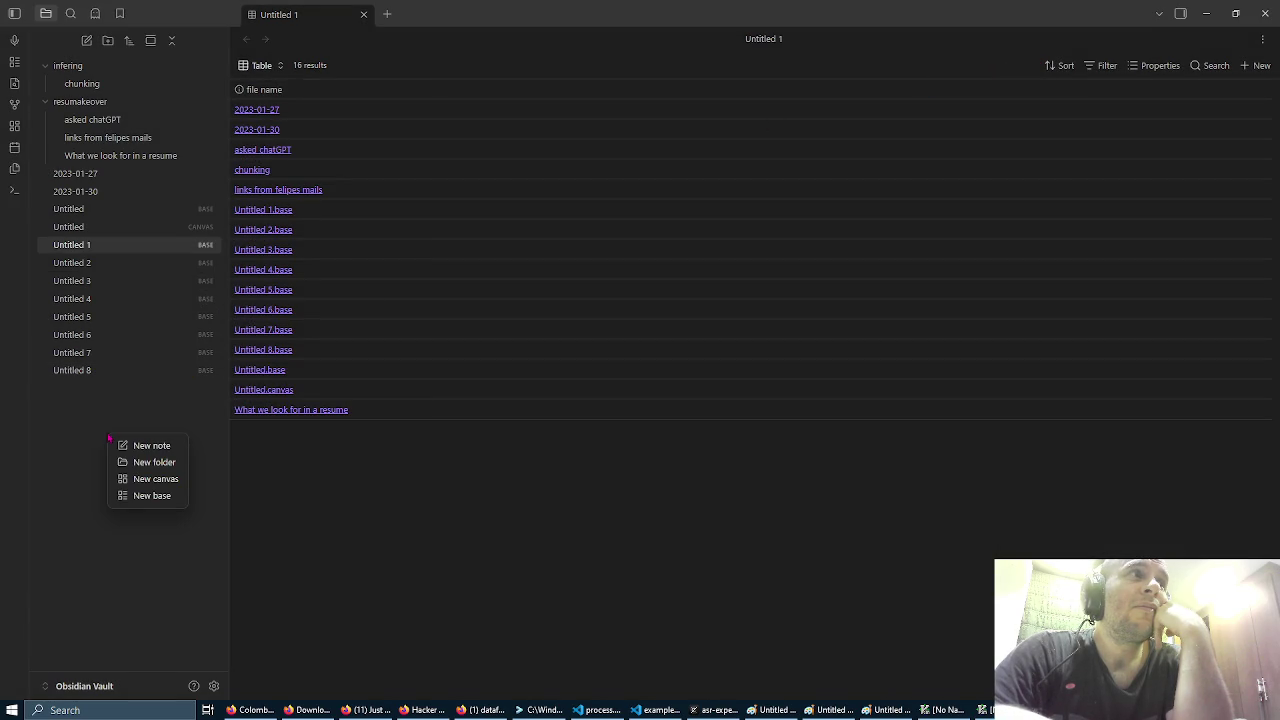
{"action": "left_click", "coordinate": [148, 462]}
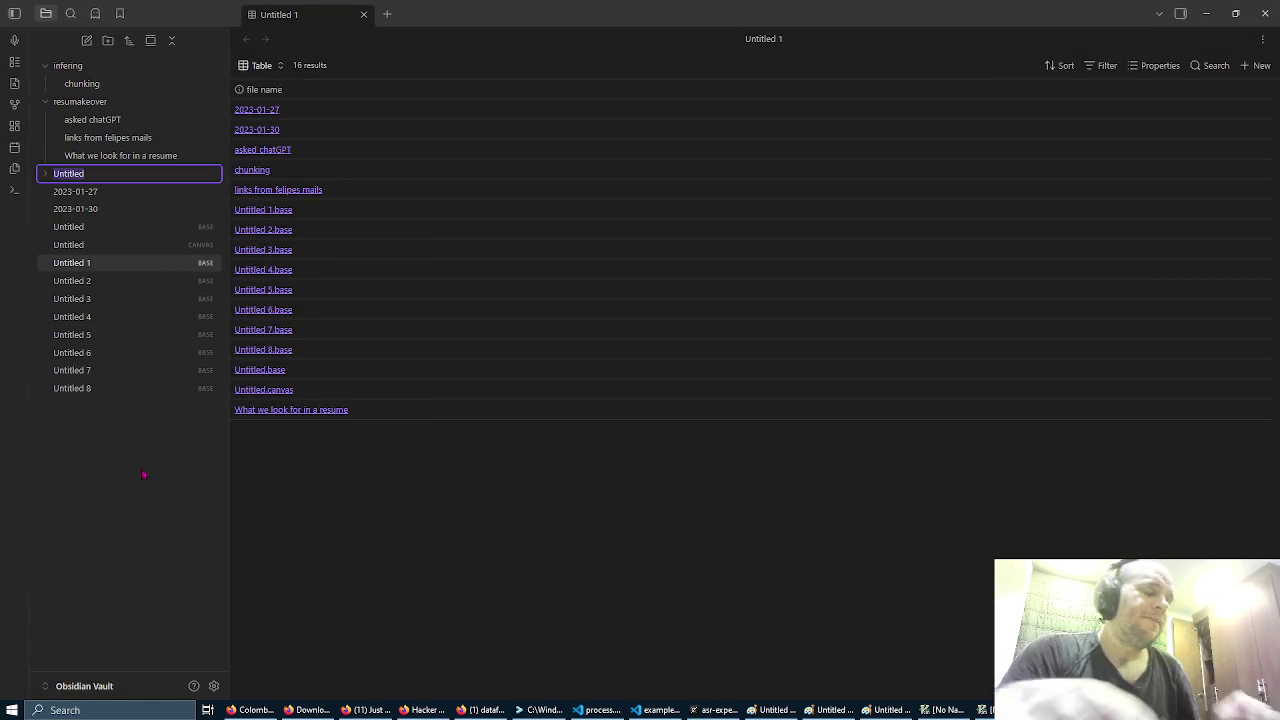
{"action": "type", "text": "PHILOSOPHY"}
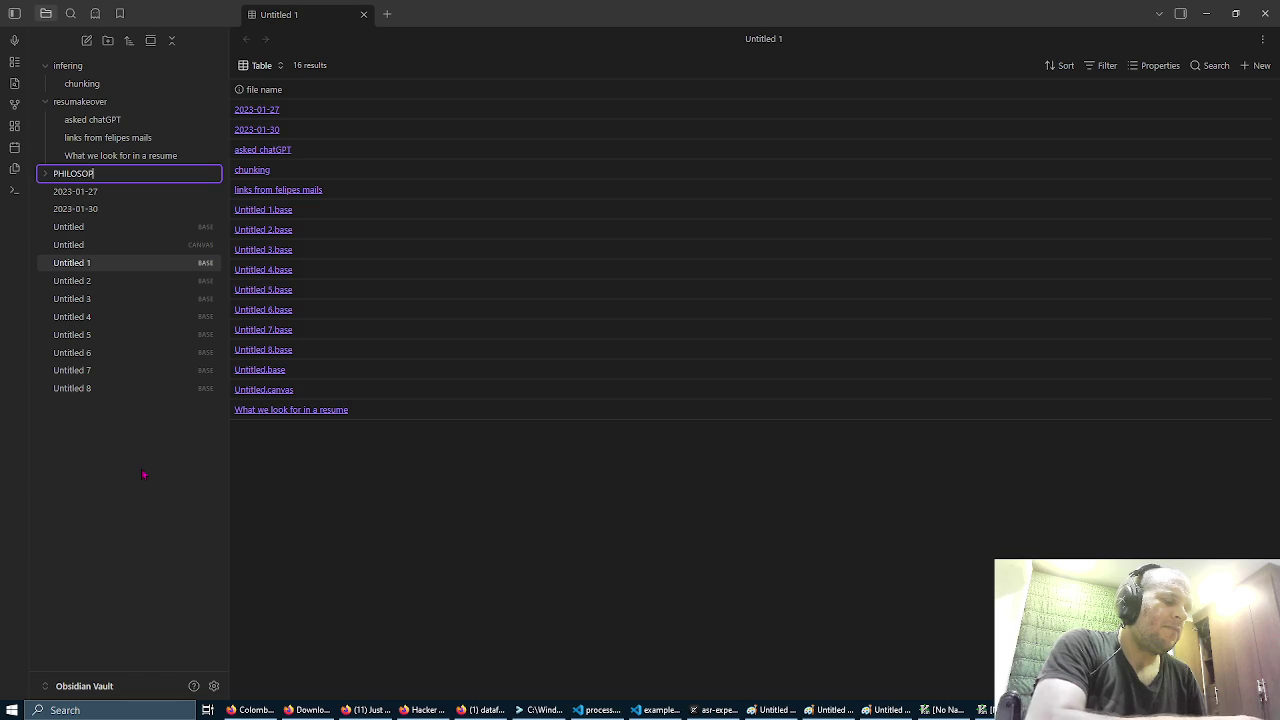
{"action": "key", "text": "Return"}
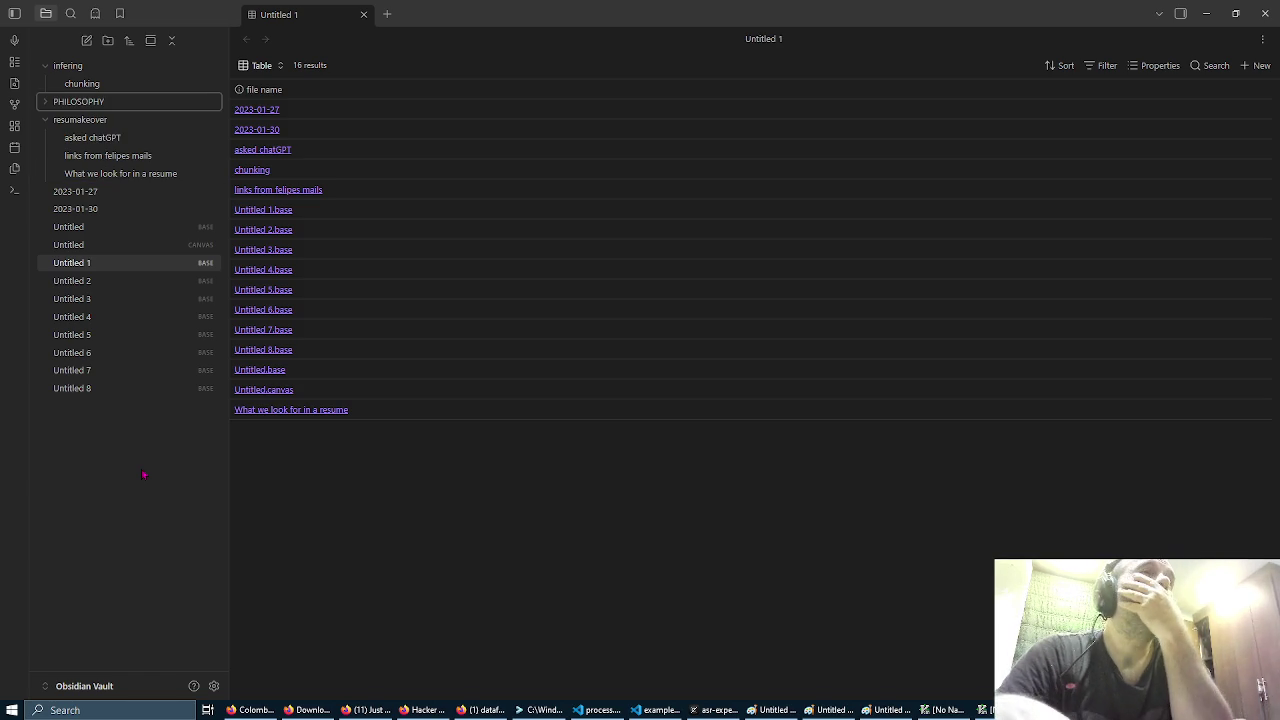
Step: Collapse the other folders, add a VISUALIZED subfolder inside PHILOSOPHY, and start a blank note
{"action": "left_click", "coordinate": [47, 121]}
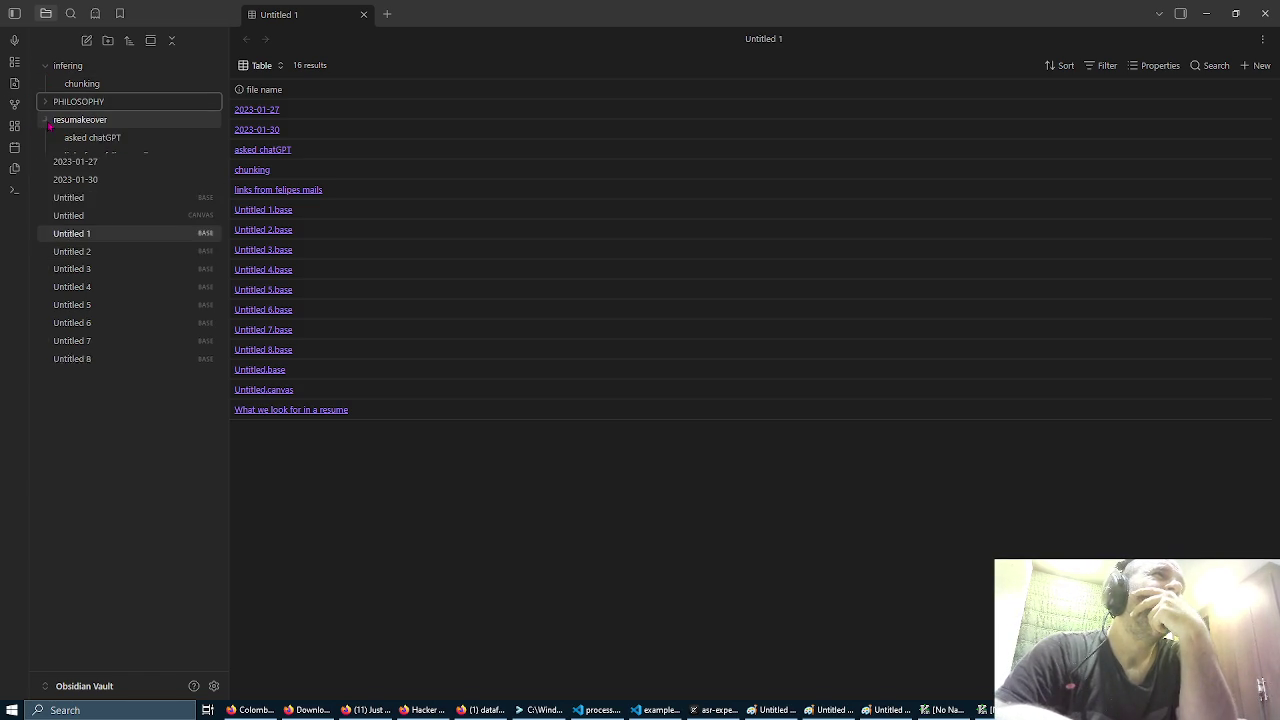
{"action": "left_click", "coordinate": [46, 65]}
{"action": "right_click", "coordinate": [90, 85]}
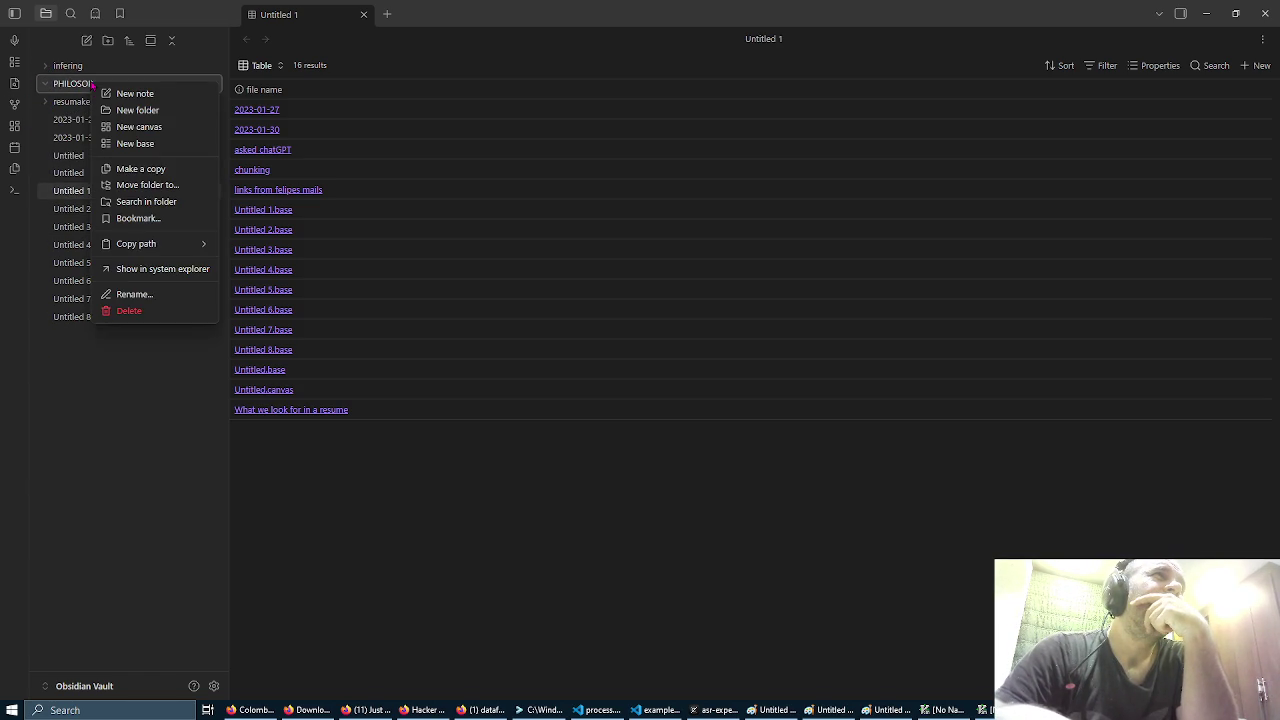
{"action": "left_click", "coordinate": [140, 112]}
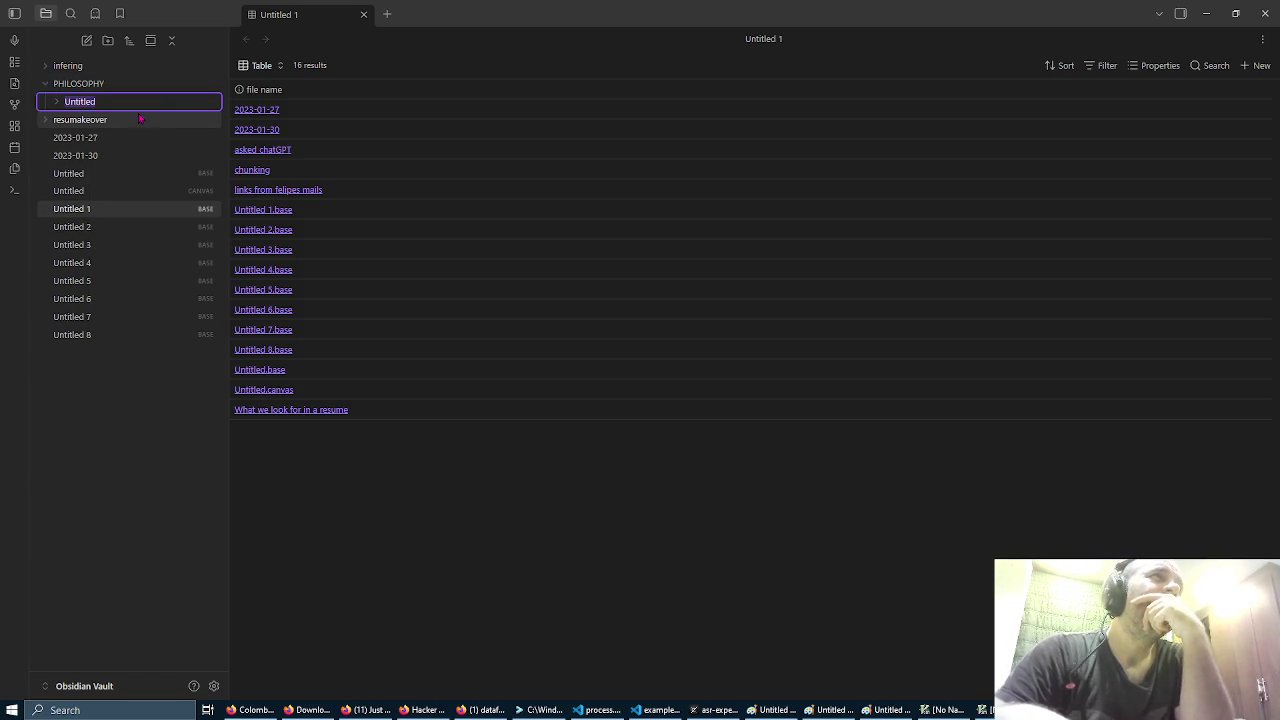
{"action": "type", "text": "VISUALIZED"}
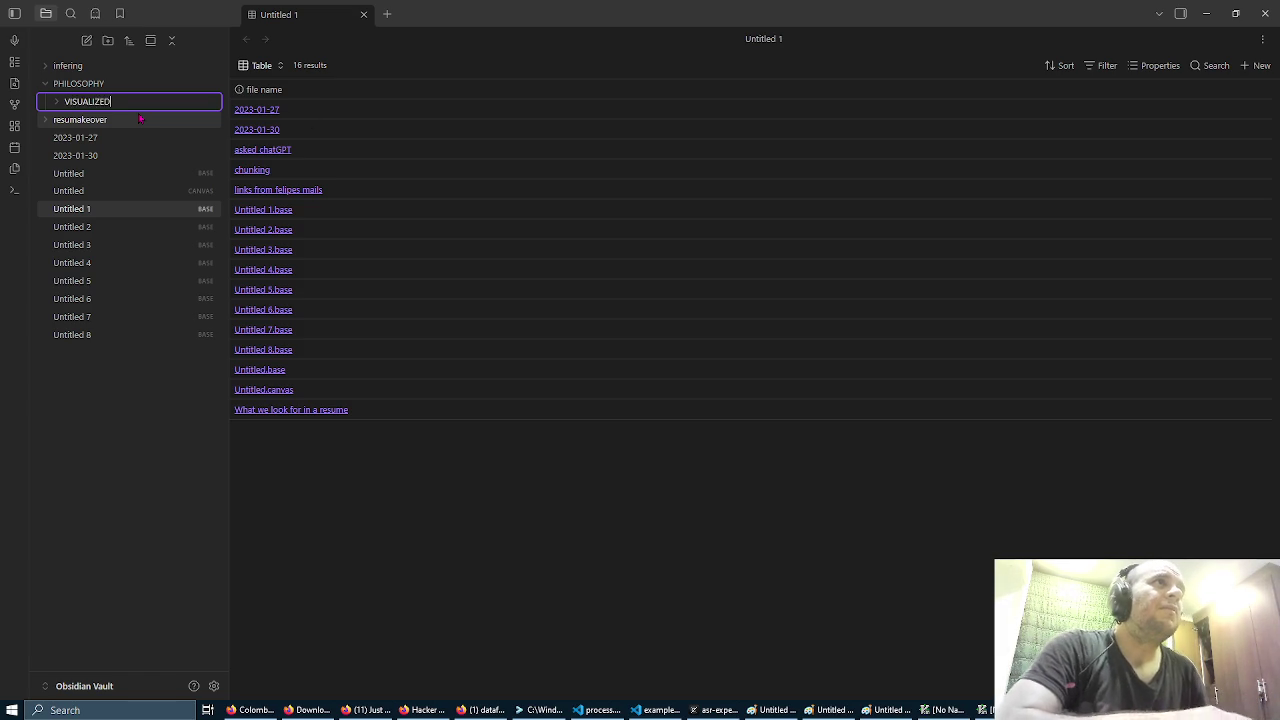
{"action": "key", "text": "Return"}
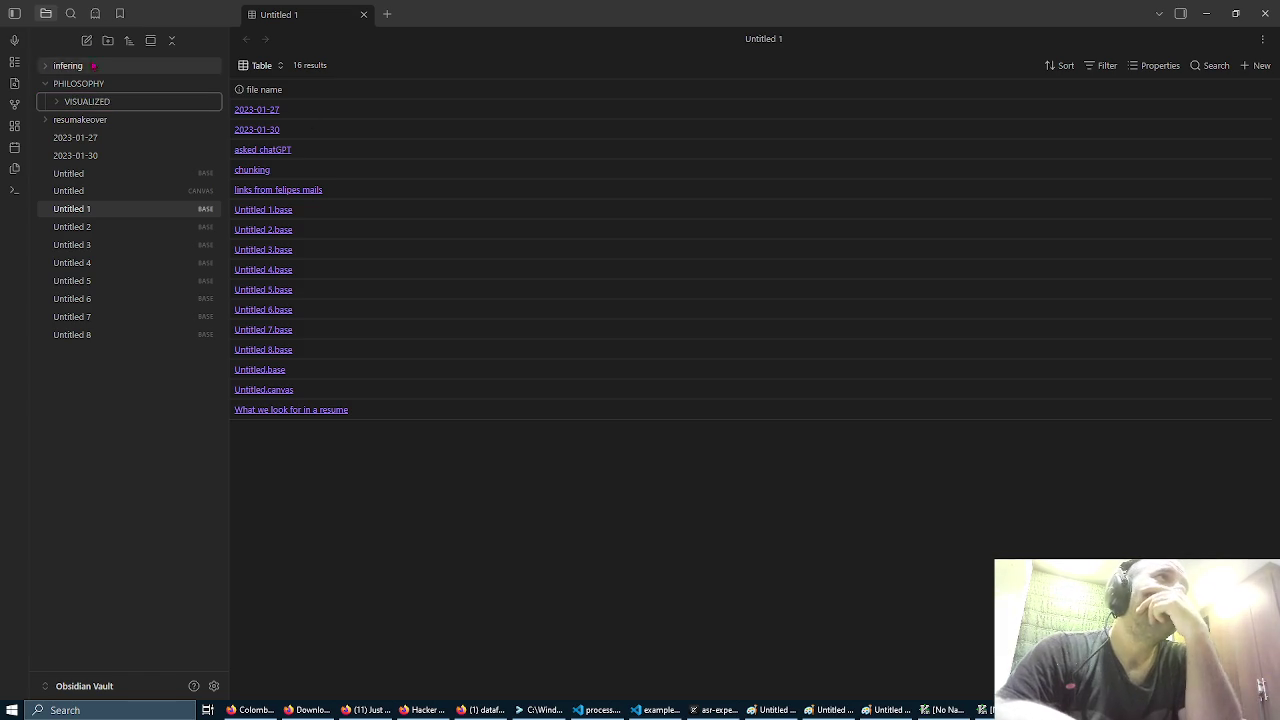
{"action": "left_click", "coordinate": [87, 40]}
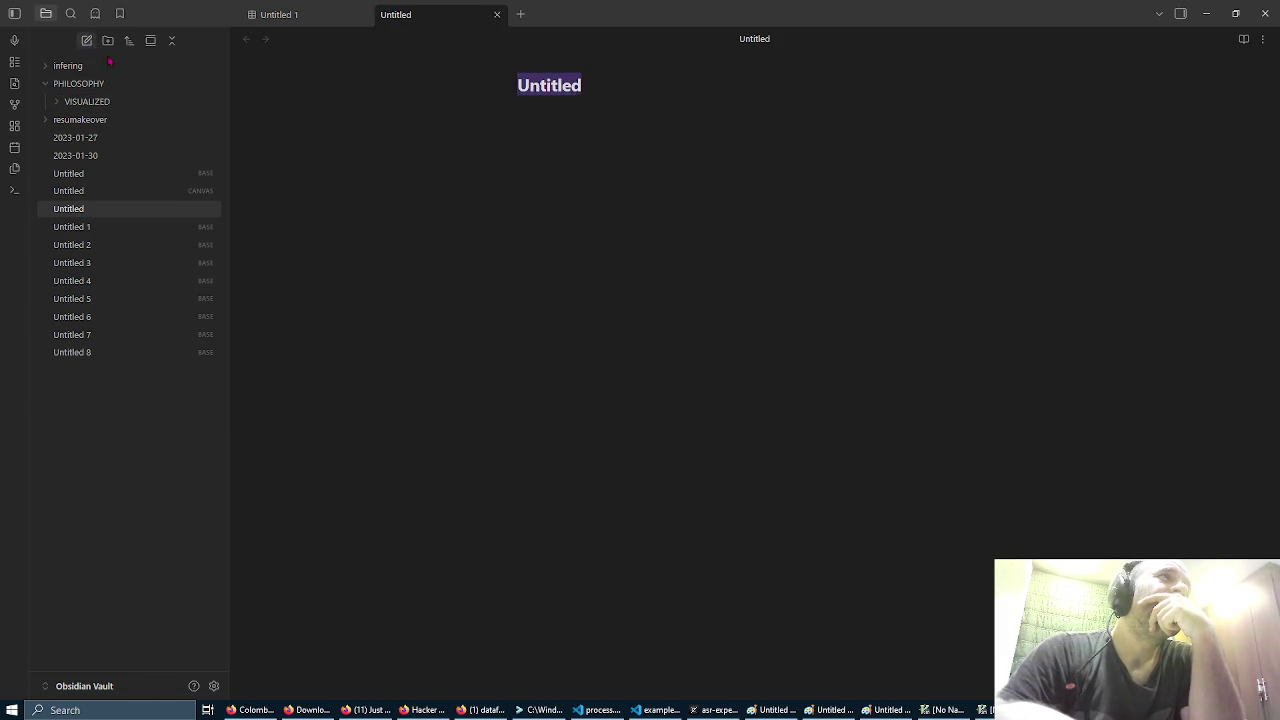
Step: Title the note 'history of philosophy visualized', then create a new empty canvas
{"action": "type", "text": "hi"}
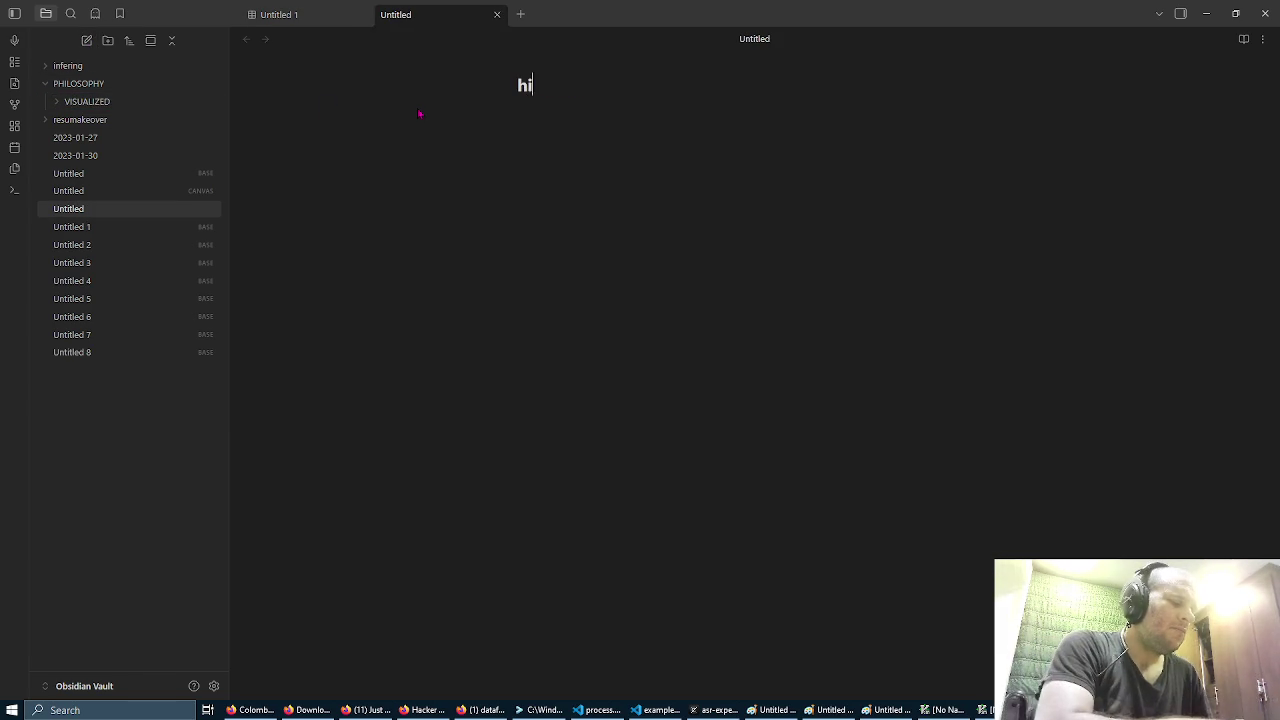
{"action": "type", "text": "story of phi"}
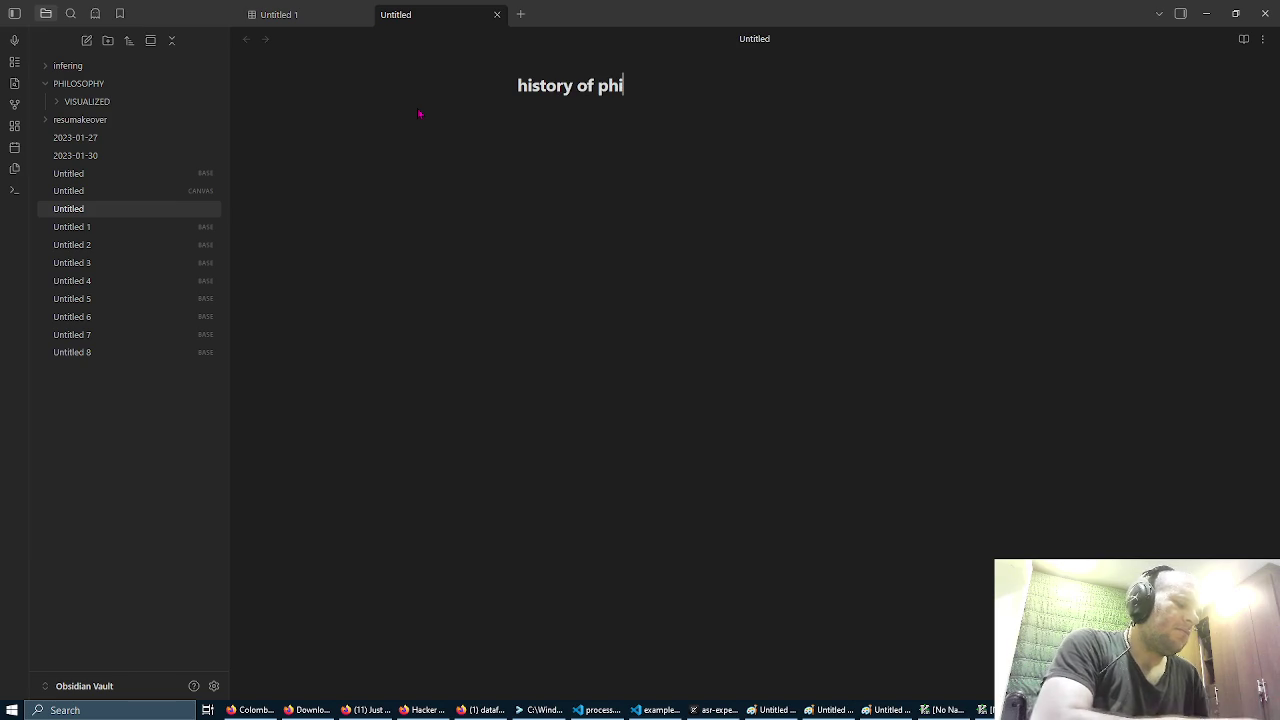
{"action": "type", "text": "losophy visualized"}
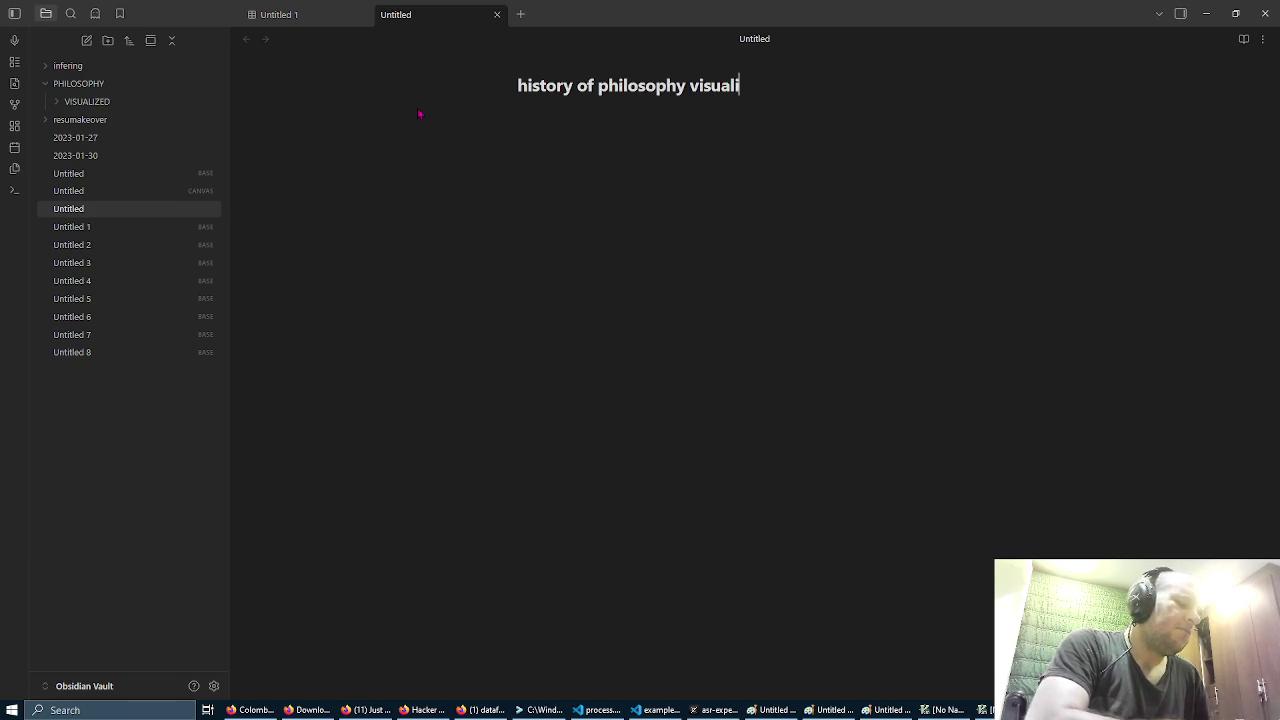
{"action": "key", "text": "Return"}
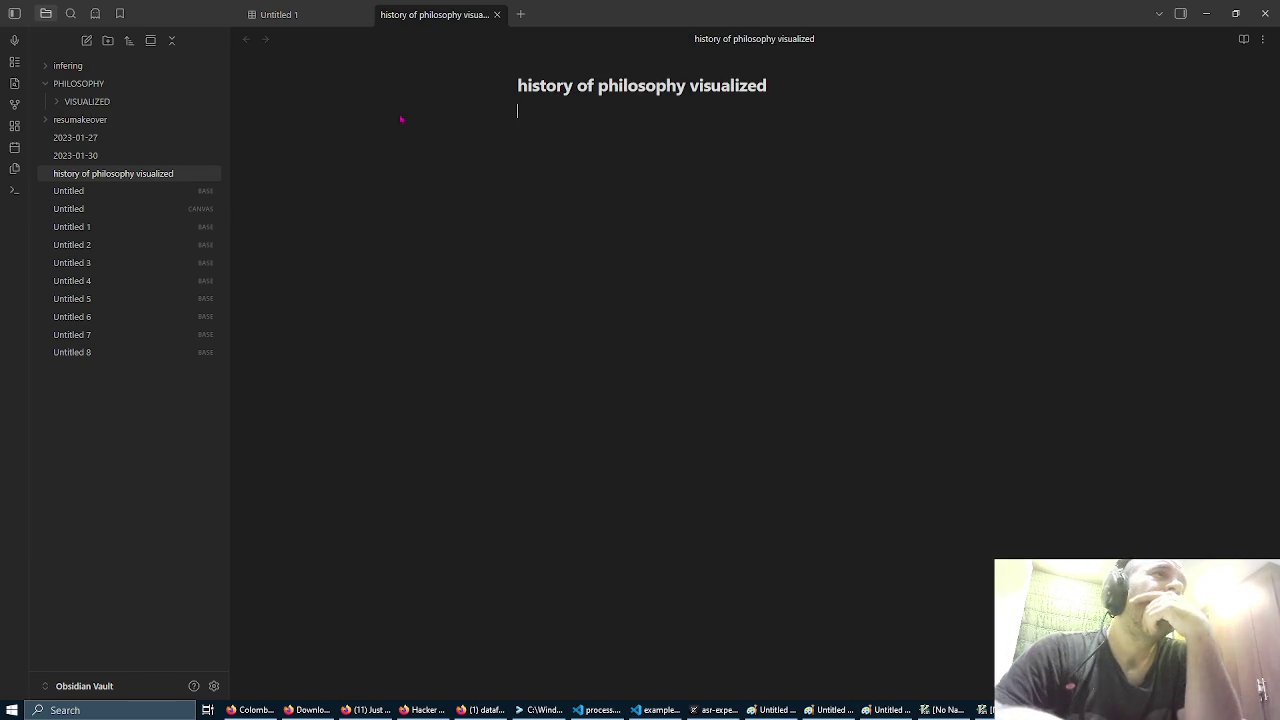
{"action": "right_click", "coordinate": [120, 175]}
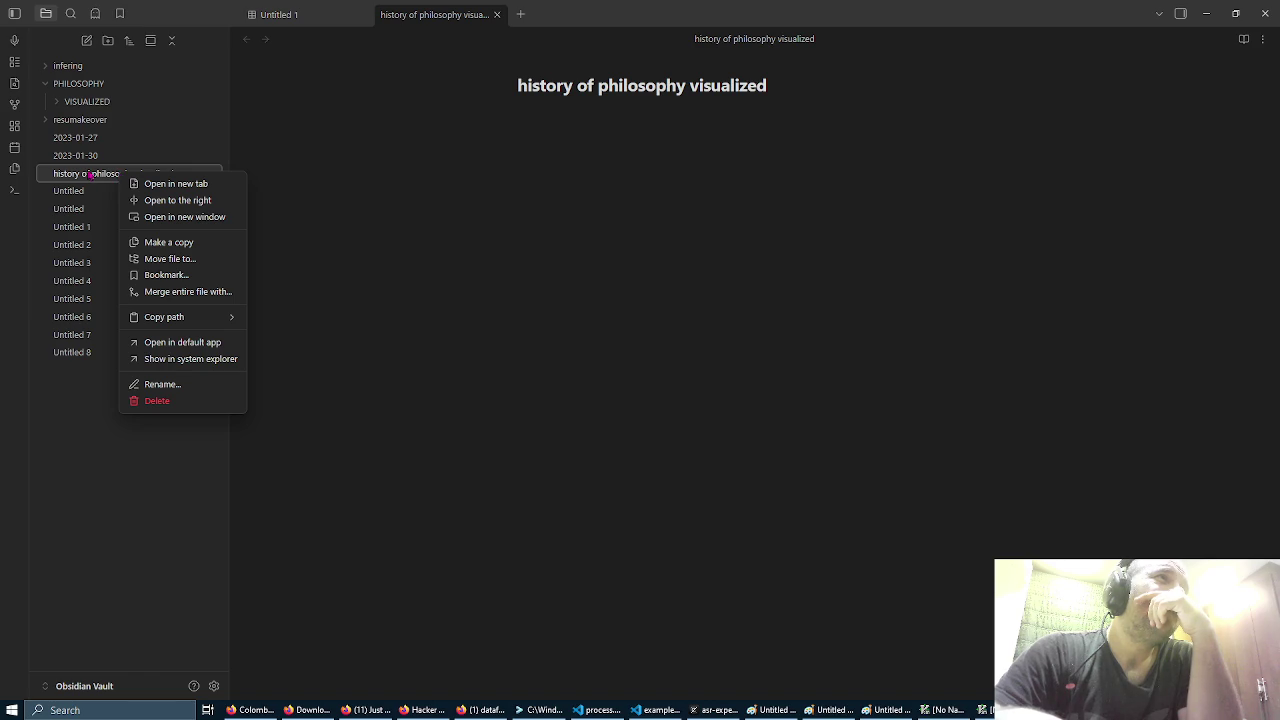
{"action": "key", "text": "Escape"}
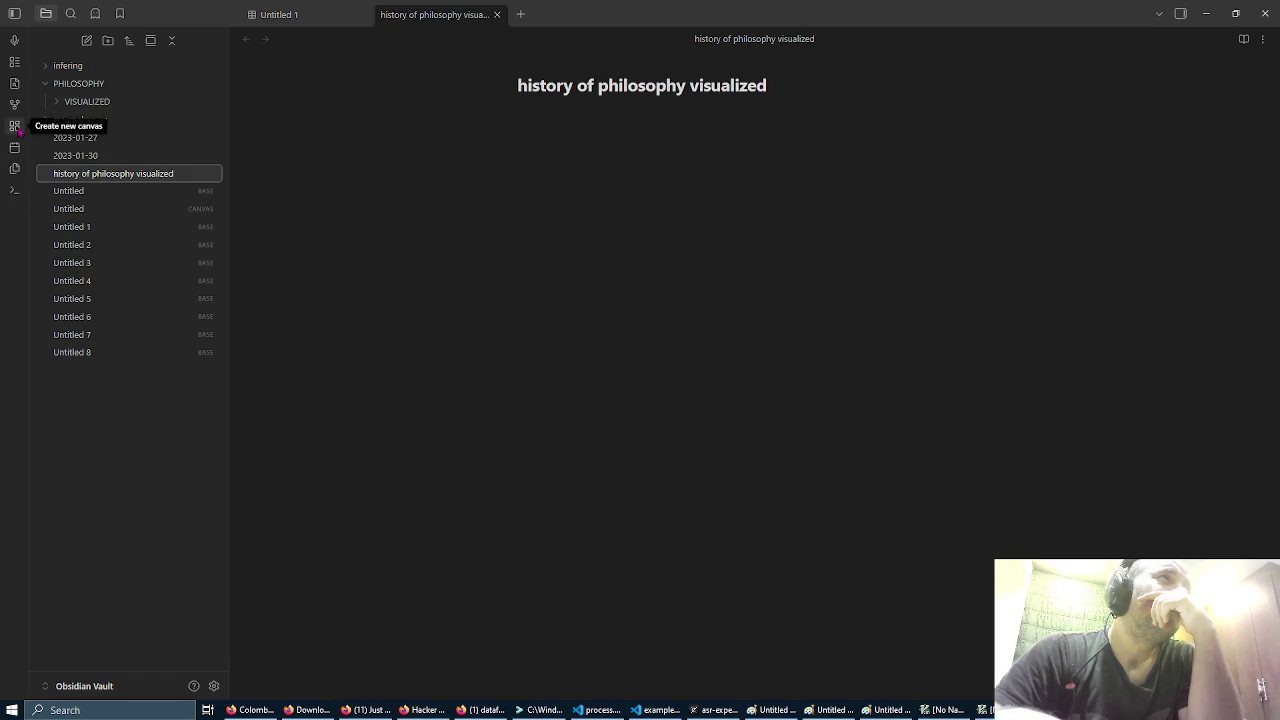
{"action": "left_click", "coordinate": [15, 126]}
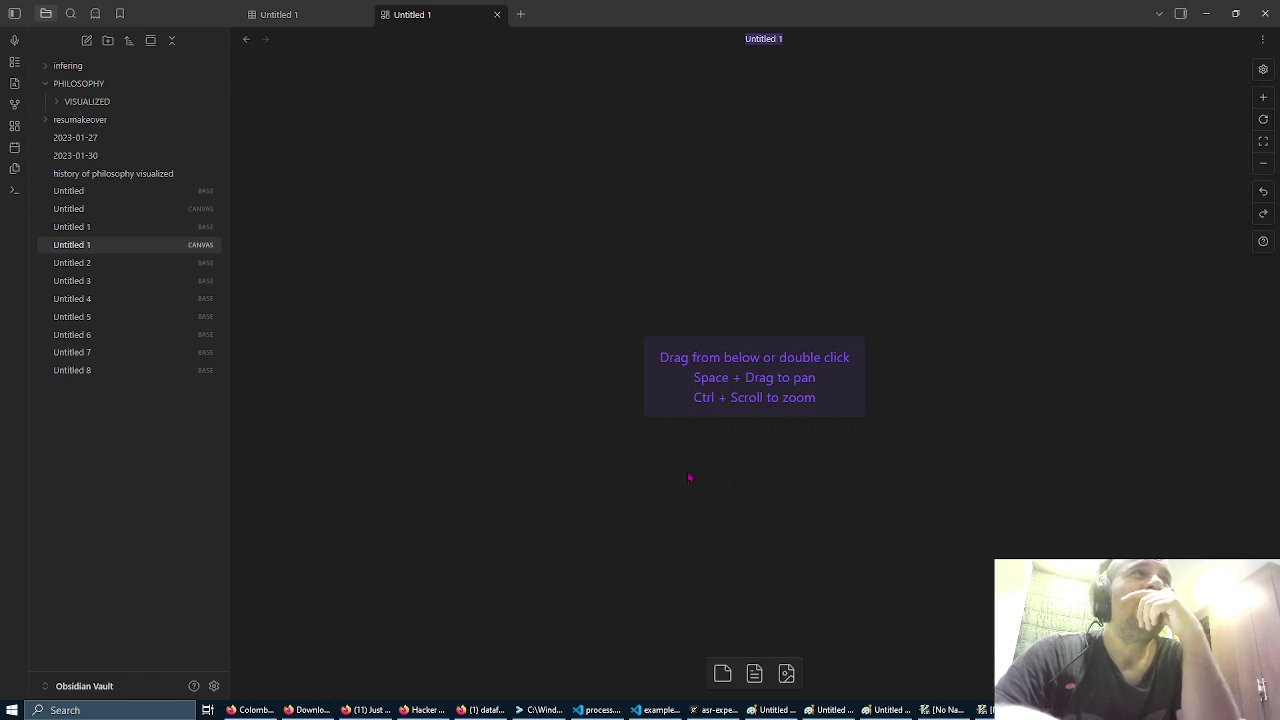
Step: Add a 'history' card and a 'philosophy' card below it on the new canvas
{"action": "mouse_move", "coordinate": [656, 415]}
{"action": "left_mouse_down"}
{"action": "mouse_move", "coordinate": [549, 366]}
{"action": "mouse_move", "coordinate": [562, 369]}
{"action": "left_mouse_up"}
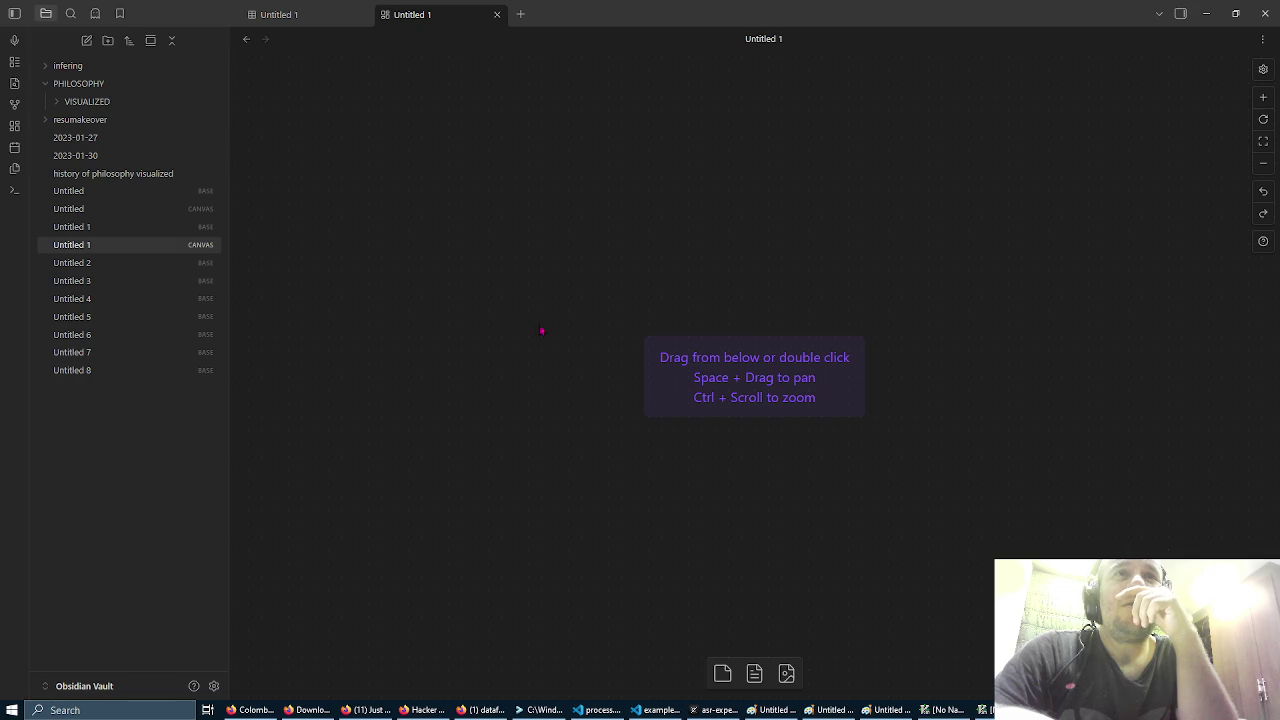
{"action": "double_click", "coordinate": [505, 177]}
{"action": "type", "text": "history"}
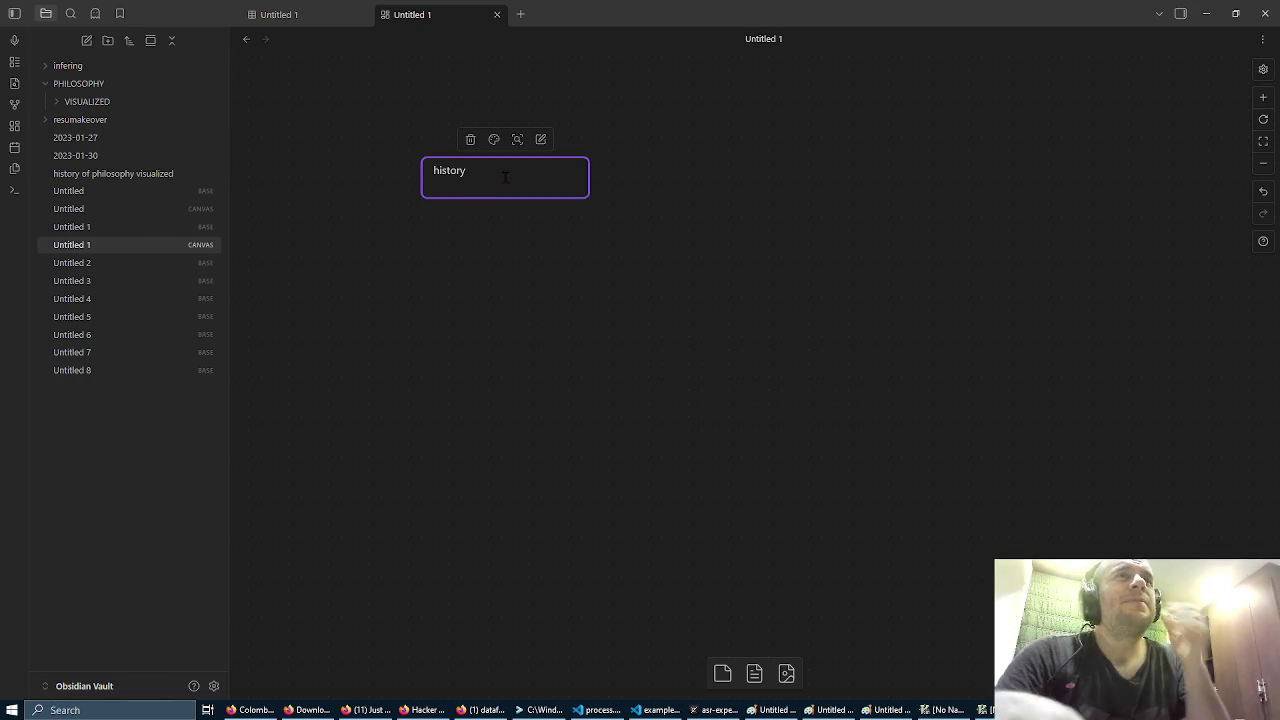
{"action": "left_click", "coordinate": [532, 243]}
{"action": "double_click", "coordinate": [515, 244]}
{"action": "type", "text": "philosophy"}
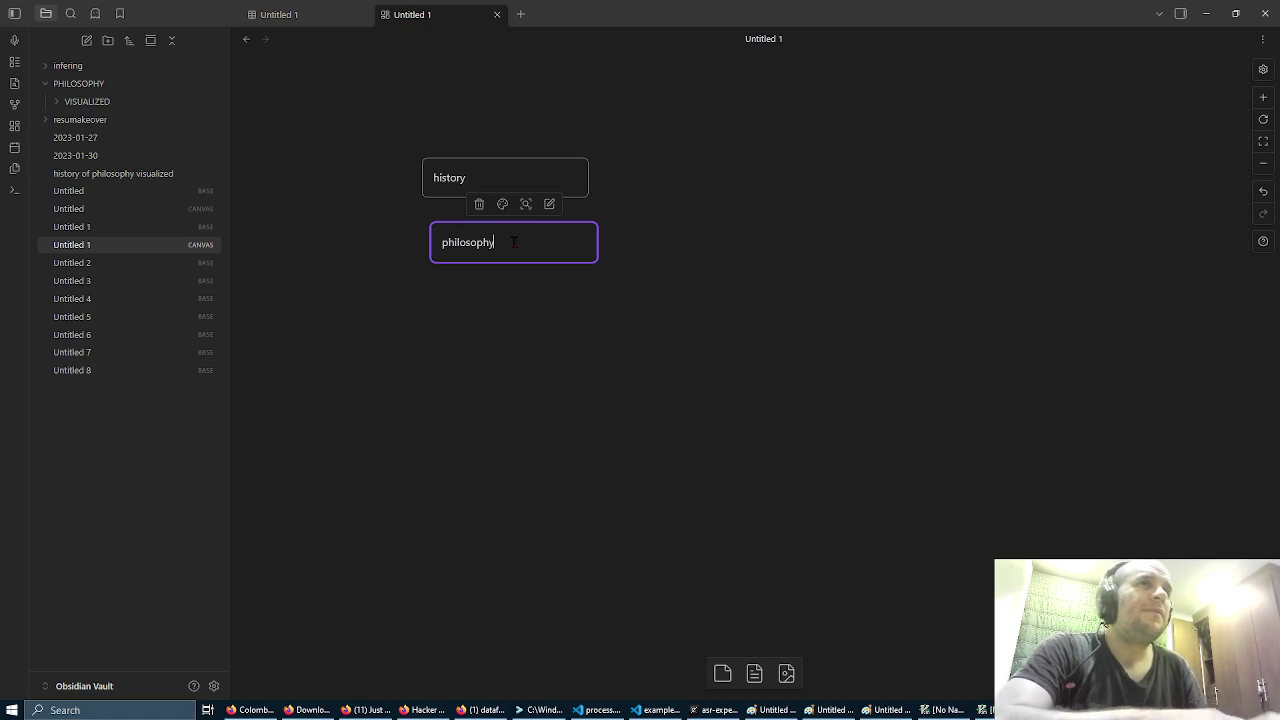
{"action": "key", "text": "Return"}
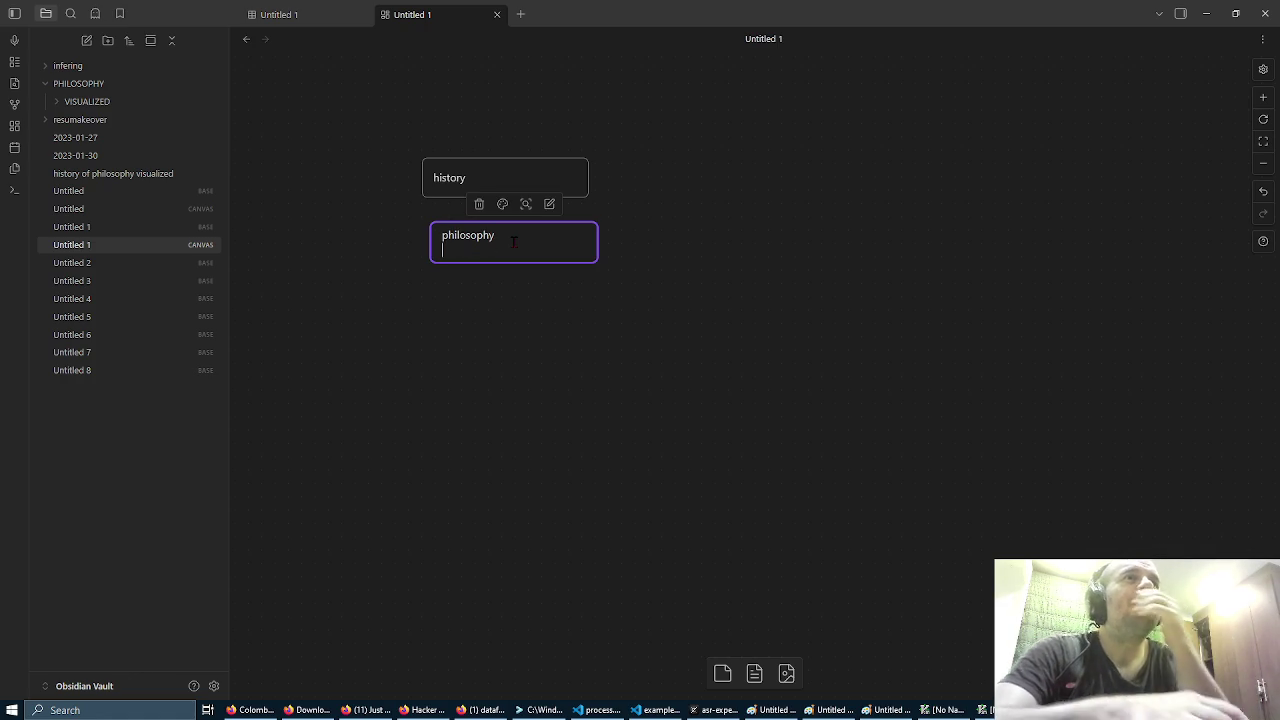
{"action": "key", "text": "BackSpace"}
{"action": "left_click", "coordinate": [565, 319]}
Step: Draw an arrow from history to philosophy, plus a second arrow from history to a new empty card
{"action": "mouse_move", "coordinate": [560, 176]}
{"action": "left_mouse_down"}
{"action": "mouse_move", "coordinate": [611, 124]}
{"action": "mouse_move", "coordinate": [523, 163]}
{"action": "mouse_move", "coordinate": [519, 228]}
{"action": "left_mouse_up"}
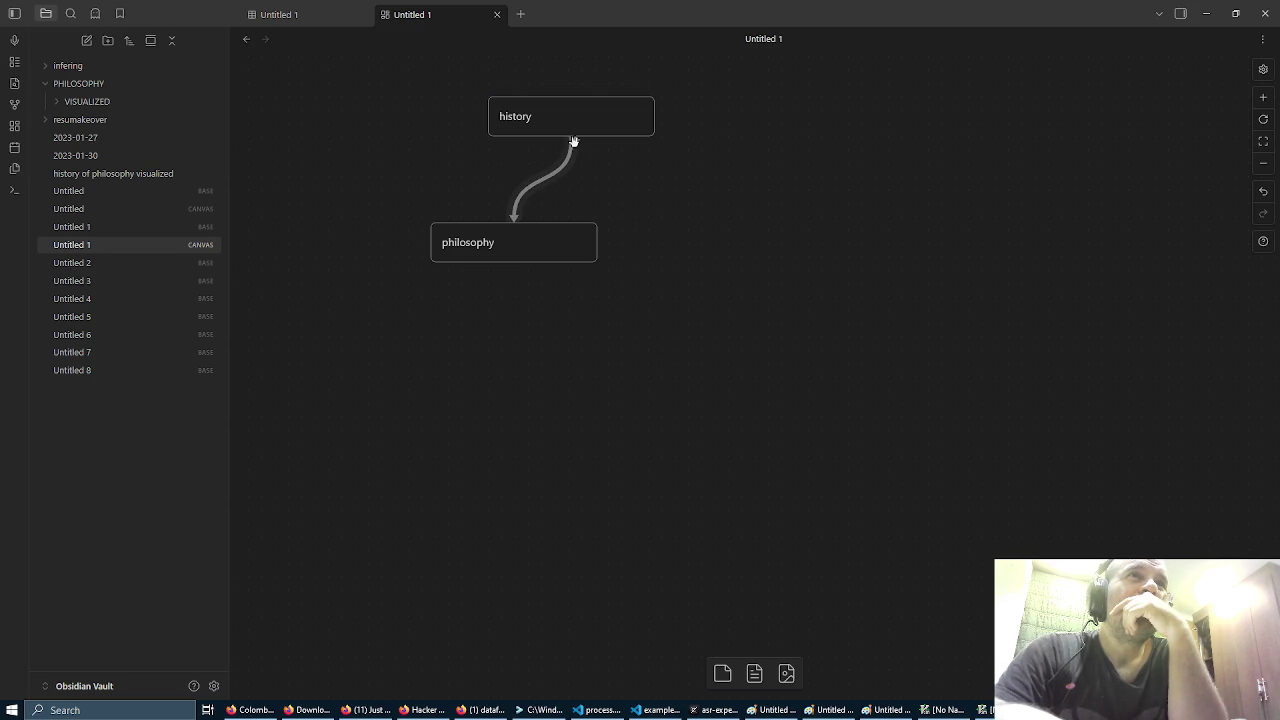
{"action": "left_click", "coordinate": [549, 118]}
{"action": "left_click", "coordinate": [517, 118]}
{"action": "double_click", "coordinate": [526, 108]}
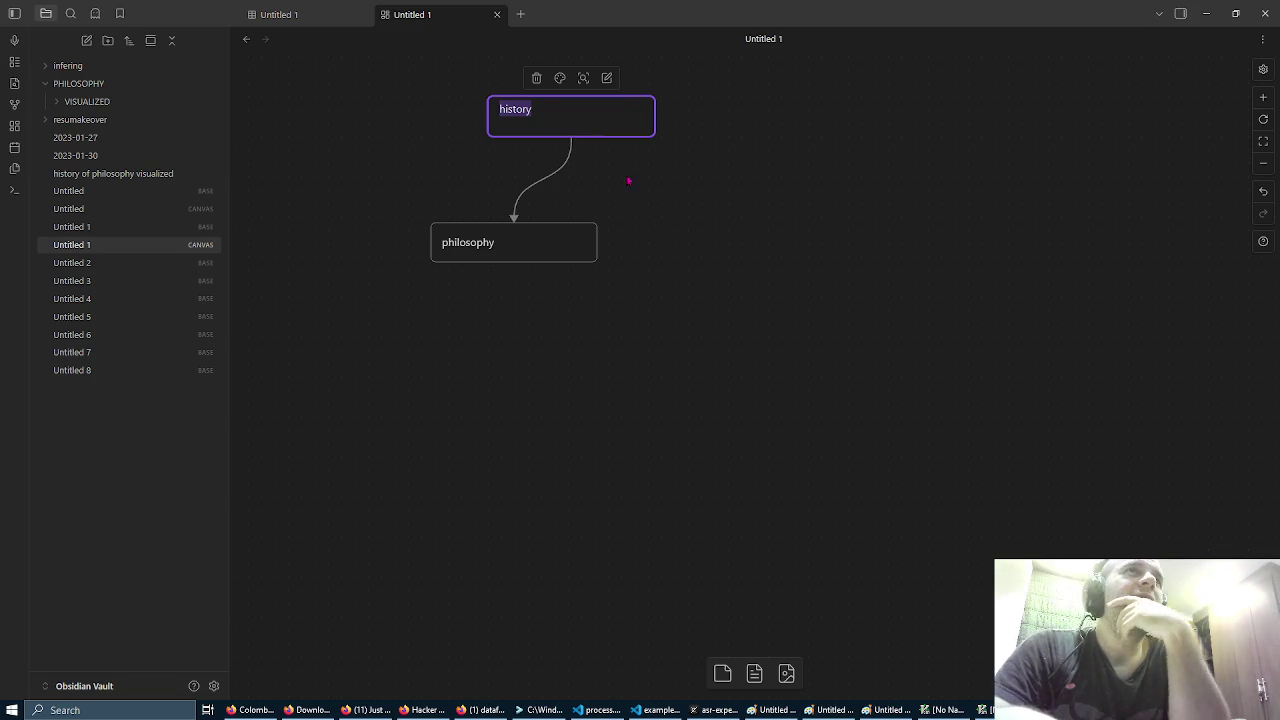
{"action": "mouse_move", "coordinate": [578, 150]}
{"action": "left_click_drag", "start_coordinate": [579, 145], "coordinate": [696, 218]}
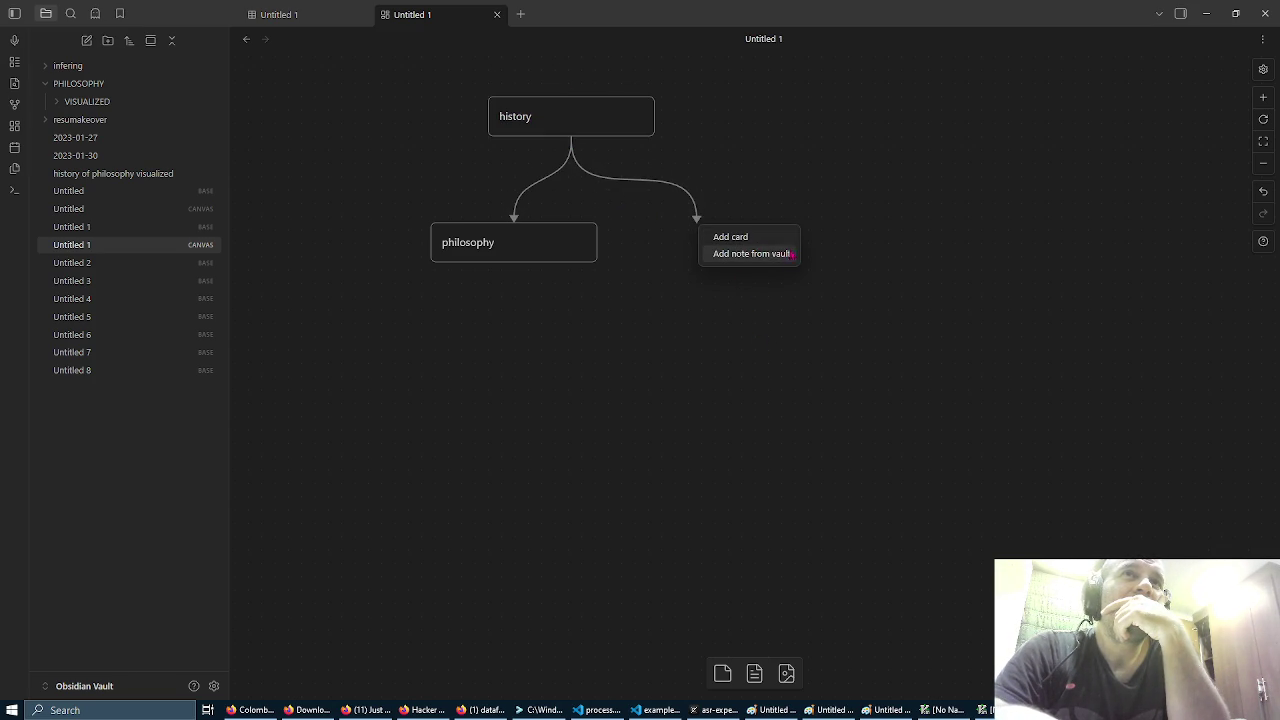
{"action": "left_click", "coordinate": [758, 238]}
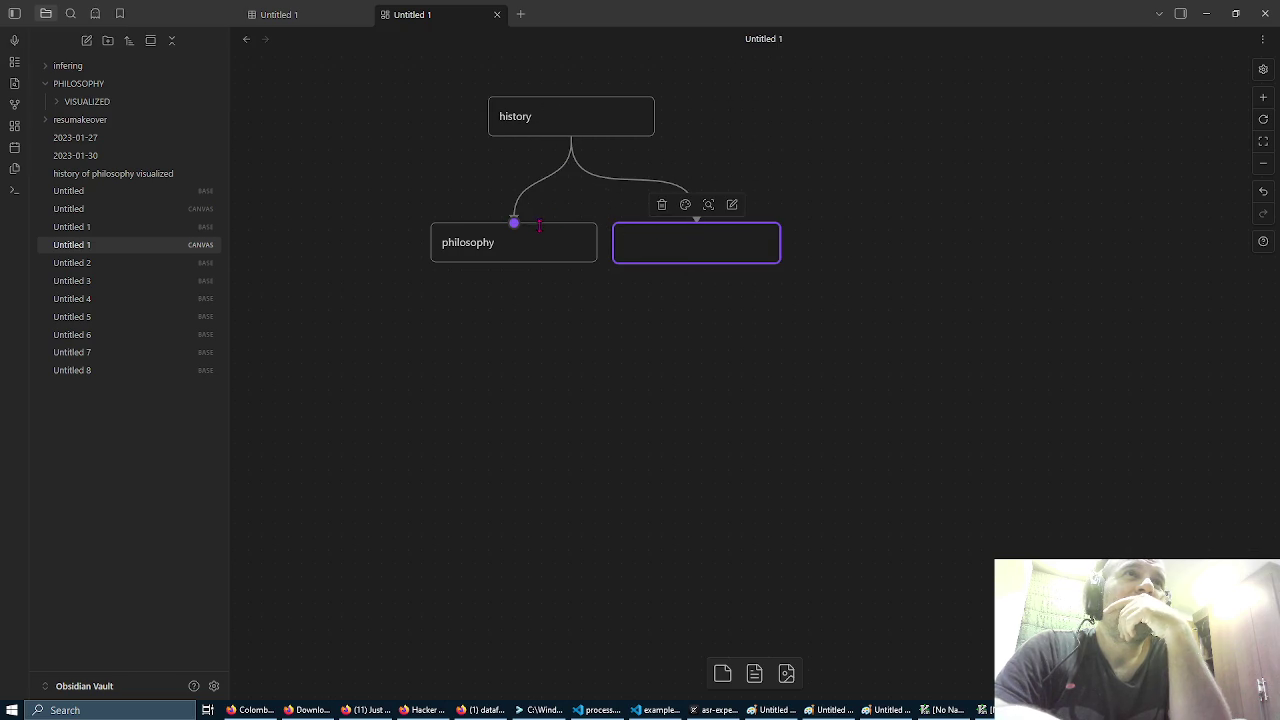
Step: Place history on the left, philosophy upper right and the empty card lower right, with arrows from history's right side
{"action": "mouse_move", "coordinate": [580, 237]}
{"action": "left_mouse_down"}
{"action": "mouse_move", "coordinate": [820, 146]}
{"action": "mouse_move", "coordinate": [826, 131]}
{"action": "left_mouse_up"}
{"action": "mouse_move", "coordinate": [548, 124]}
{"action": "left_mouse_down"}
{"action": "mouse_move", "coordinate": [277, 197]}
{"action": "mouse_move", "coordinate": [369, 231]}
{"action": "mouse_move", "coordinate": [480, 217]}
{"action": "mouse_move", "coordinate": [449, 217]}
{"action": "left_mouse_up"}
{"action": "mouse_move", "coordinate": [371, 251]}
{"action": "left_mouse_down"}
{"action": "mouse_move", "coordinate": [442, 271]}
{"action": "mouse_move", "coordinate": [460, 217]}
{"action": "left_mouse_up"}
{"action": "mouse_move", "coordinate": [673, 254]}
{"action": "left_mouse_down"}
{"action": "mouse_move", "coordinate": [840, 271]}
{"action": "mouse_move", "coordinate": [840, 288]}
{"action": "left_mouse_up"}
{"action": "mouse_move", "coordinate": [794, 206]}
{"action": "left_mouse_down"}
{"action": "mouse_move", "coordinate": [766, 271]}
{"action": "mouse_move", "coordinate": [780, 277]}
{"action": "left_mouse_up"}
{"action": "left_click_drag", "start_coordinate": [800, 84], "coordinate": [688, 126]}
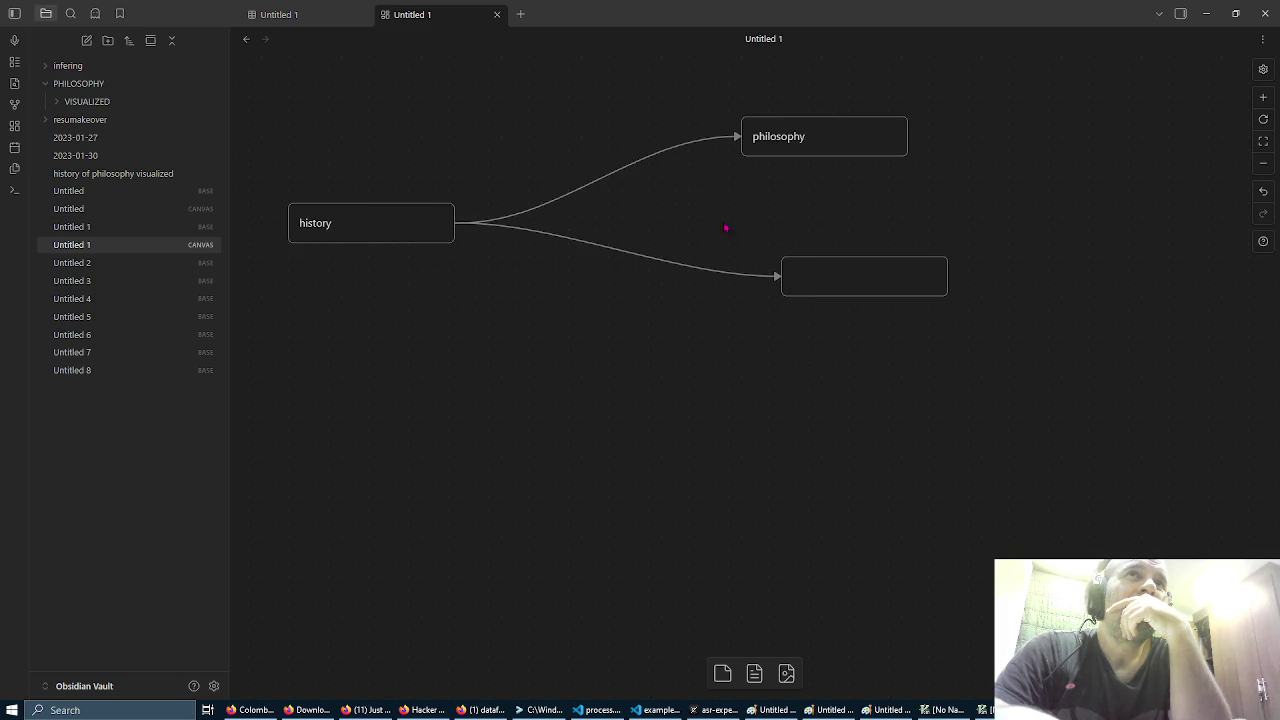
{"action": "left_click_drag", "start_coordinate": [829, 131], "coordinate": [866, 137]}
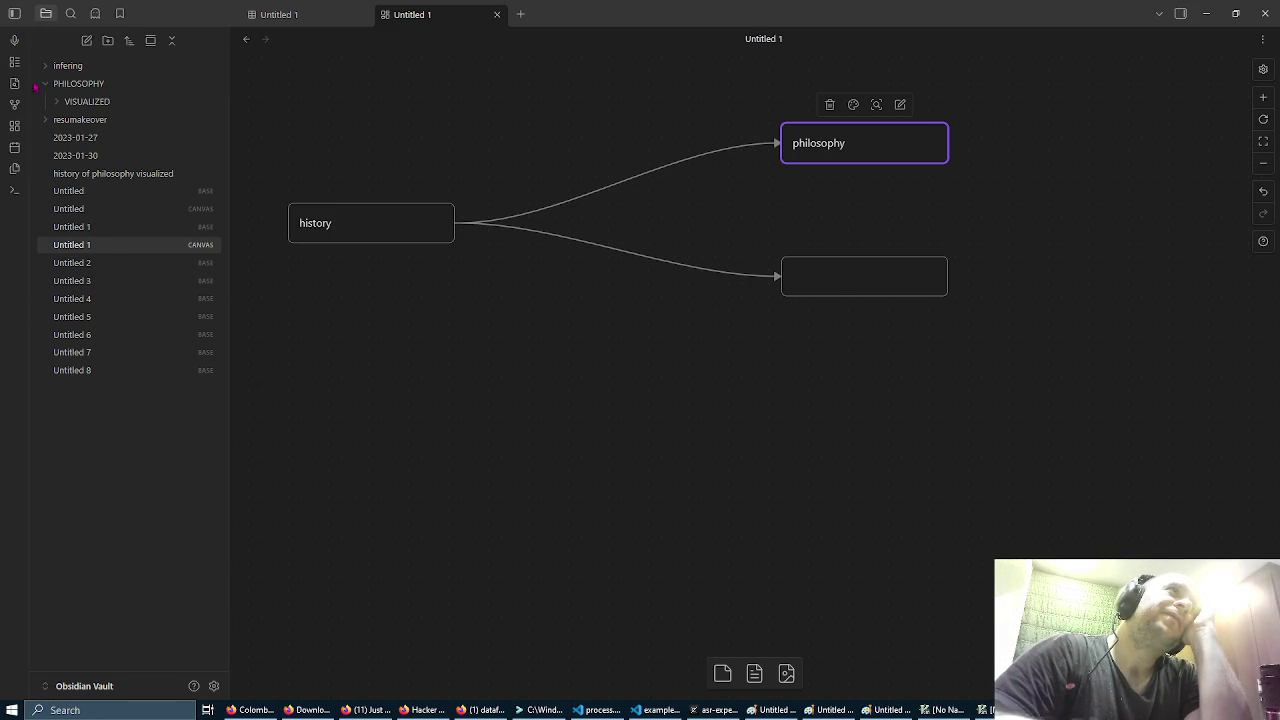
Step: Turn on the Git plugin under Community plugins
{"action": "left_click", "coordinate": [214, 686]}
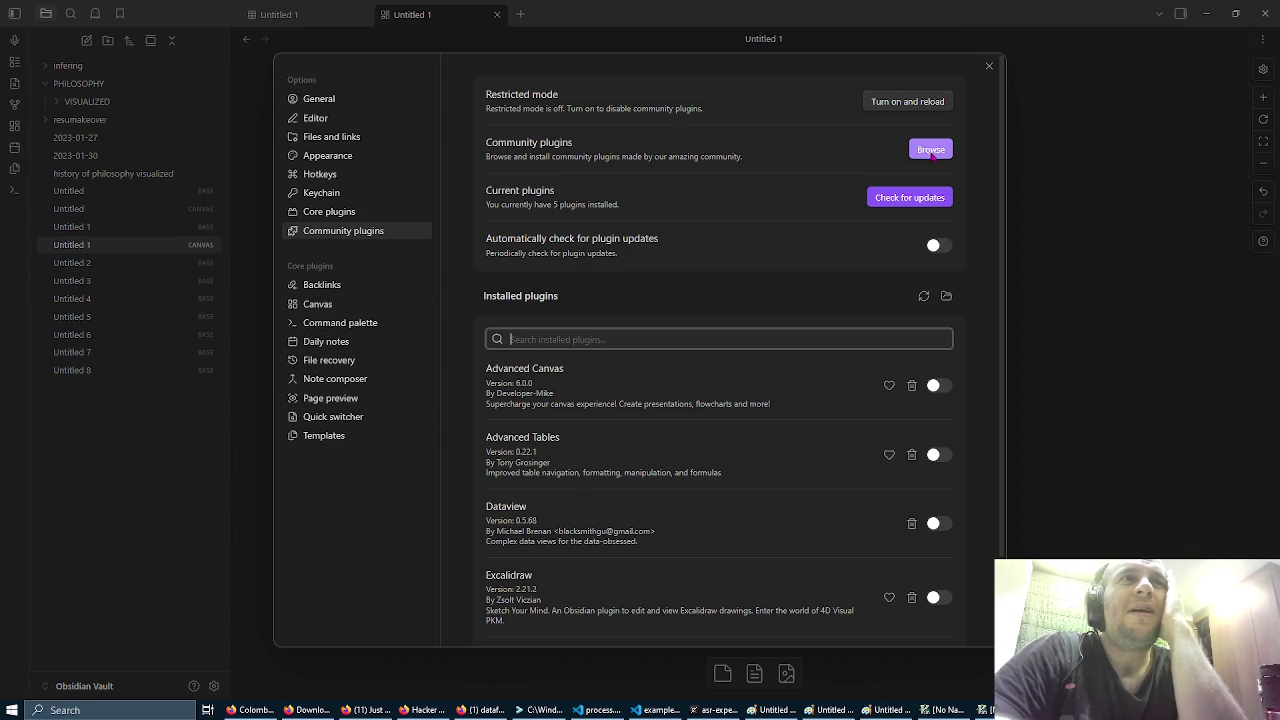
{"action": "scroll", "coordinate": [726, 443], "scroll_direction": "down", "scroll_amount": 2}
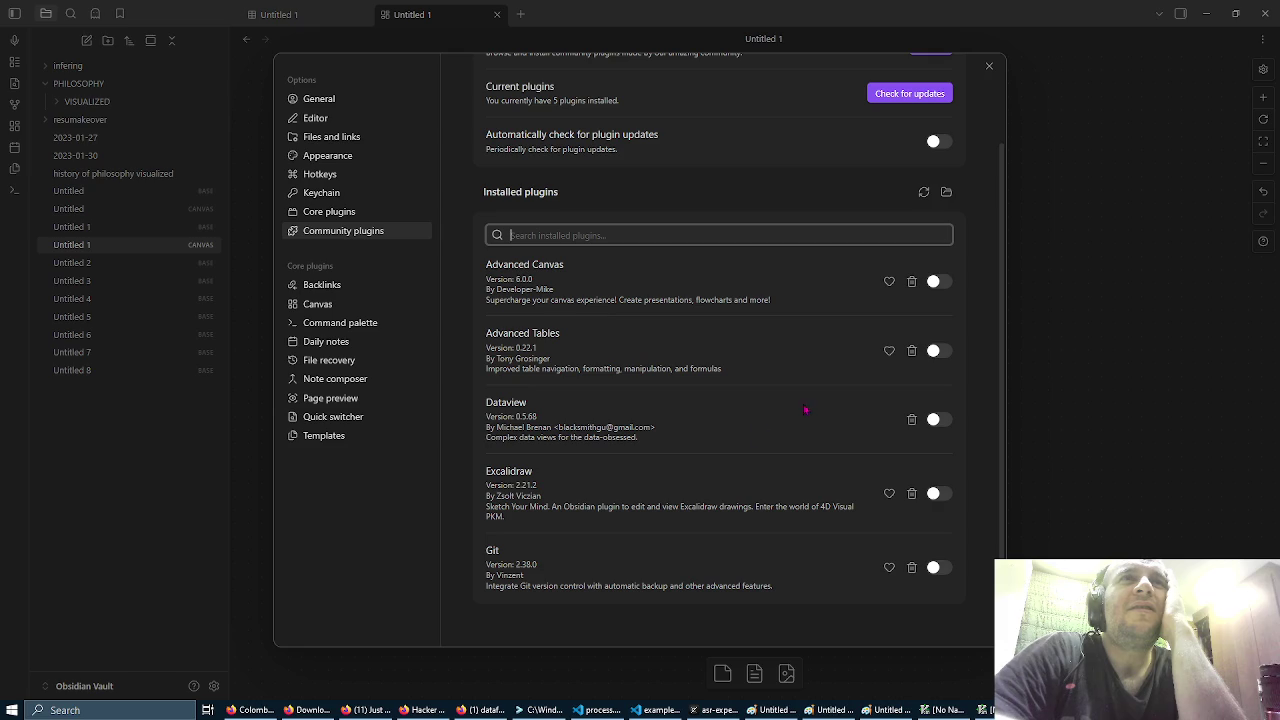
{"action": "left_click", "coordinate": [936, 567]}
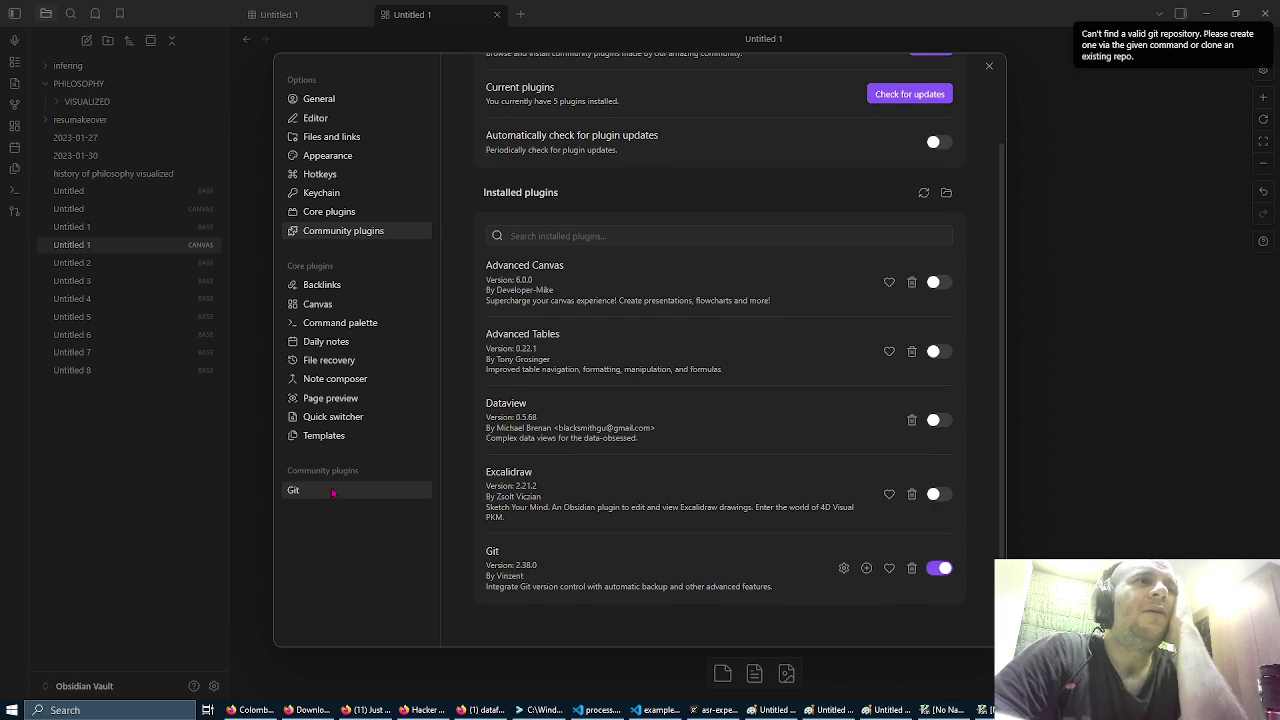
Step: Scroll through the Git plugin's options page, then close Settings to return to the canvas
{"action": "left_click", "coordinate": [334, 492]}
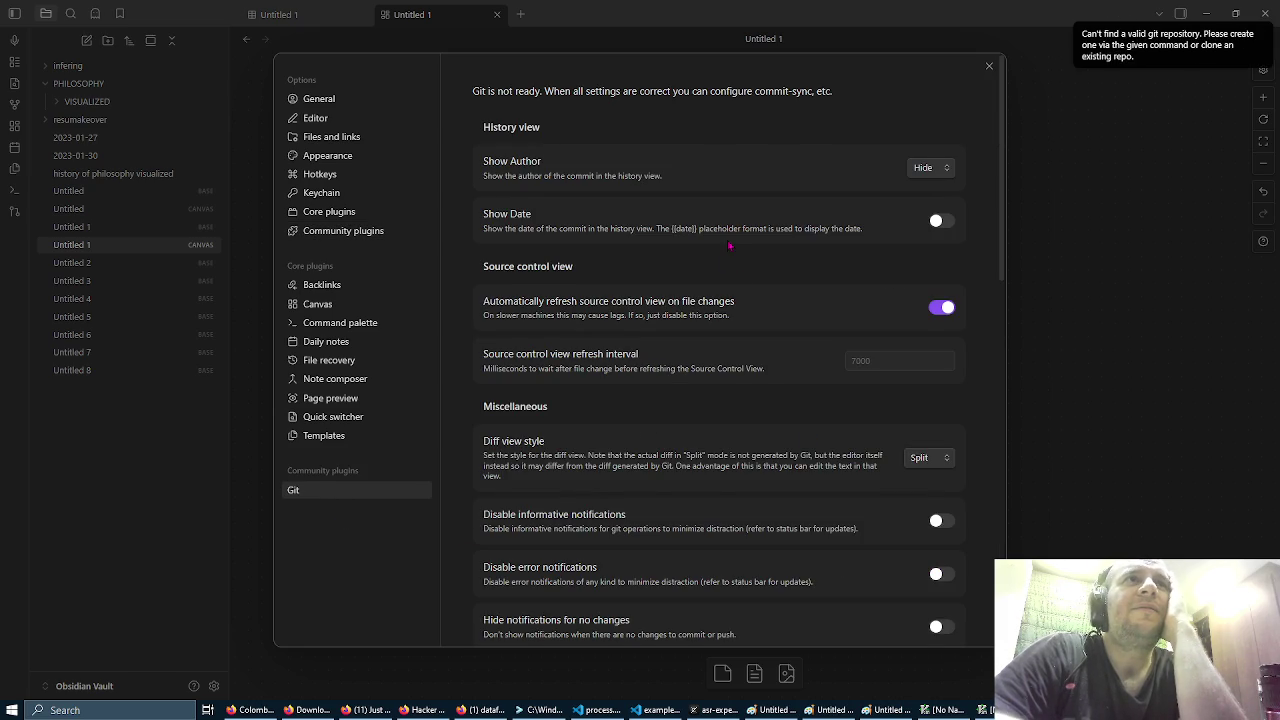
{"action": "scroll", "coordinate": [730, 245], "scroll_direction": "down", "scroll_amount": 3}
{"action": "scroll", "coordinate": [720, 247], "scroll_direction": "down", "scroll_amount": 2}
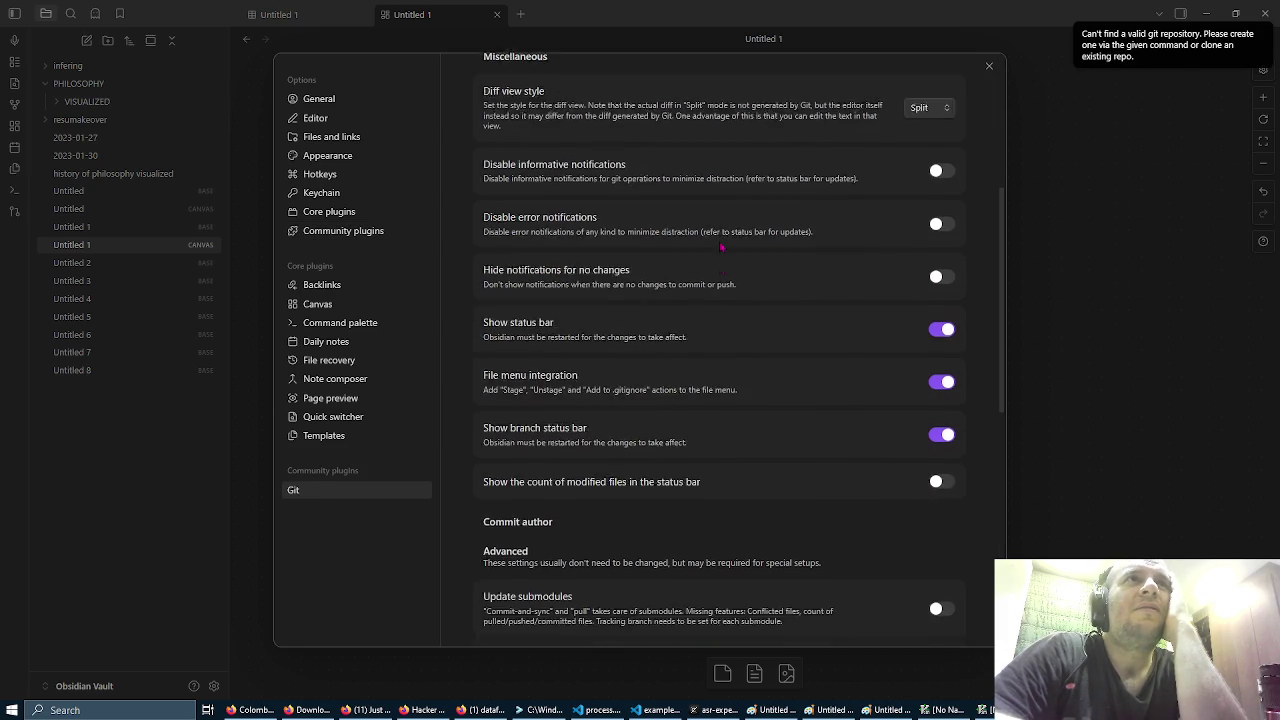
{"action": "scroll", "coordinate": [721, 247], "scroll_direction": "down", "scroll_amount": 2}
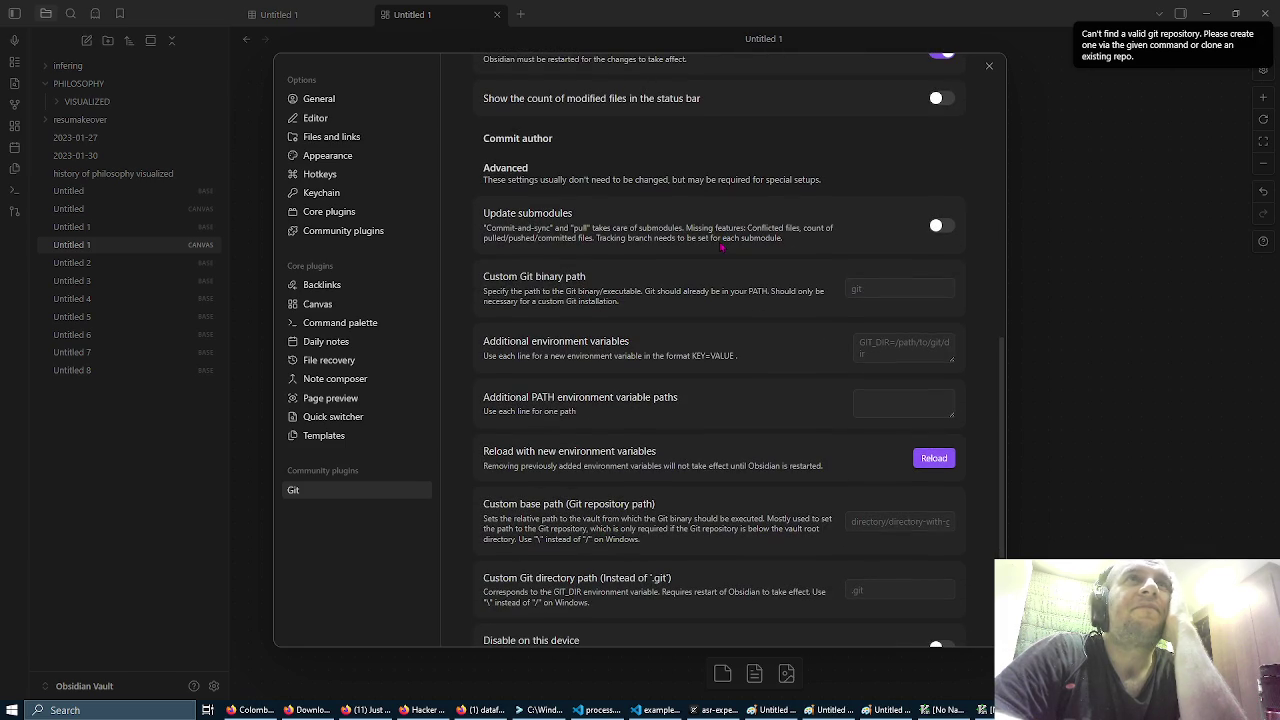
{"action": "scroll", "coordinate": [644, 379], "scroll_direction": "down", "scroll_amount": 2}
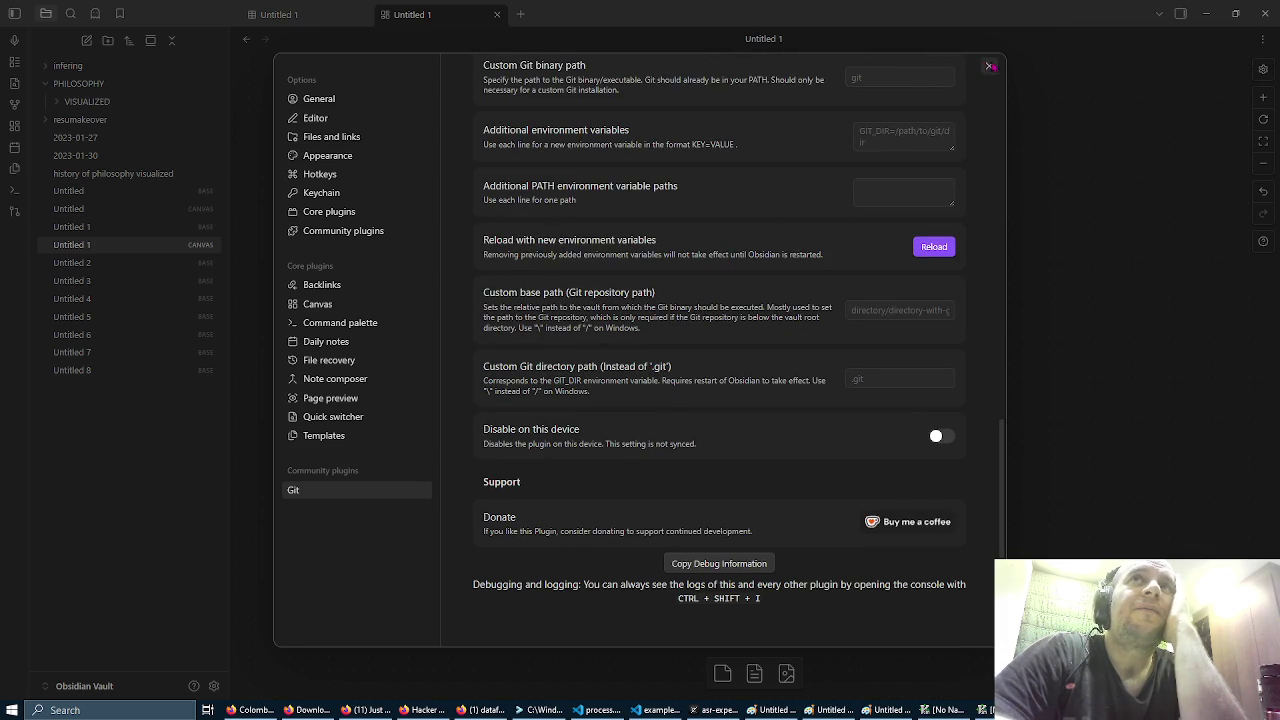
{"action": "left_click", "coordinate": [989, 65]}
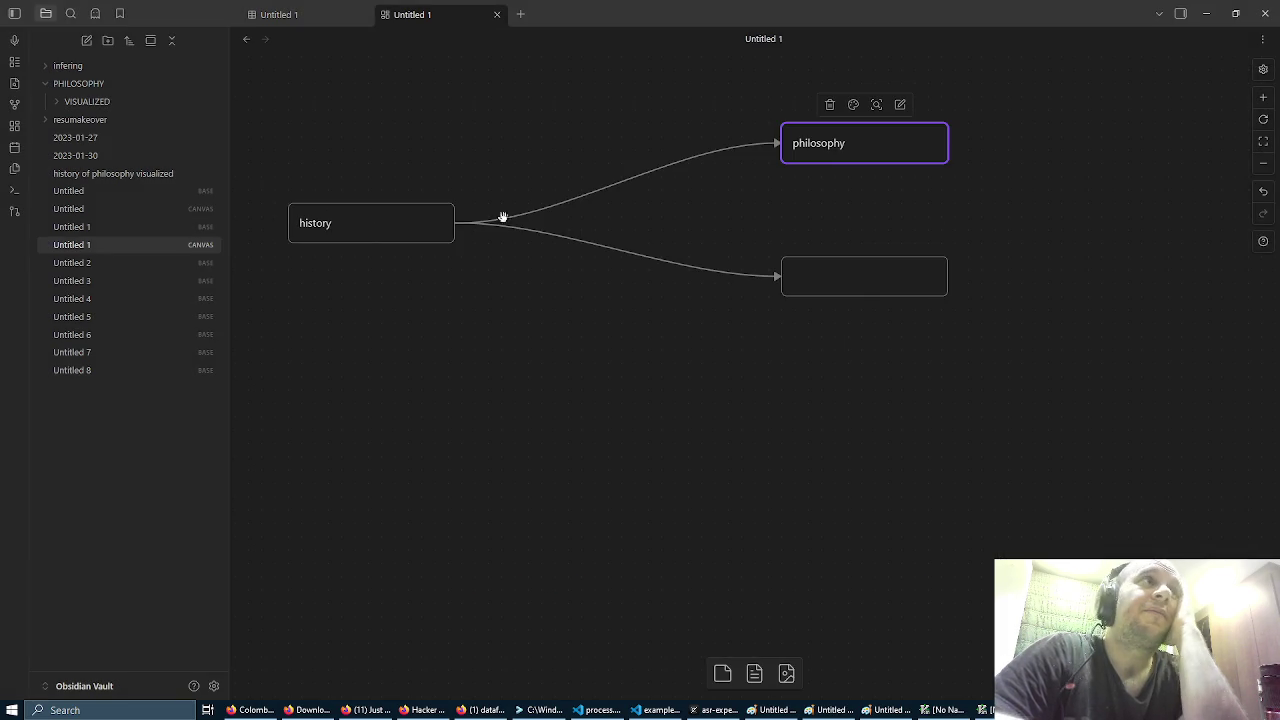
Step: Collapse the PHILOSOPHY folder, open and widen the Git source control pane, then show the Untitled 1 base (18 results)
{"action": "left_click", "coordinate": [108, 84]}
{"action": "right_click", "coordinate": [112, 86]}
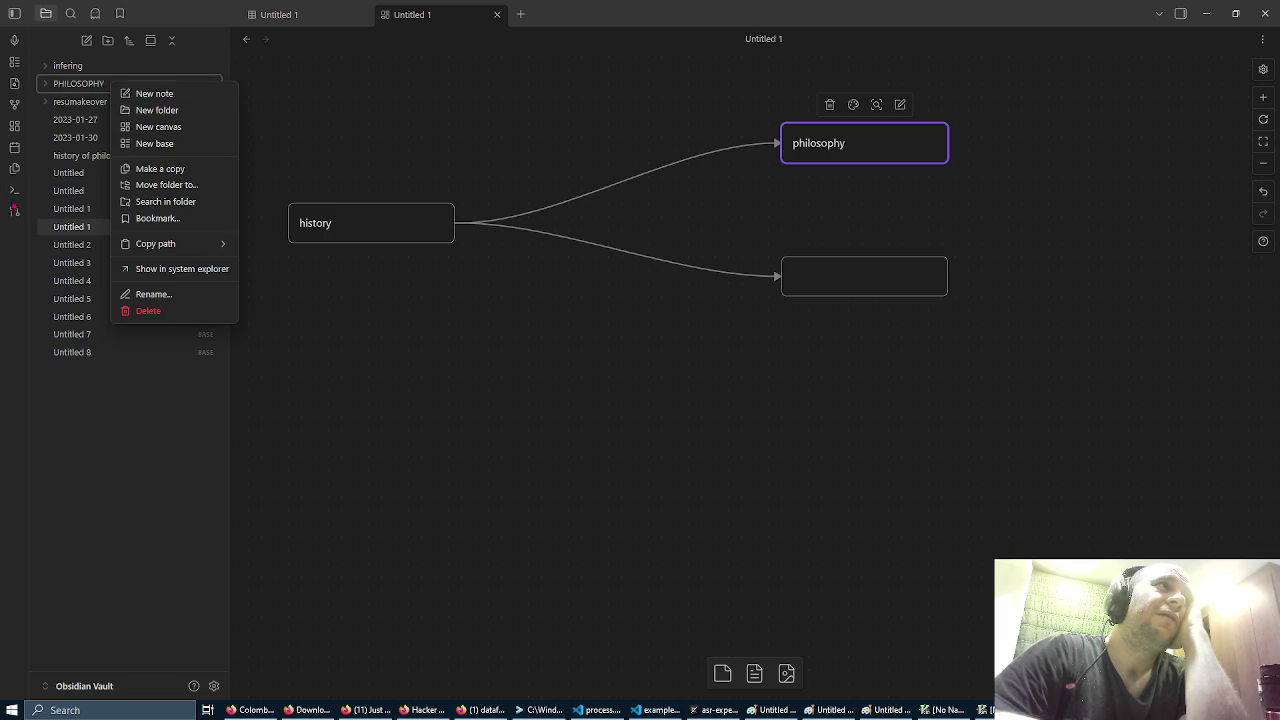
{"action": "left_click", "coordinate": [14, 207]}
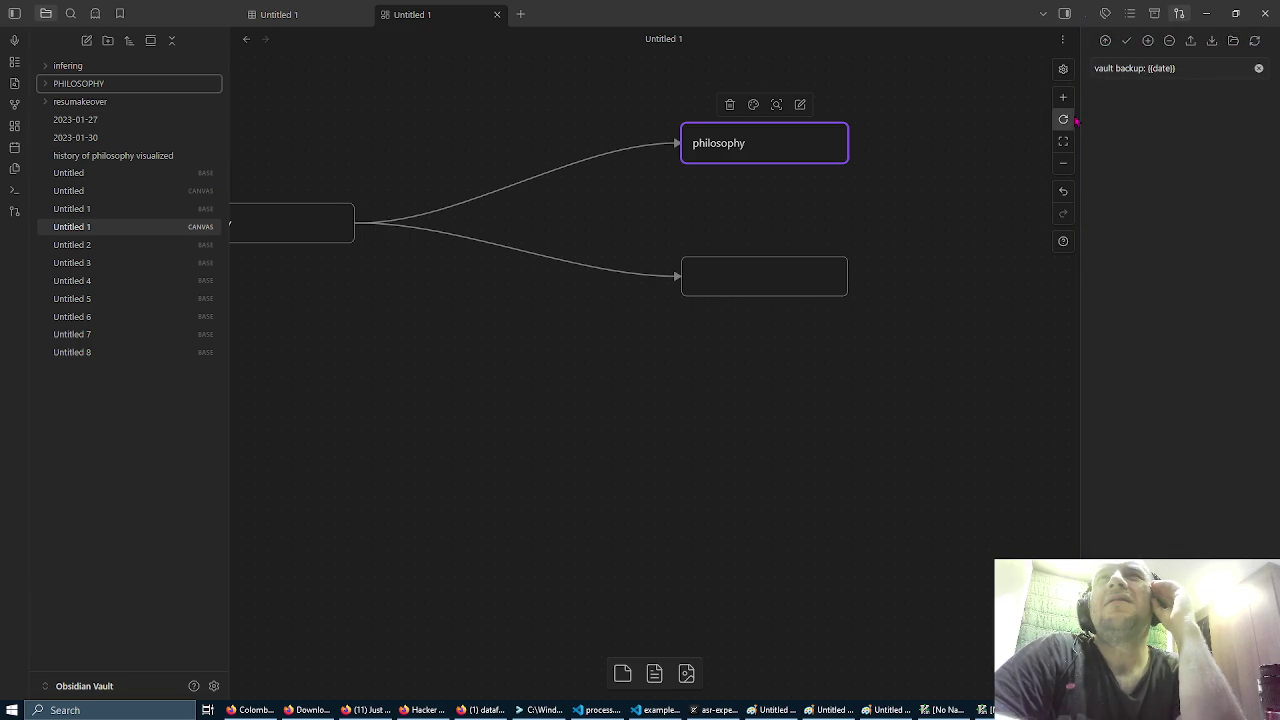
{"action": "left_click_drag", "start_coordinate": [1080, 135], "coordinate": [963, 139]}
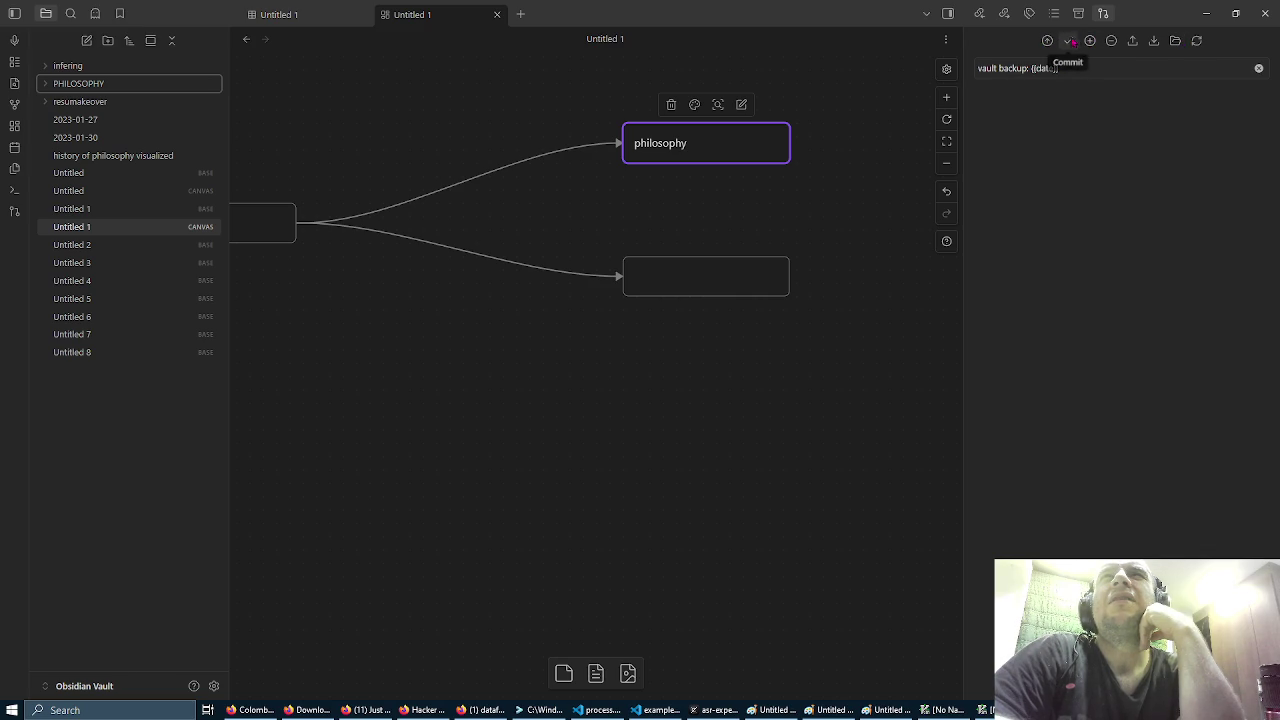
{"action": "left_click", "coordinate": [122, 209]}
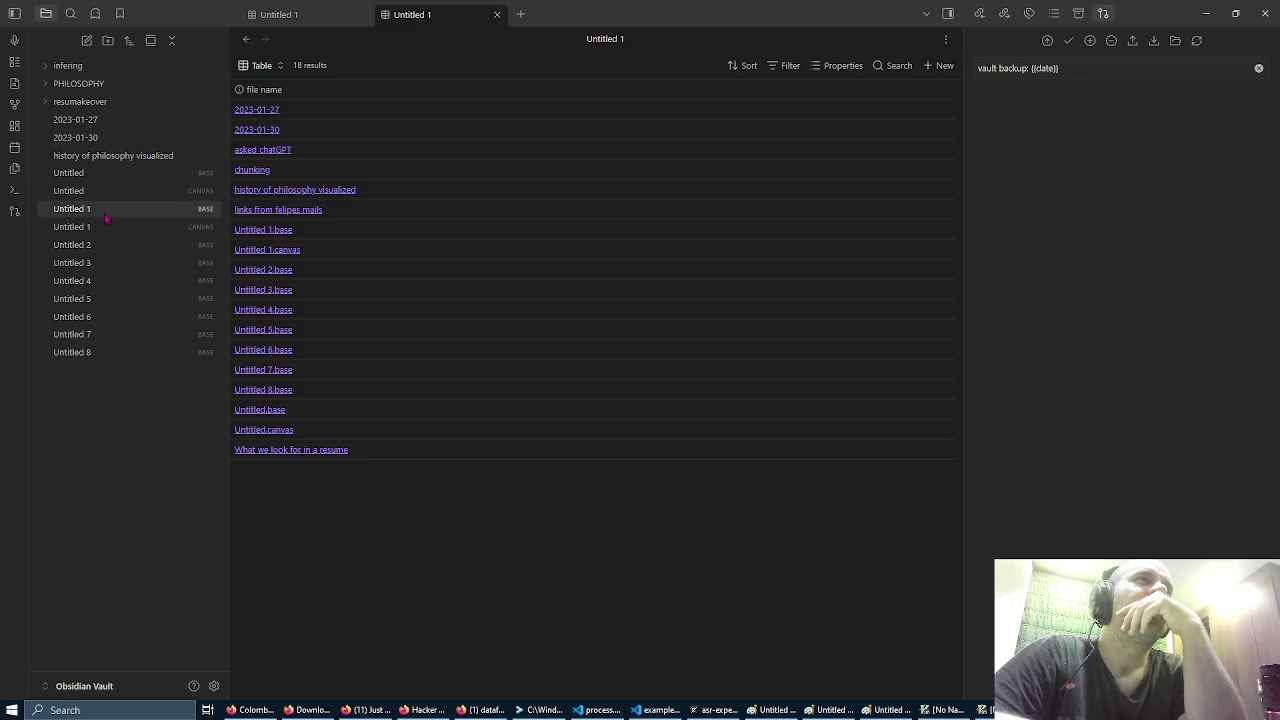